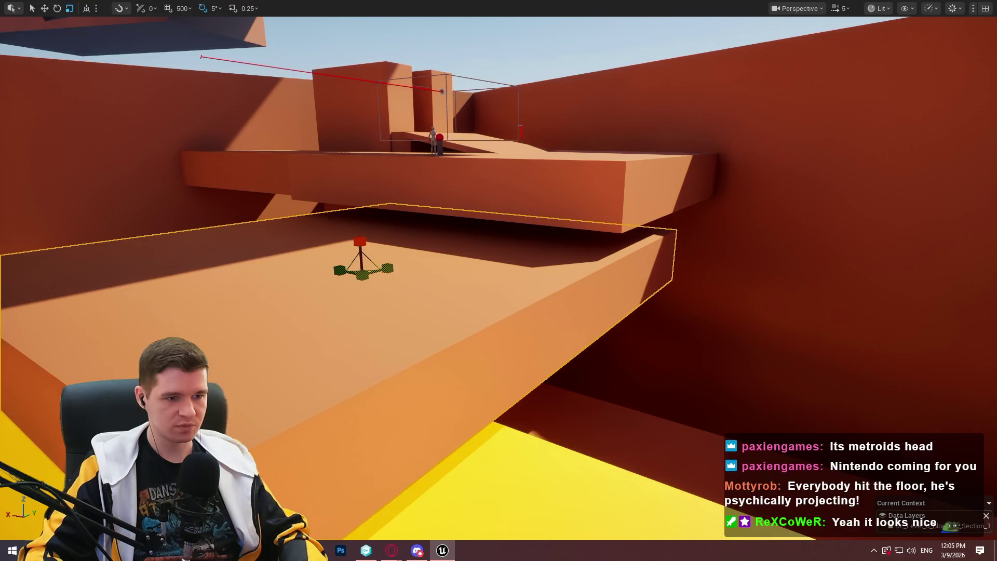
Rotate the long orange slab about 10 degrees around the vertical axis.
key("e")
mouse_move(498, 281)
left_mouse_down()
mouse_move(498, 363)
mouse_move(498, 198)
left_mouse_up()
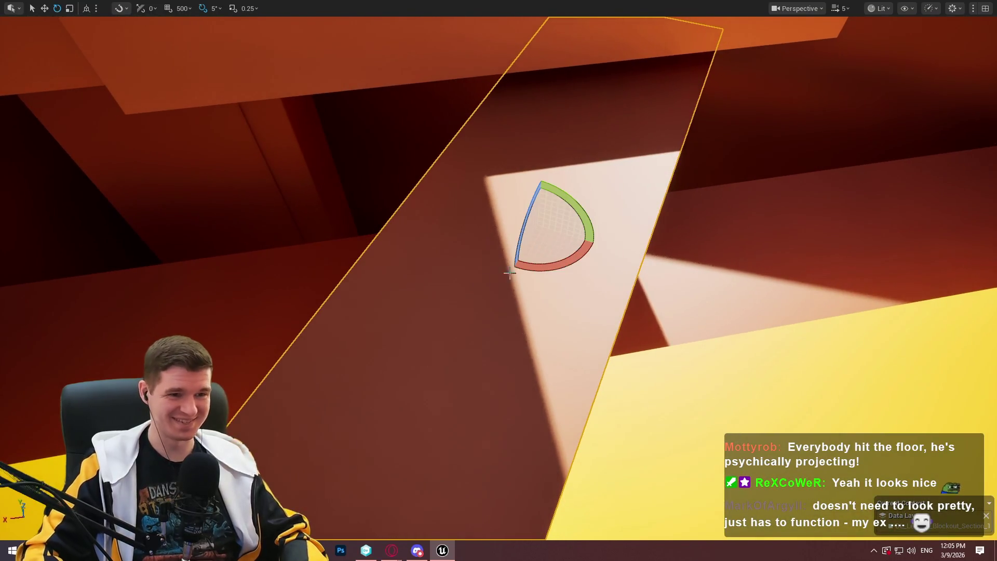
left_click_drag(542, 268, 537, 266)
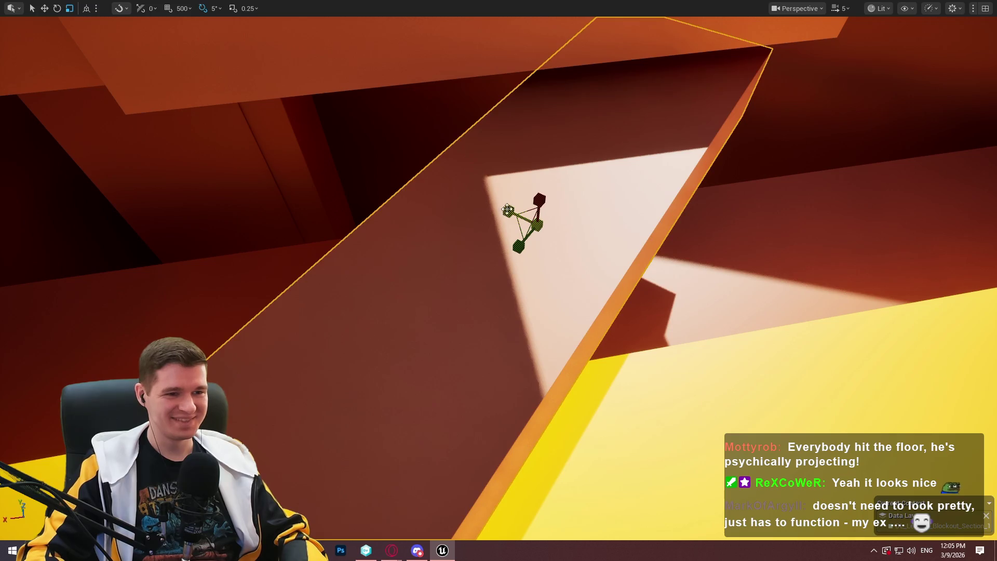
left_click_drag(507, 210, 507, 210)
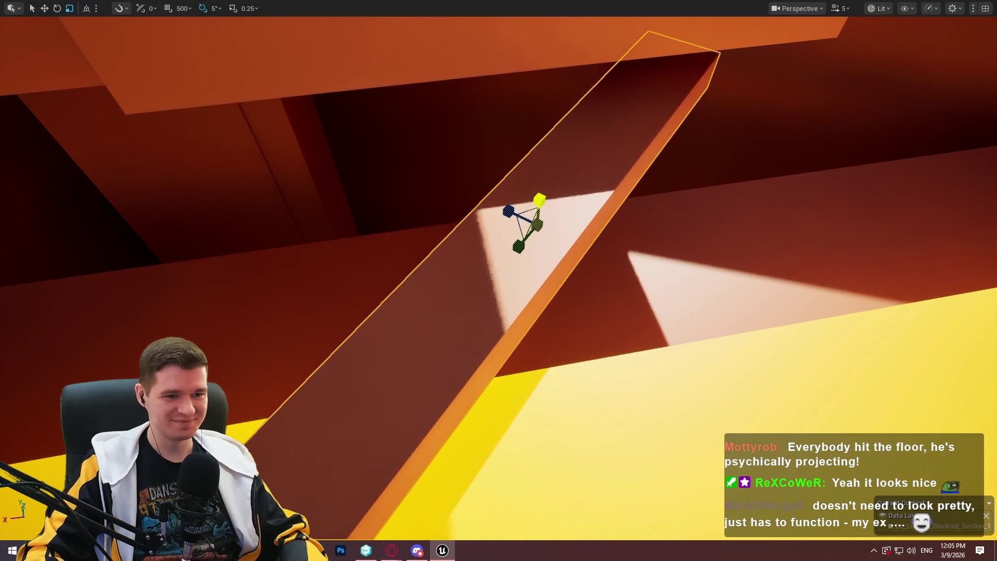
left_click_drag(498, 280, 498, 322)
key("f")
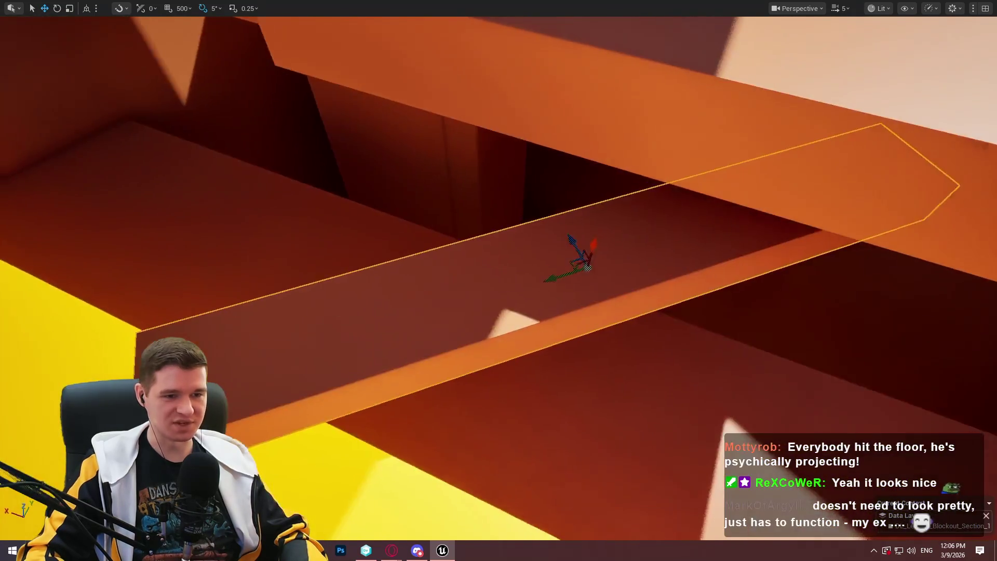
Raise the slab and stretch it wider so it crosses beneath the upper ledge.
mouse_move(576, 227)
left_mouse_down()
mouse_move(585, 181)
mouse_move(520, 233)
mouse_move(488, 280)
mouse_move(553, 213)
mouse_move(519, 228)
mouse_move(512, 211)
left_mouse_up()
key("r")
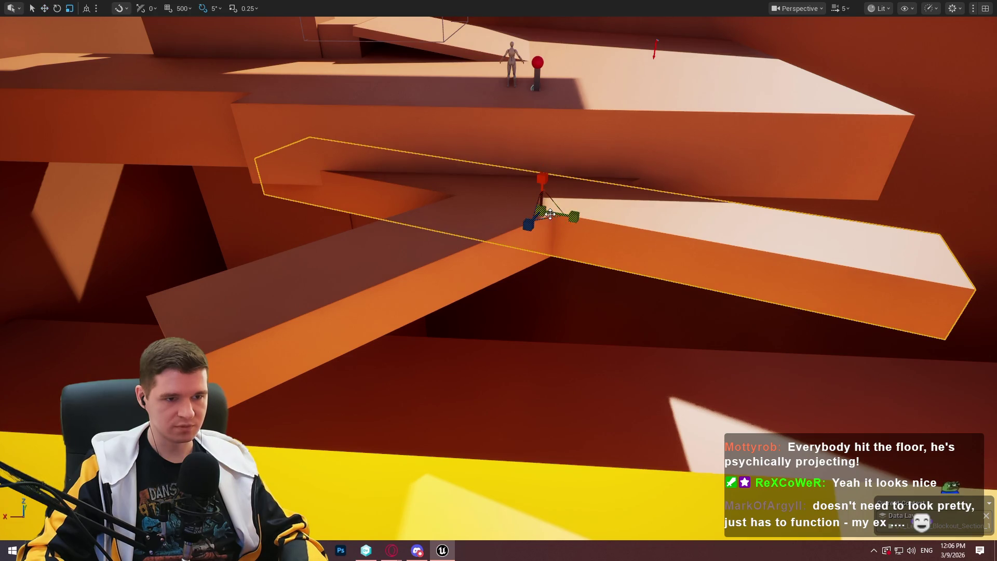
mouse_move(534, 226)
left_mouse_down()
mouse_move(498, 231)
mouse_move(519, 229)
left_mouse_up()
left_click_drag(543, 184, 723, 215)
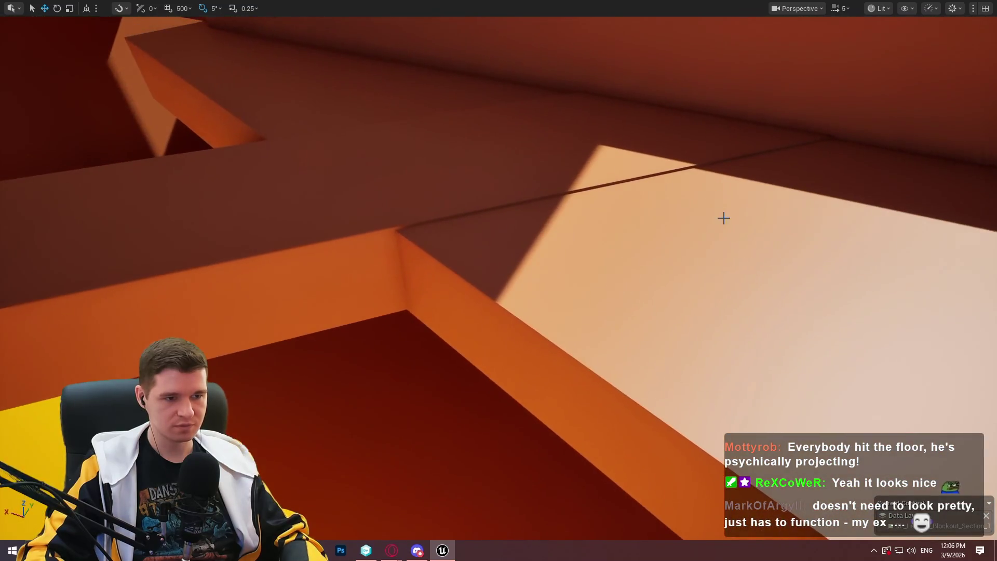
Select the neighbouring slab and fly around the level toward it.
left_click(723, 216)
left_click_drag(449, 195, 453, 188)
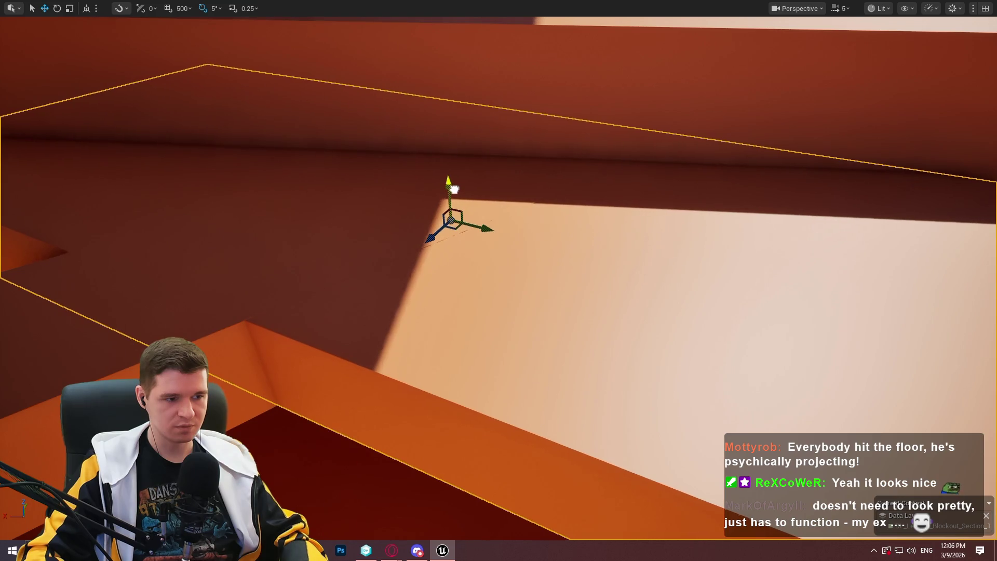
left_click_drag(453, 188, 651, 162)
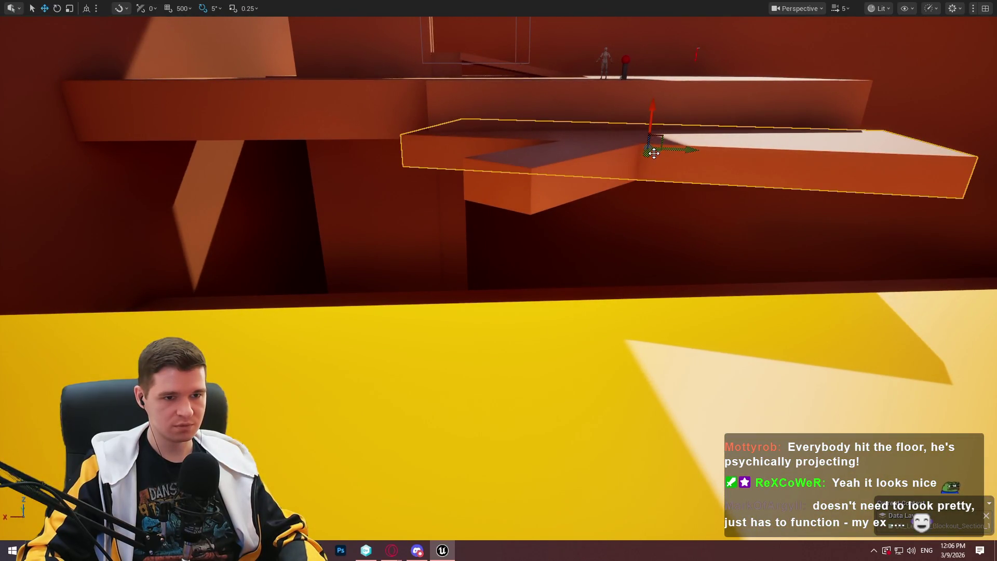
Make the smaller slab taller and move it down and right onto the yellow floor.
left_click(623, 198)
key("r")
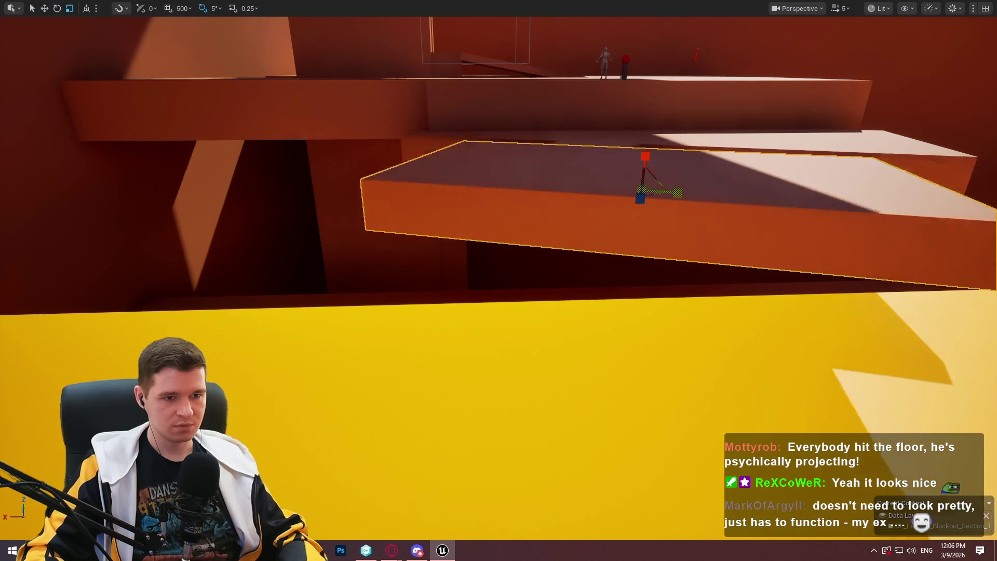
left_click_drag(653, 160, 653, 125)
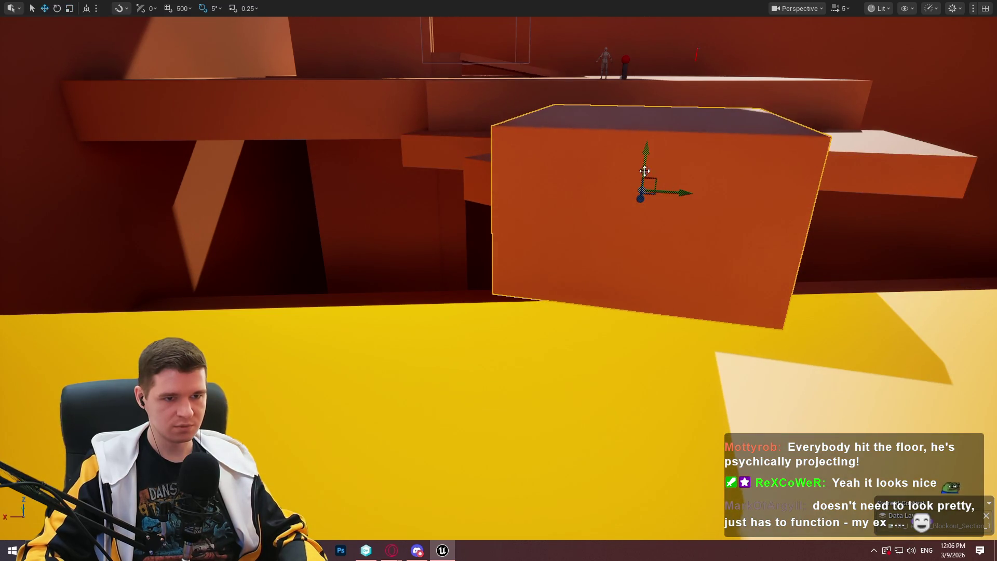
left_click_drag(672, 161, 660, 279)
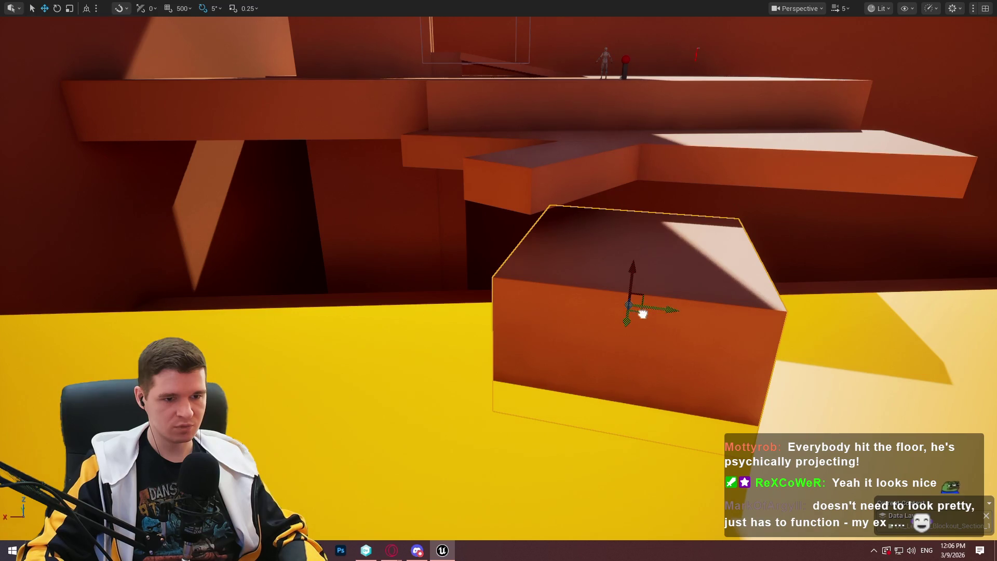
left_click_drag(642, 314, 703, 330)
key("f")
Widen the yellow floor by stretching it outward with the scale handle.
left_click_drag(788, 249, 787, 249)
left_click_drag(641, 318, 552, 252)
mouse_move(406, 138)
left_mouse_down()
mouse_move(484, 165)
mouse_move(447, 156)
mouse_move(455, 158)
left_mouse_up()
key("r")
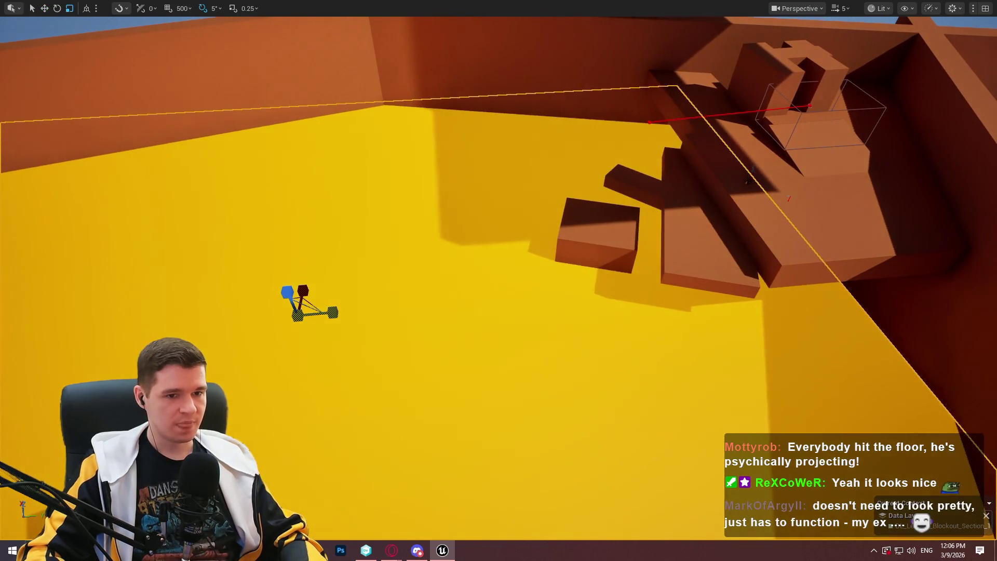
mouse_move(324, 313)
left_mouse_down()
mouse_move(171, 312)
mouse_move(195, 312)
left_mouse_up()
Alt-drag a copy of the platform to the right and scale it into a tall, wide wall.
left_click_drag(541, 232, 478, 216)
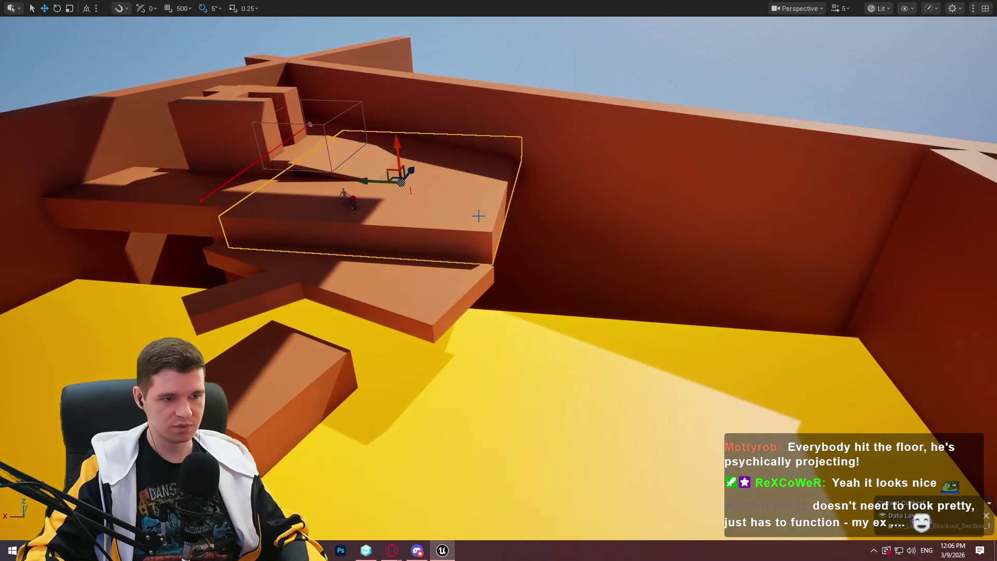
left_click_drag(369, 187, 634, 206)
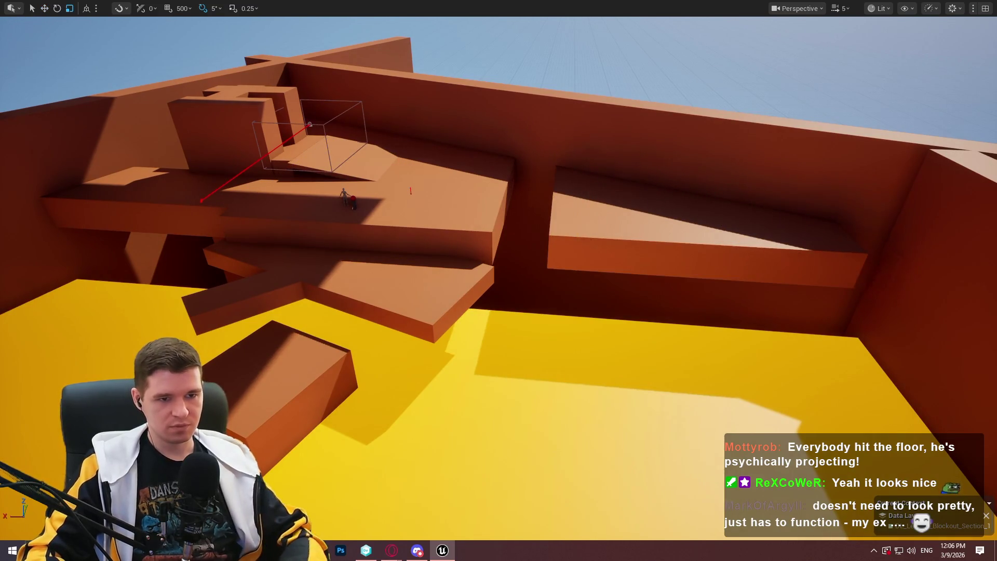
left_click_drag(677, 162, 679, 83)
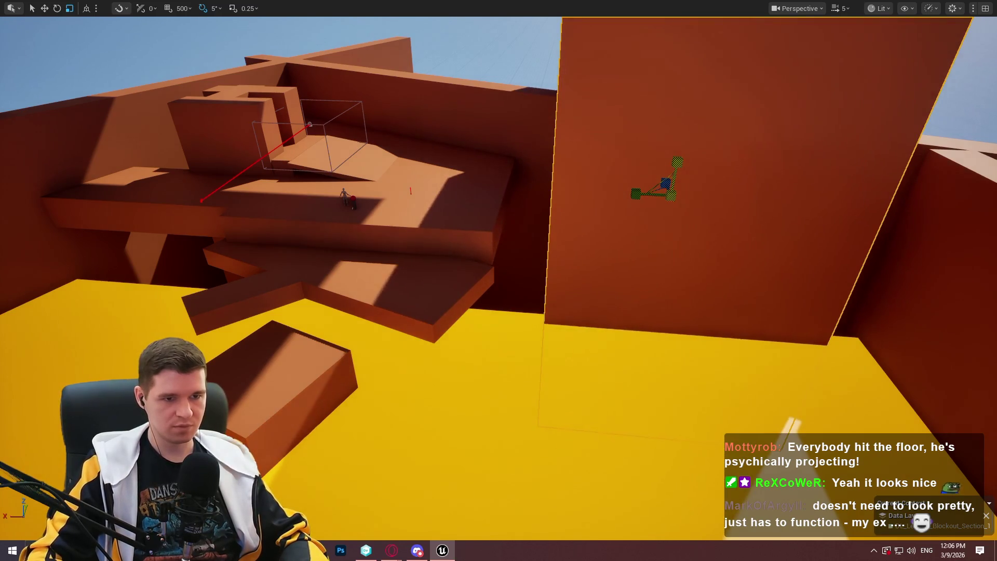
left_click_drag(635, 188, 556, 192)
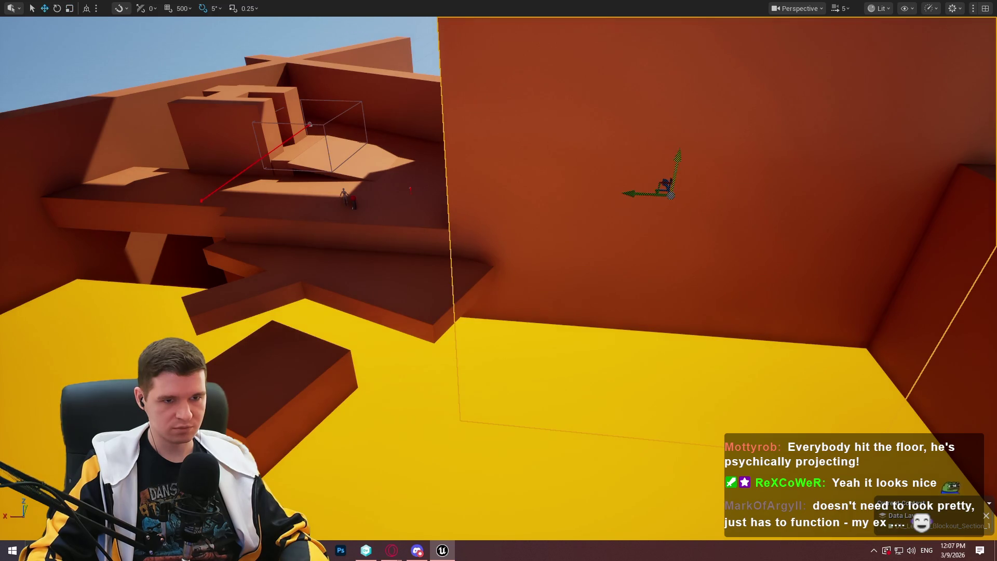
mouse_move(677, 86)
left_mouse_down()
mouse_move(675, 145)
mouse_move(674, 89)
mouse_move(592, 254)
left_mouse_up()
mouse_move(560, 331)
left_mouse_down()
mouse_move(559, 289)
mouse_move(557, 299)
left_mouse_up()
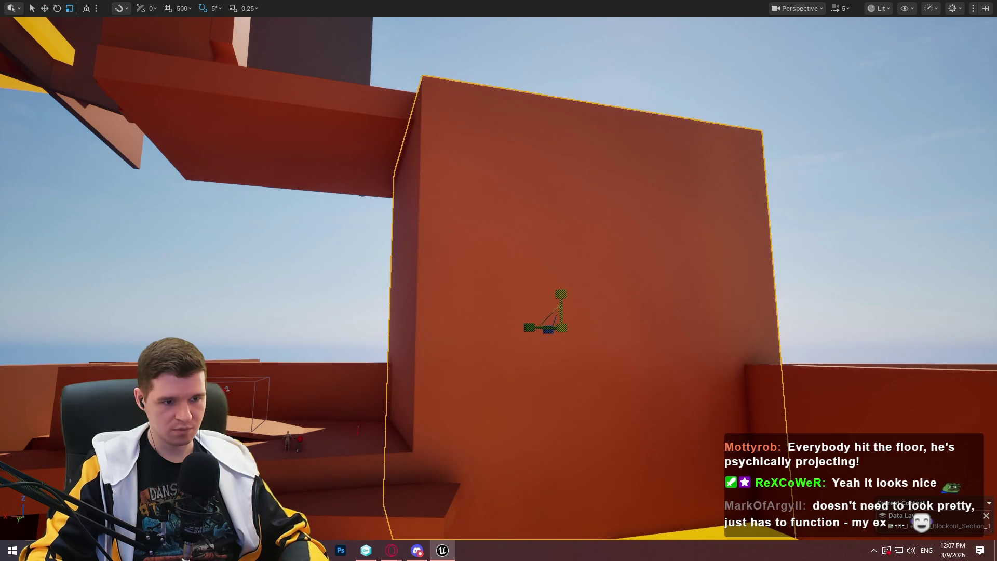
mouse_move(557, 310)
left_mouse_down()
mouse_move(540, 322)
mouse_move(528, 301)
mouse_move(689, 230)
mouse_move(182, 235)
left_mouse_up()
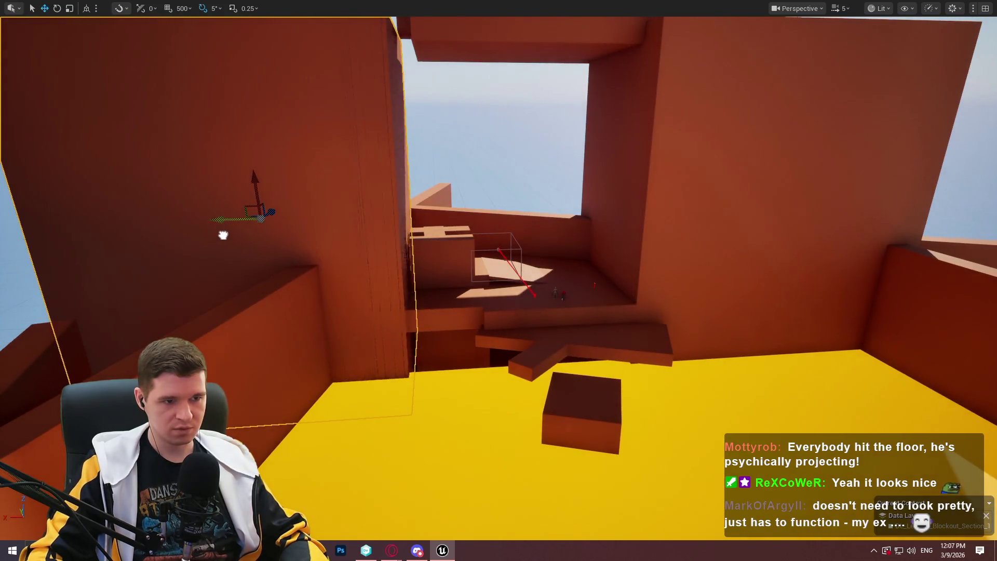
mouse_move(246, 233)
left_mouse_down()
mouse_move(223, 221)
mouse_move(244, 233)
mouse_move(228, 244)
mouse_move(234, 218)
mouse_move(250, 213)
left_mouse_up()
Shift the orange box toward the centre and up-right, then lower it to clear the ledge.
left_click_drag(675, 257, 663, 256)
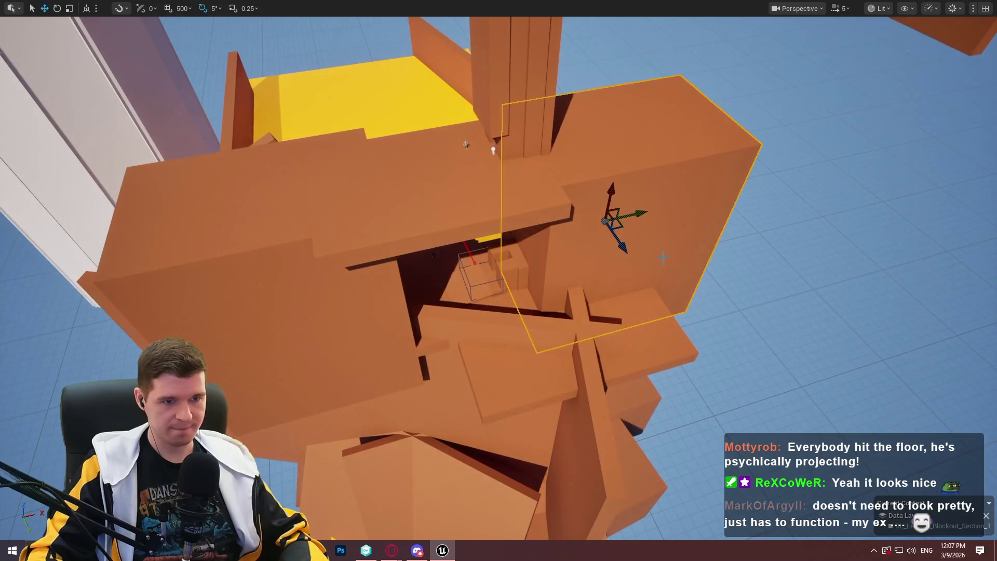
mouse_move(625, 228)
left_mouse_down()
mouse_move(574, 314)
mouse_move(524, 372)
left_mouse_up()
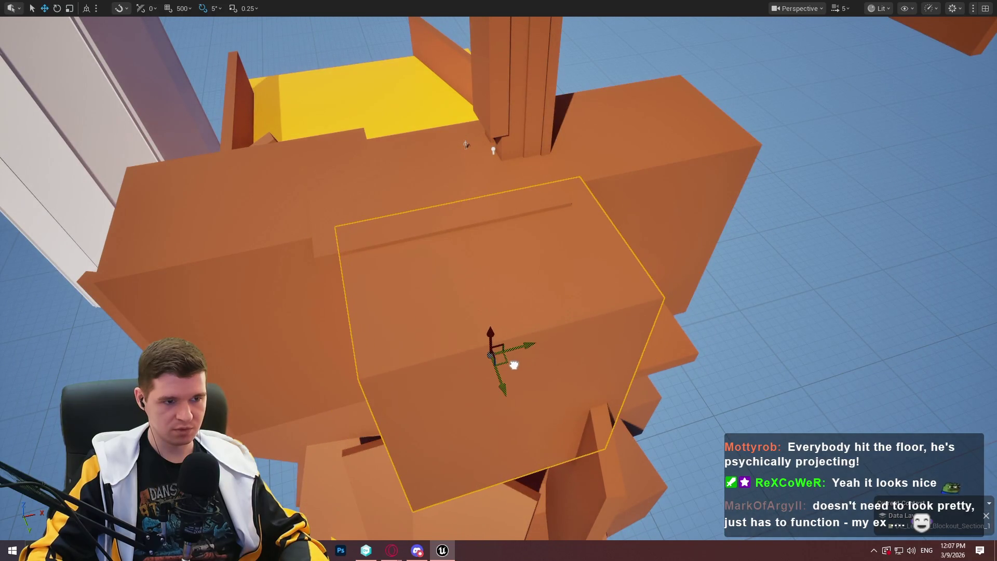
left_click_drag(498, 281, 447, 218)
mouse_move(737, 177)
left_mouse_down()
mouse_move(374, 171)
mouse_move(432, 181)
left_mouse_up()
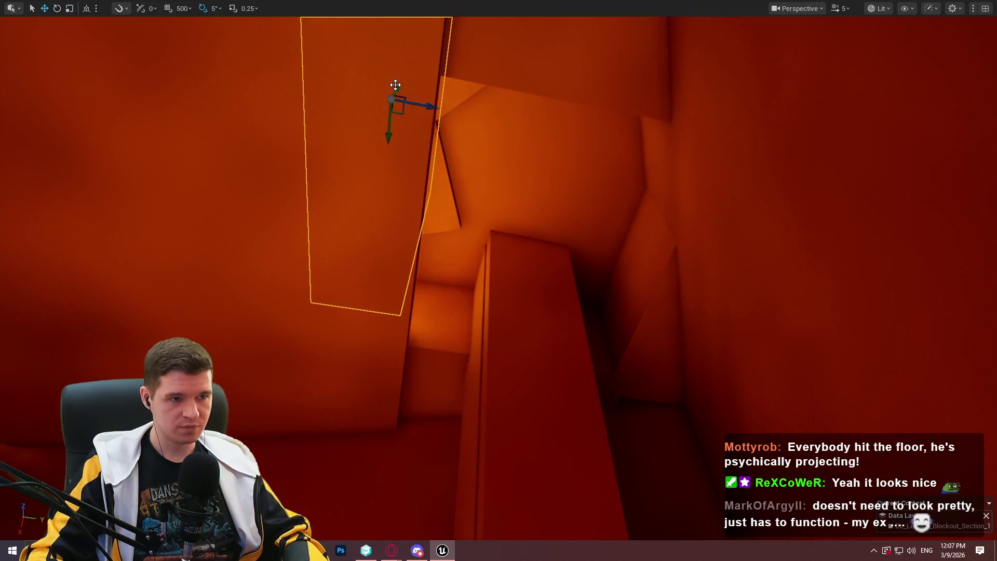
left_click_drag(375, 119, 397, 95)
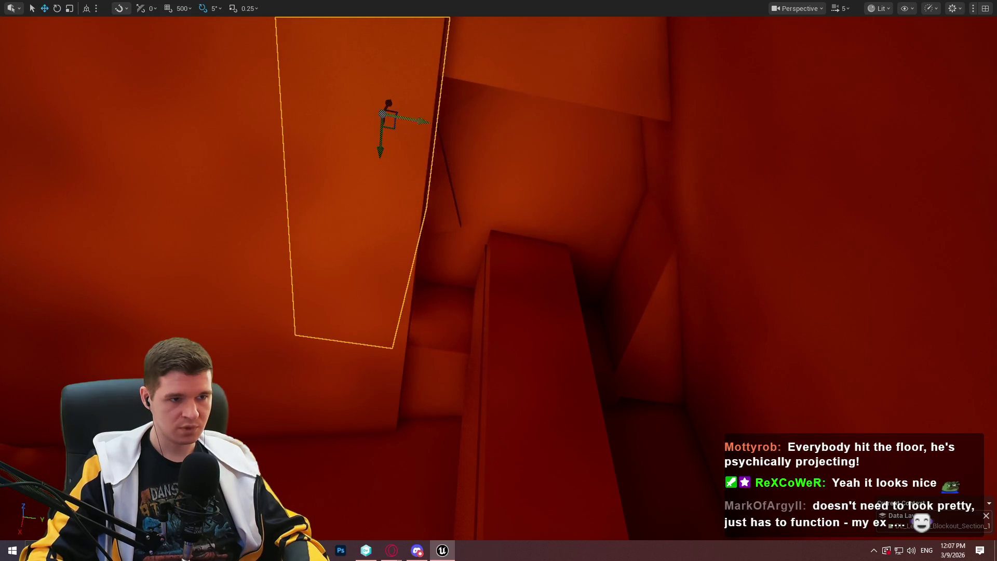
mouse_move(506, 61)
left_mouse_down()
mouse_move(488, 129)
mouse_move(520, 138)
left_mouse_up()
left_click_drag(583, 257, 570, 301)
key("r")
left_click_drag(564, 263, 573, 388)
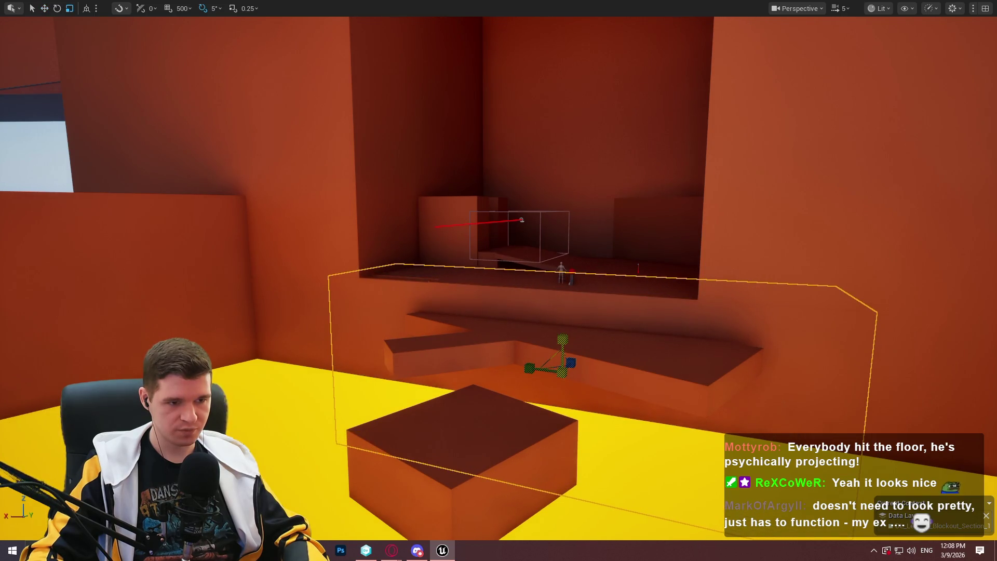
left_click_drag(573, 388, 573, 388)
left_click_drag(776, 327, 776, 327)
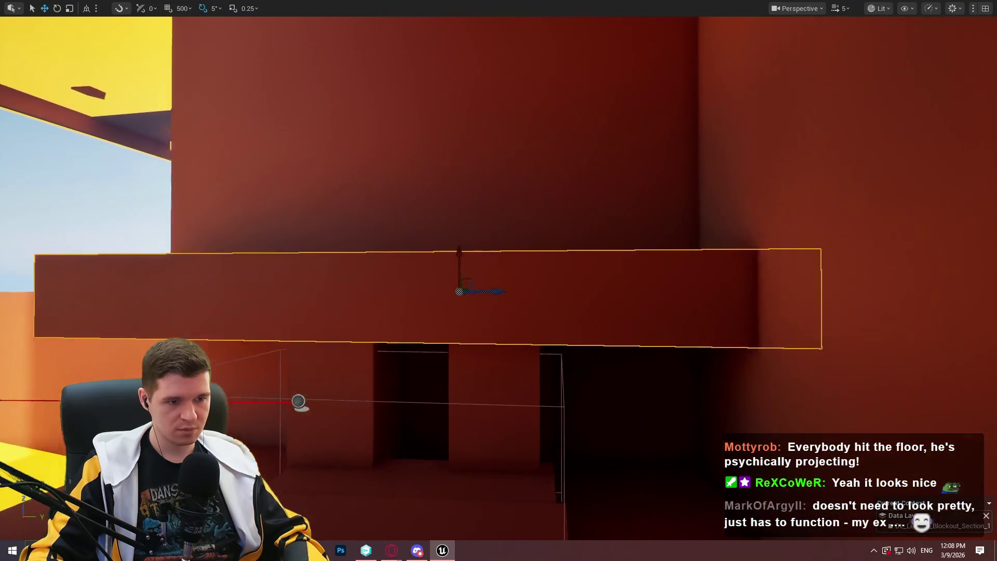
key("s")
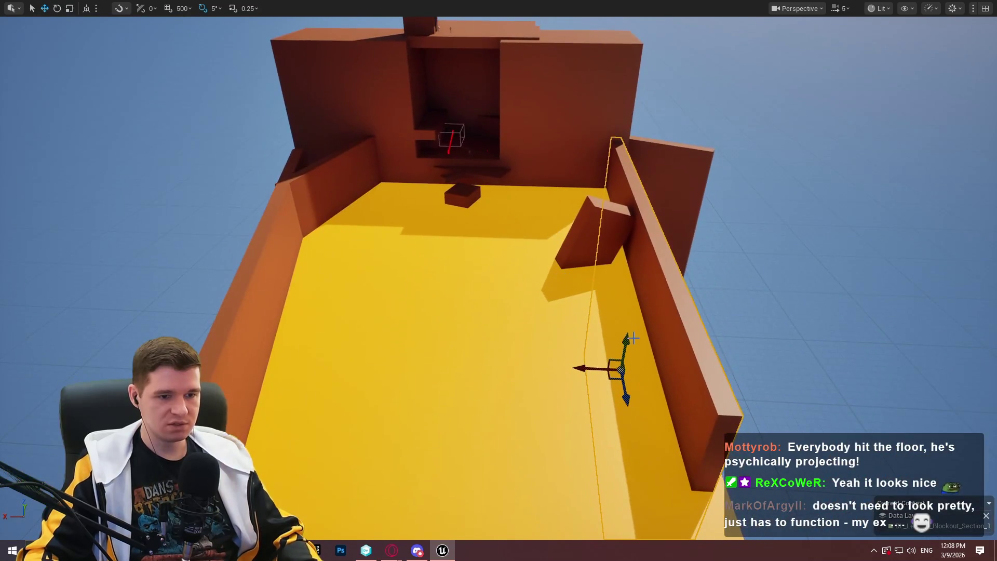
Tilt the room's right wall to a new angle and slide it far to the left.
left_click(630, 235)
key("e")
mouse_move(630, 236)
left_mouse_down()
mouse_move(644, 224)
mouse_move(578, 254)
mouse_move(605, 216)
mouse_move(539, 132)
mouse_move(574, 111)
mouse_move(563, 116)
left_mouse_up()
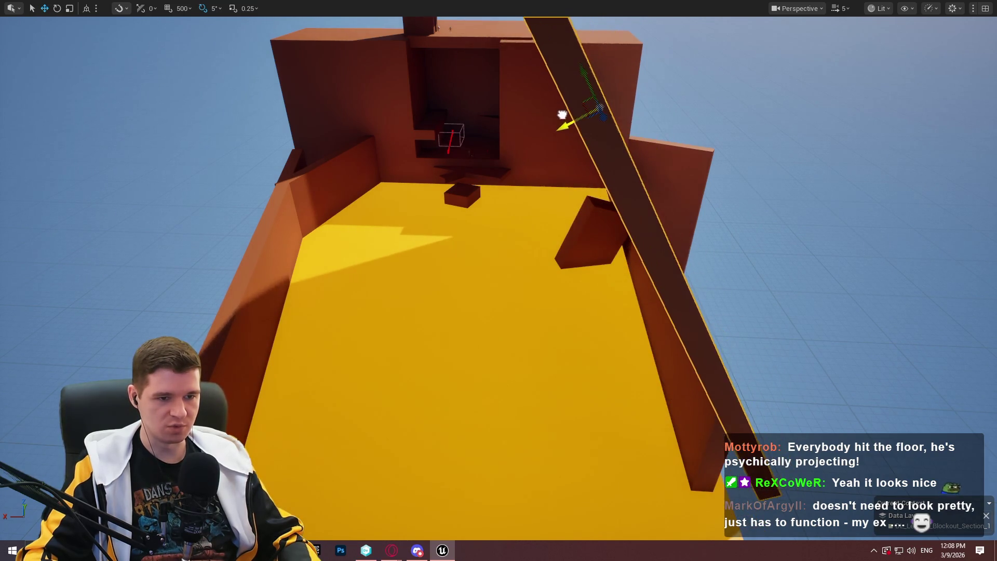
scroll(587, 109, "down", 2)
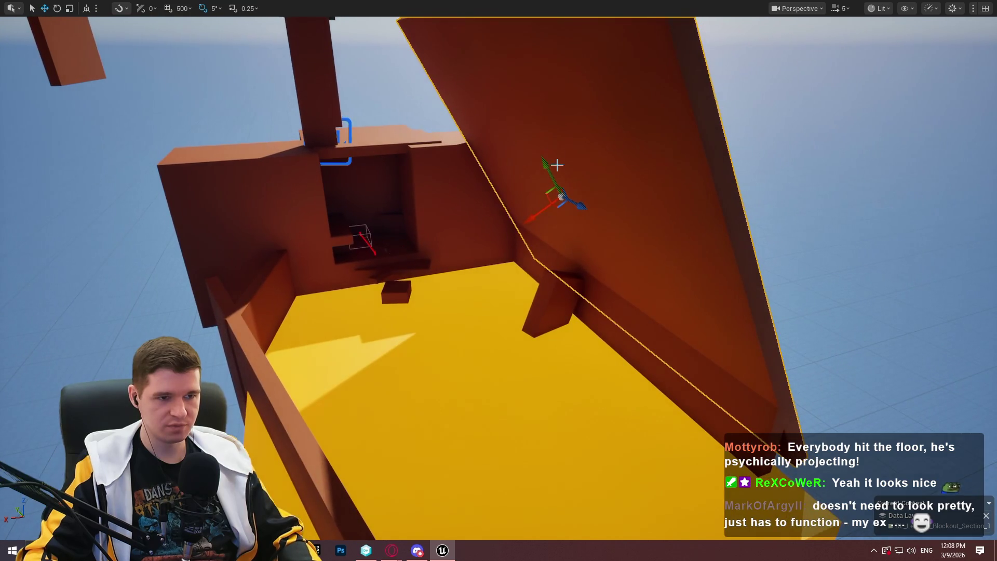
mouse_move(552, 164)
left_mouse_down()
mouse_move(602, 223)
mouse_move(628, 283)
mouse_move(661, 116)
left_mouse_up()
left_click_drag(649, 76, 428, 82)
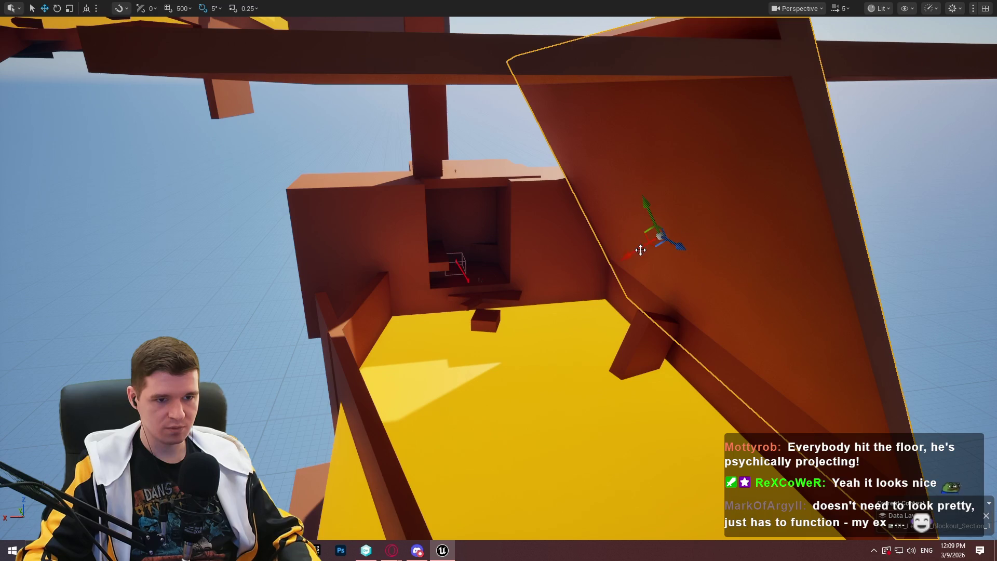
mouse_move(643, 246)
left_mouse_down()
mouse_move(545, 231)
mouse_move(315, 249)
mouse_move(373, 271)
mouse_move(467, 273)
left_mouse_up()
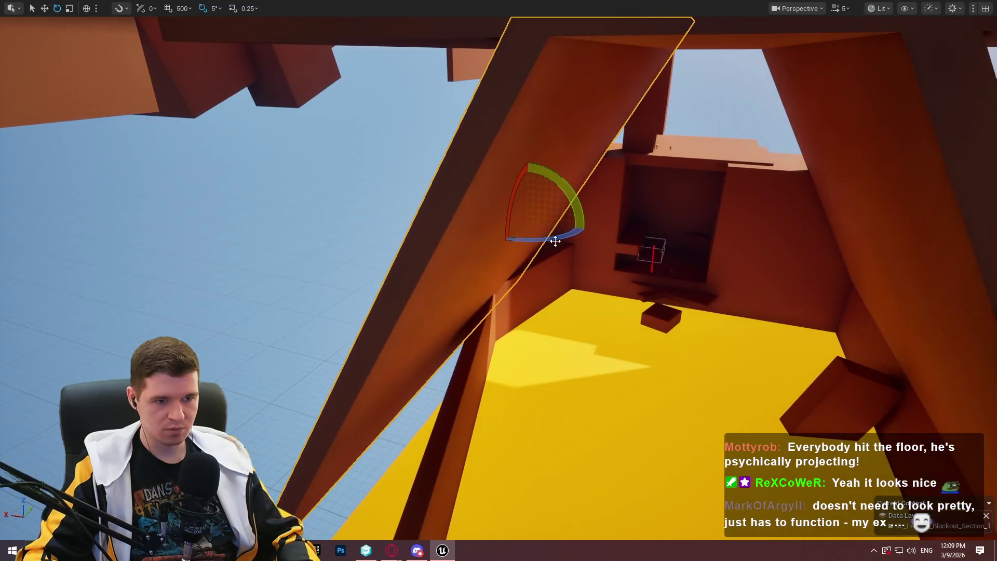
Rotate the wall by 15 then -15 degrees and slide the block sideways.
mouse_move(540, 235)
left_mouse_down()
mouse_move(586, 234)
mouse_move(531, 204)
mouse_move(555, 249)
left_mouse_up()
mouse_move(351, 272)
left_mouse_down()
mouse_move(351, 283)
mouse_move(352, 273)
left_mouse_up()
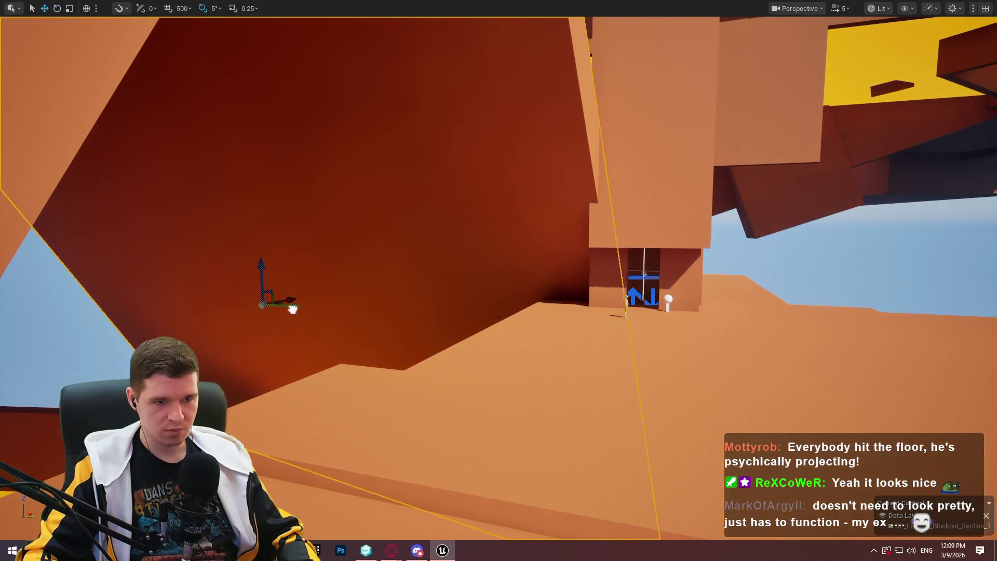
mouse_move(292, 309)
left_mouse_down()
mouse_move(304, 244)
mouse_move(322, 224)
mouse_move(332, 238)
mouse_move(343, 218)
mouse_move(348, 229)
mouse_move(353, 218)
mouse_move(363, 228)
mouse_move(439, 236)
left_mouse_up()
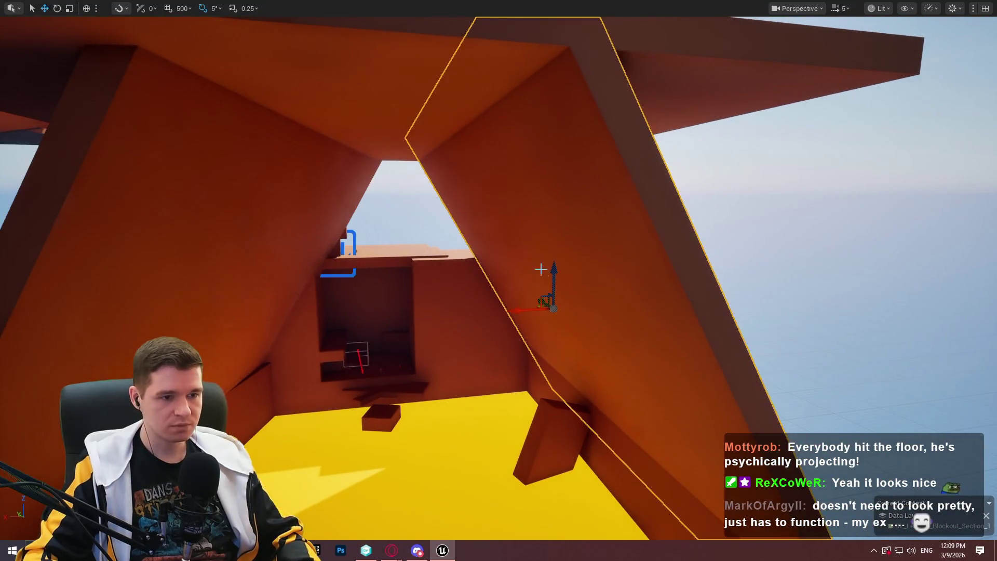
left_click_drag(528, 318, 494, 320)
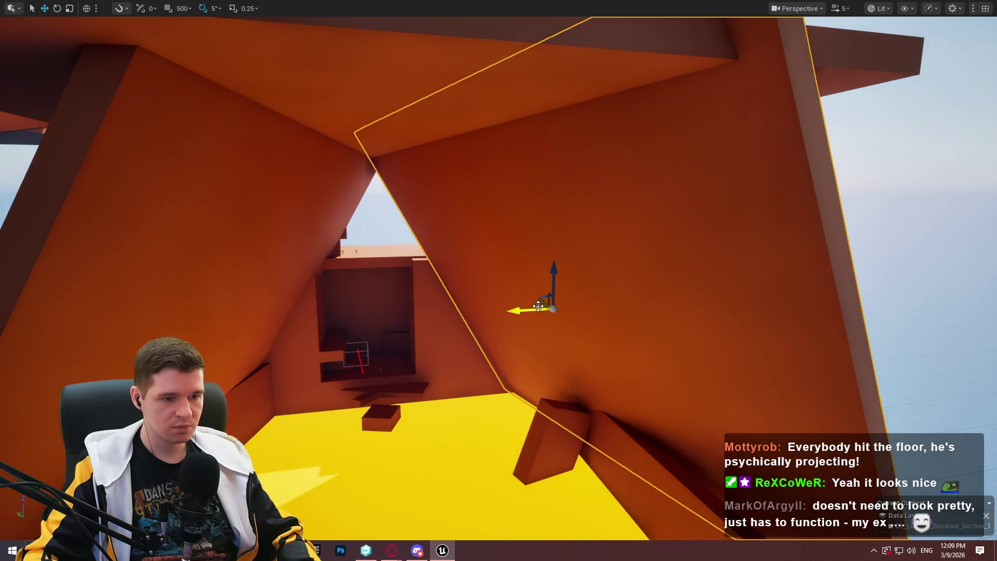
left_click_drag(543, 300, 517, 296)
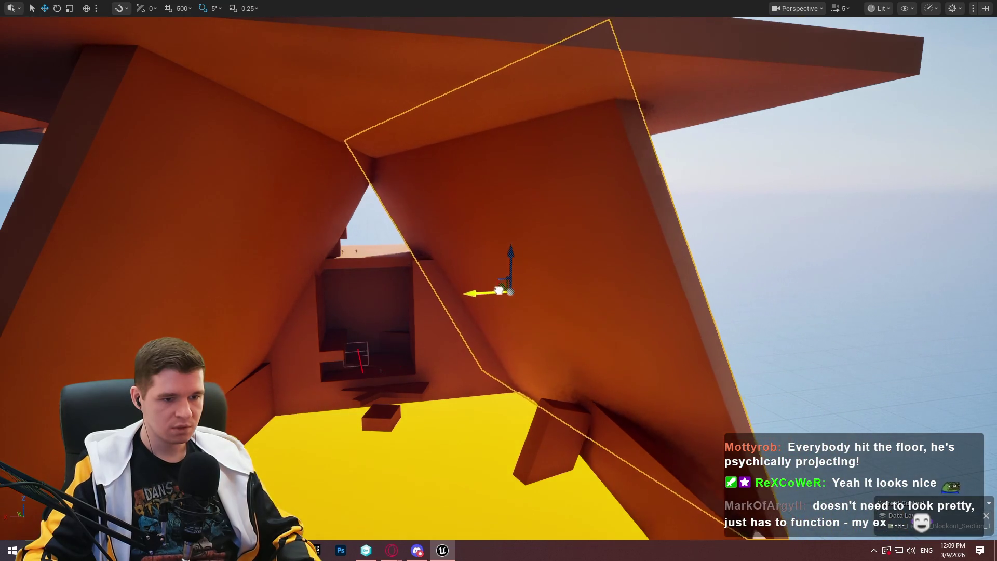
mouse_move(514, 284)
left_mouse_down()
mouse_move(503, 272)
mouse_move(439, 274)
mouse_move(502, 381)
left_mouse_up()
Rotate the wall about 85 degrees, move it along Z, and slide it further left.
key("e")
left_click_drag(496, 427, 431, 434)
mouse_move(506, 360)
left_mouse_down()
mouse_move(510, 191)
mouse_move(454, 253)
left_mouse_up()
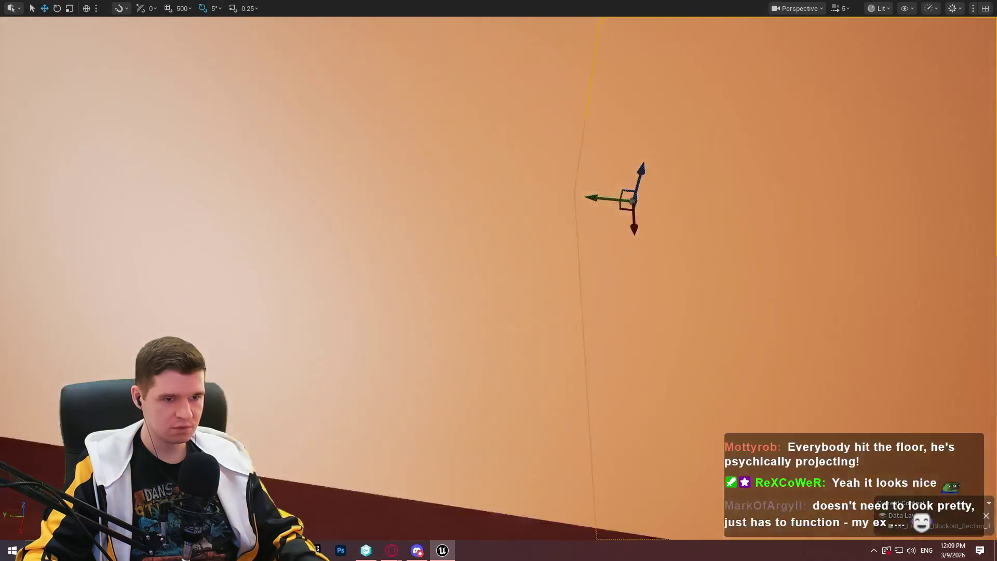
key("e")
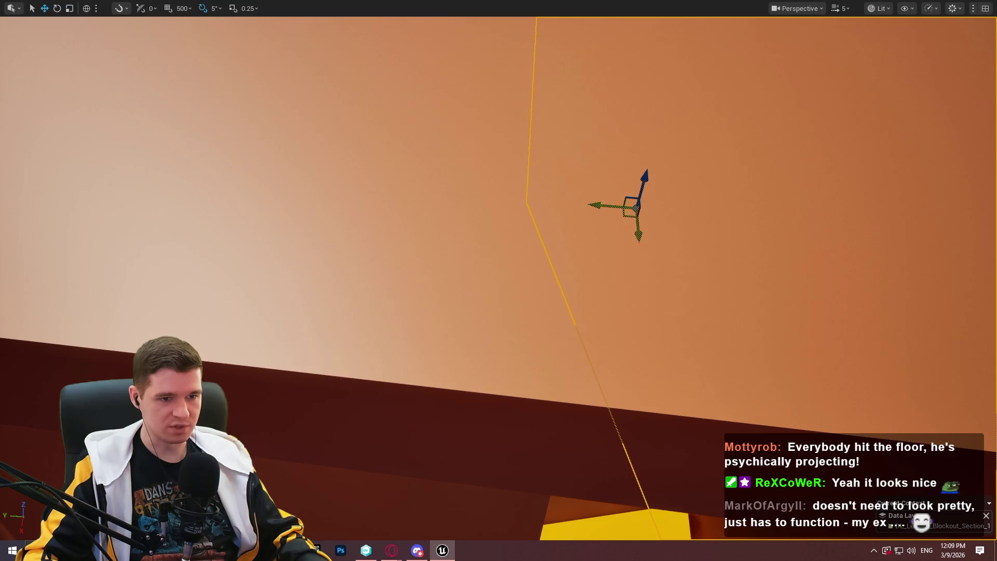
key("f")
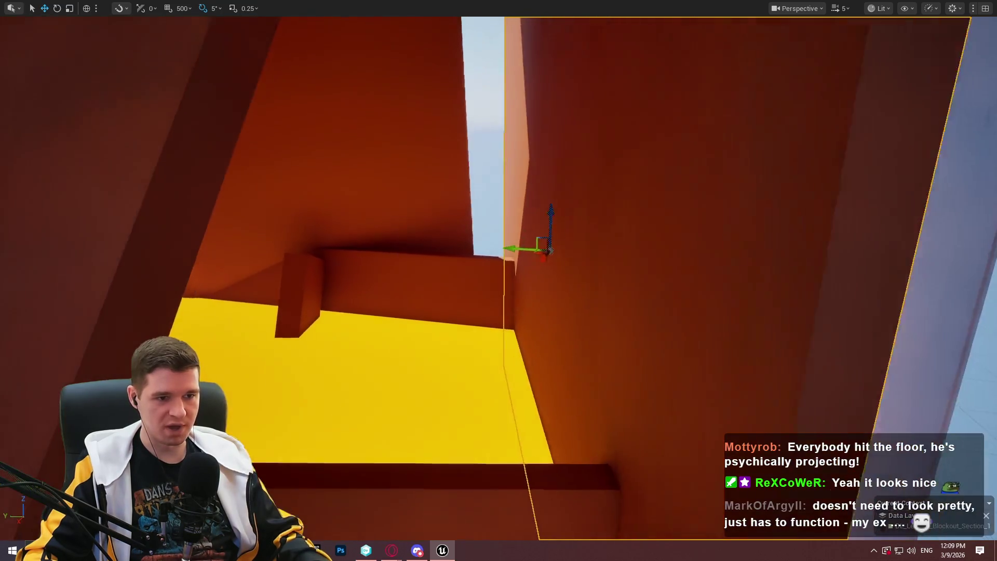
mouse_move(529, 258)
left_mouse_down()
mouse_move(481, 257)
mouse_move(405, 173)
left_mouse_up()
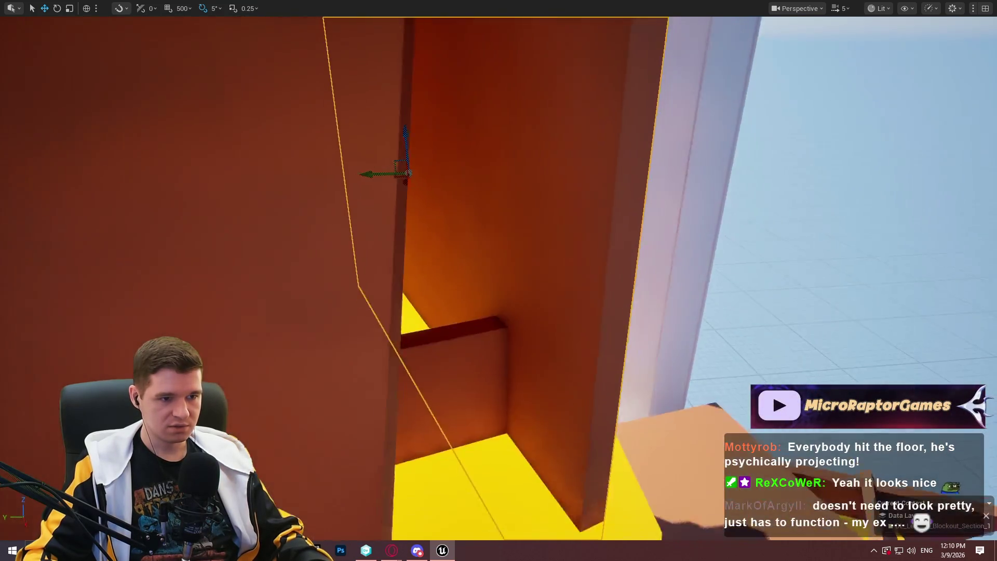
left_click_drag(515, 316, 466, 396)
left_click(514, 315)
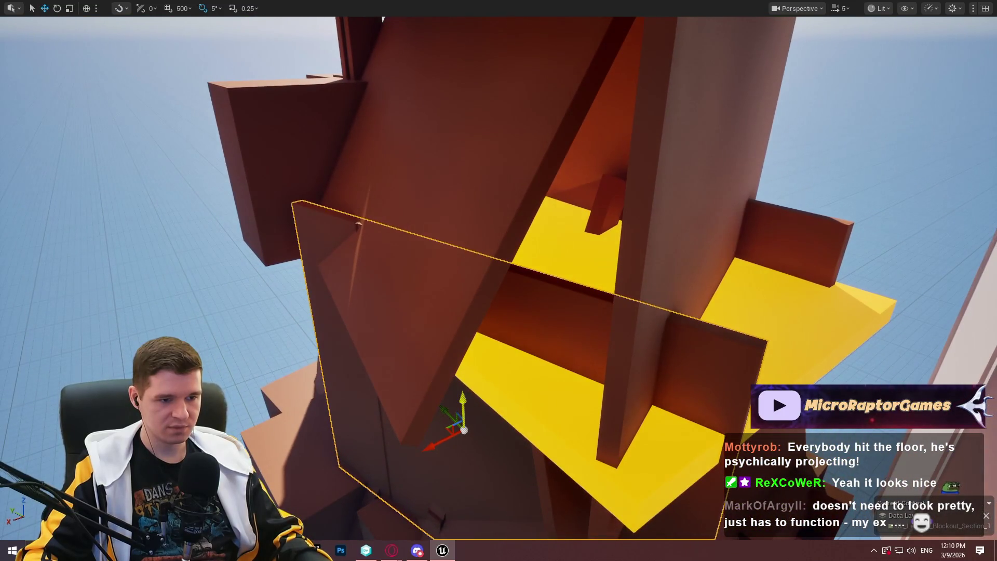
left_click_drag(589, 87, 575, 88)
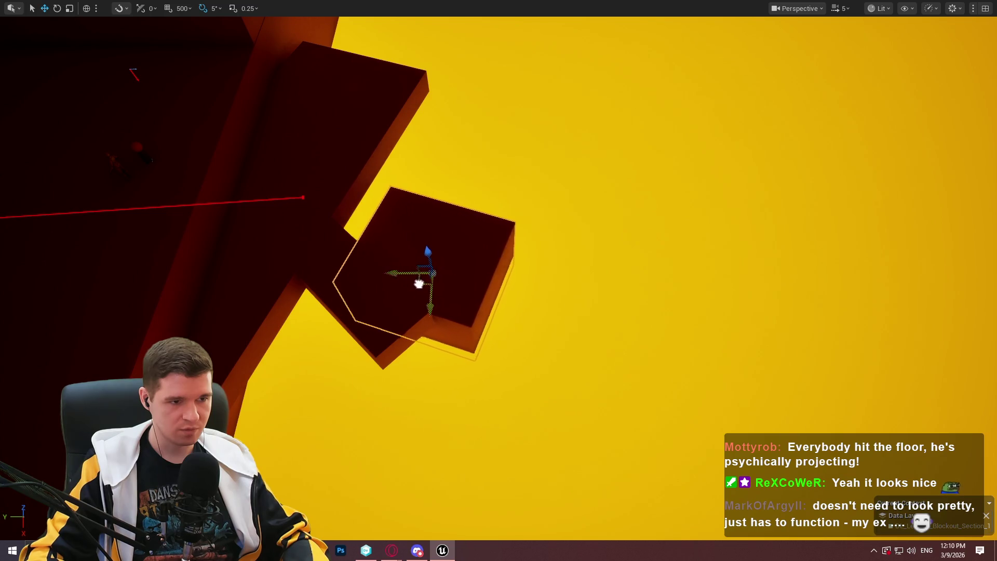
left_click_drag(575, 88, 575, 88)
left_click_drag(601, 229, 509, 259)
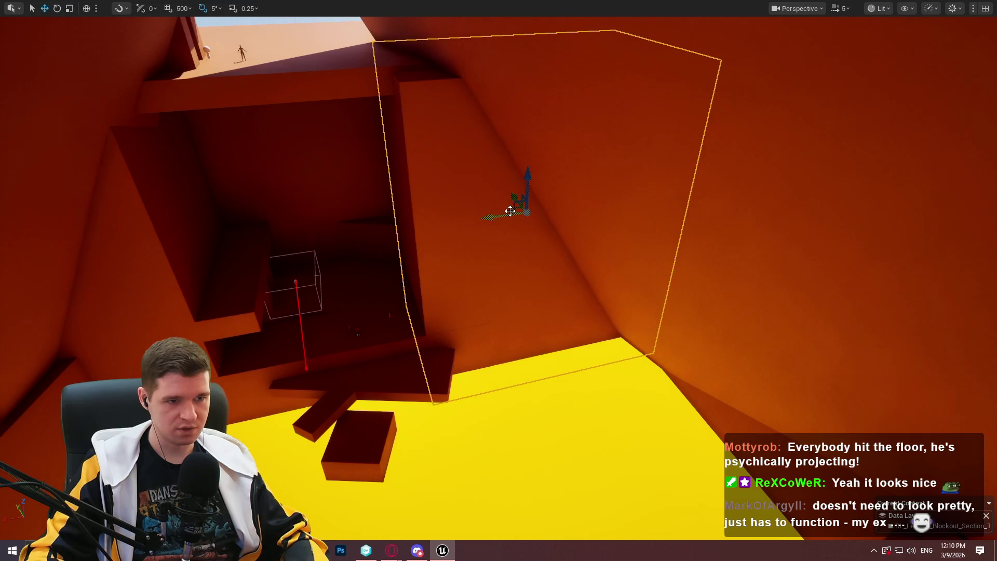
Fly through the orange room to the dark red room's corner.
left_click_drag(953, 307, 953, 307)
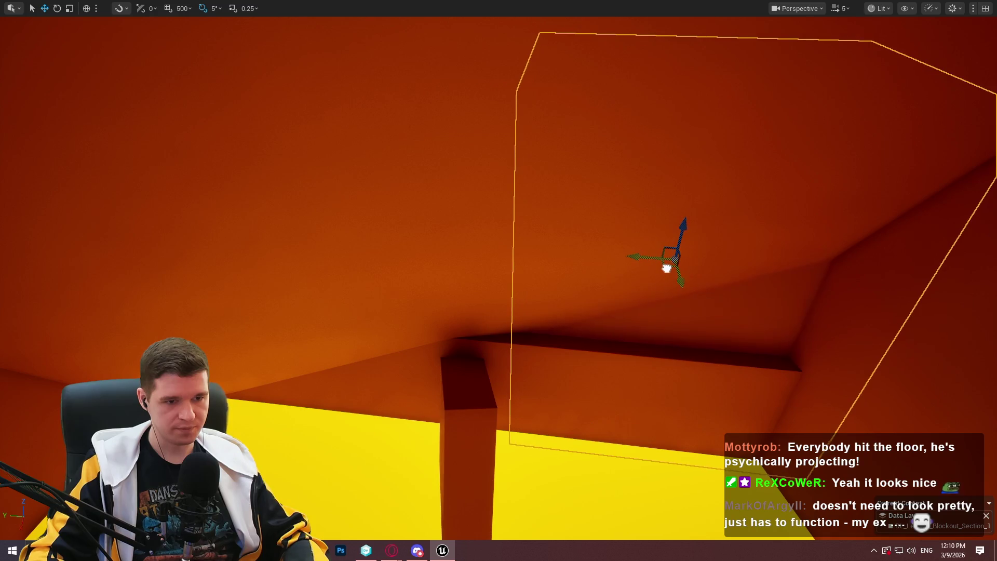
left_click_drag(853, 329, 853, 329)
left_click_drag(593, 140, 593, 140)
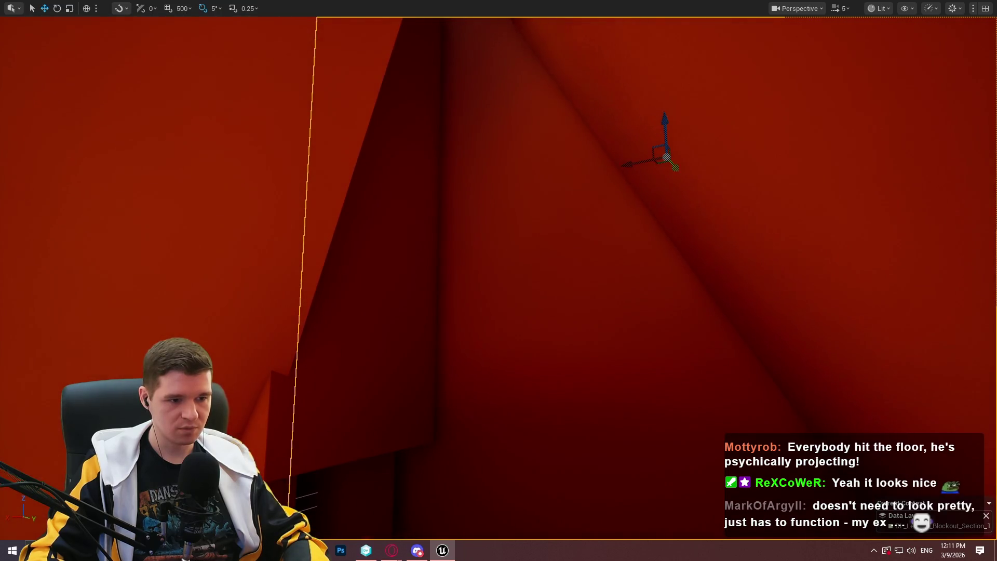
left_click_drag(675, 168, 674, 168)
left_click_drag(590, 240, 590, 241)
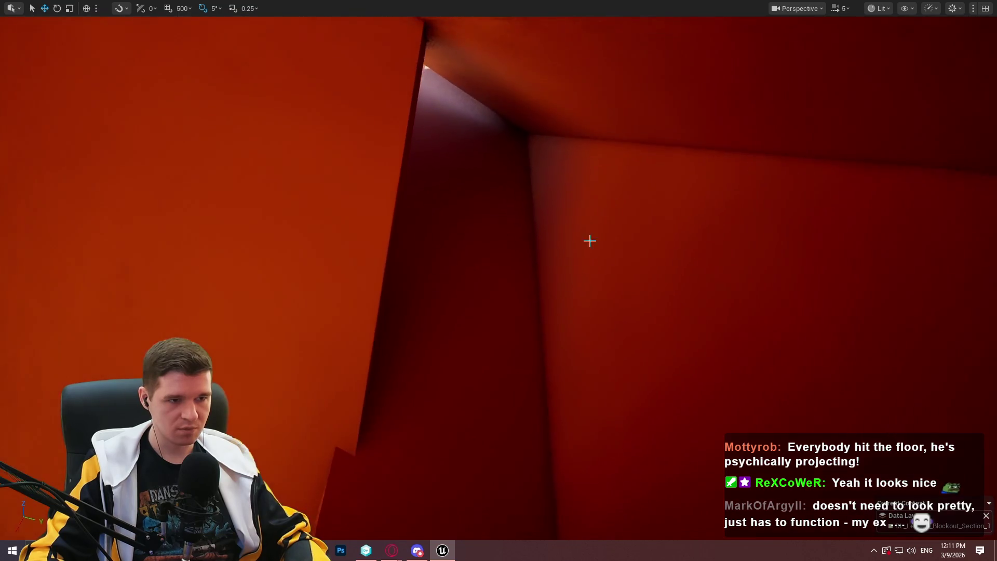
left_click_drag(758, 213, 759, 213)
left_click_drag(749, 249, 749, 250)
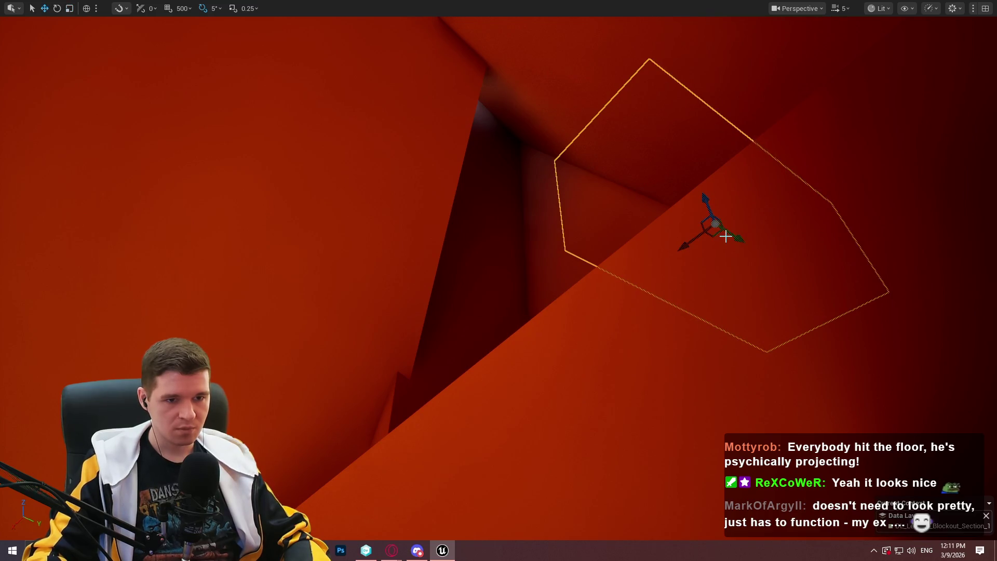
left_click_drag(733, 234, 444, 202)
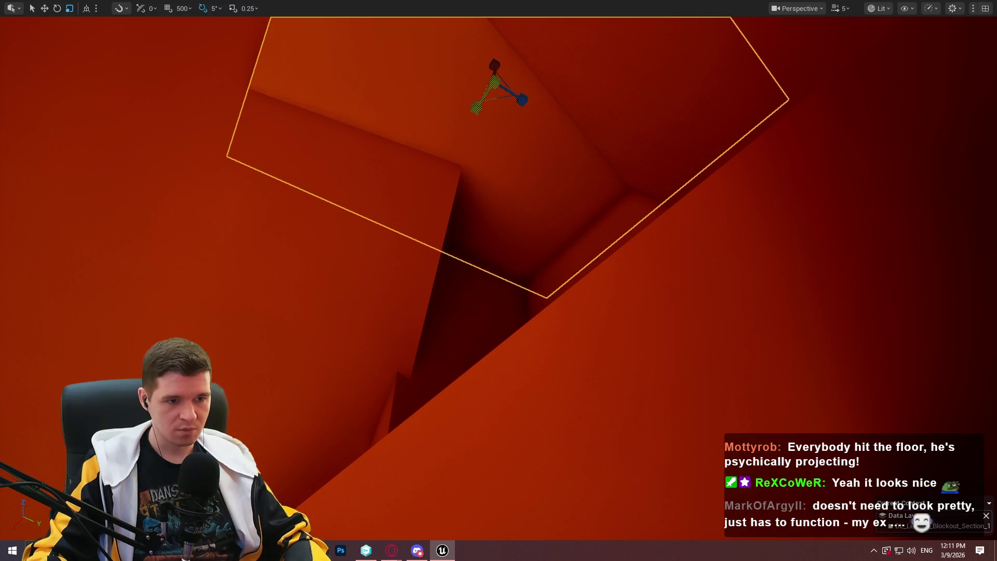
mouse_move(475, 108)
left_mouse_down()
mouse_move(457, 156)
mouse_move(475, 130)
mouse_move(462, 186)
mouse_move(442, 184)
mouse_move(444, 176)
mouse_move(460, 189)
mouse_move(445, 190)
left_mouse_up()
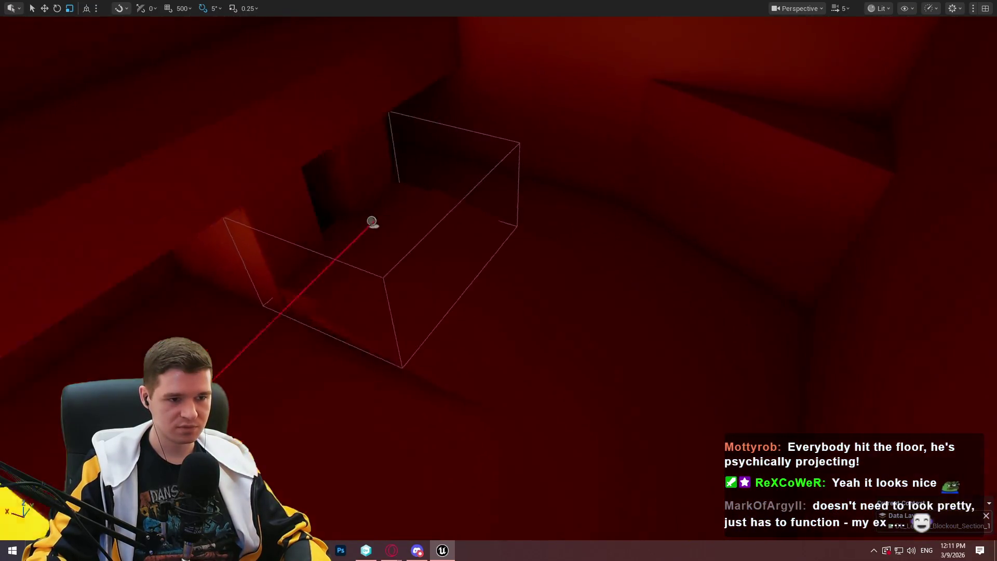
Use Play From Here on the dark room's floor and dismiss the game's intro dialog.
right_click(514, 311)
left_click(609, 532)
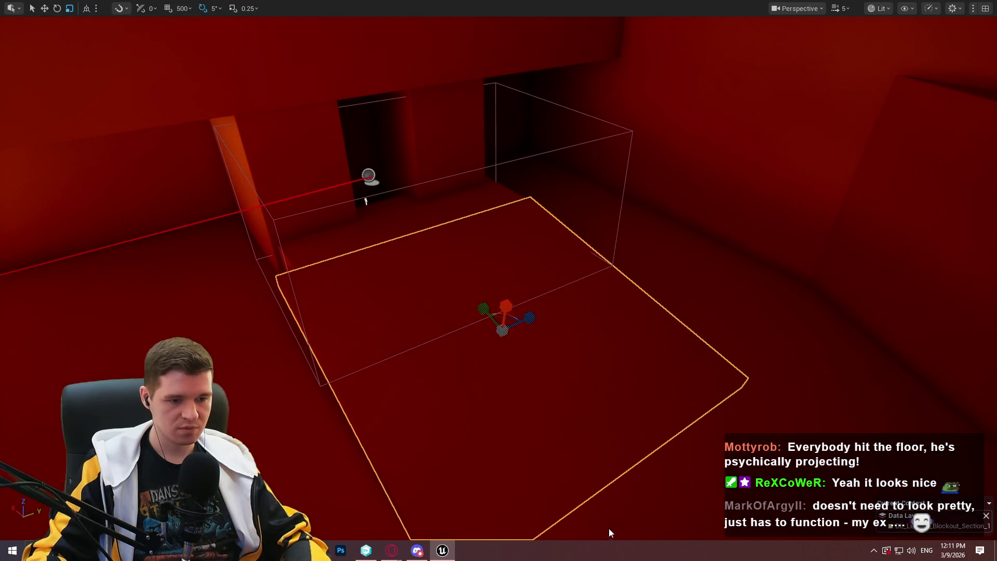
key("alt+p")
left_click(498, 438)
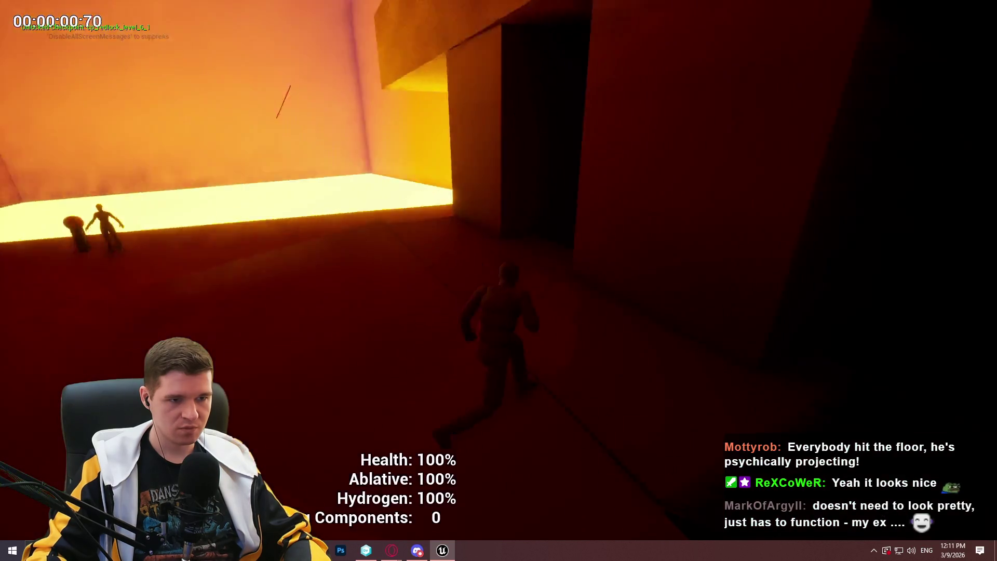
Run through the dark corridor and lava room, jump along the ledge by the yellow floor, then stop with Esc.
key("w")
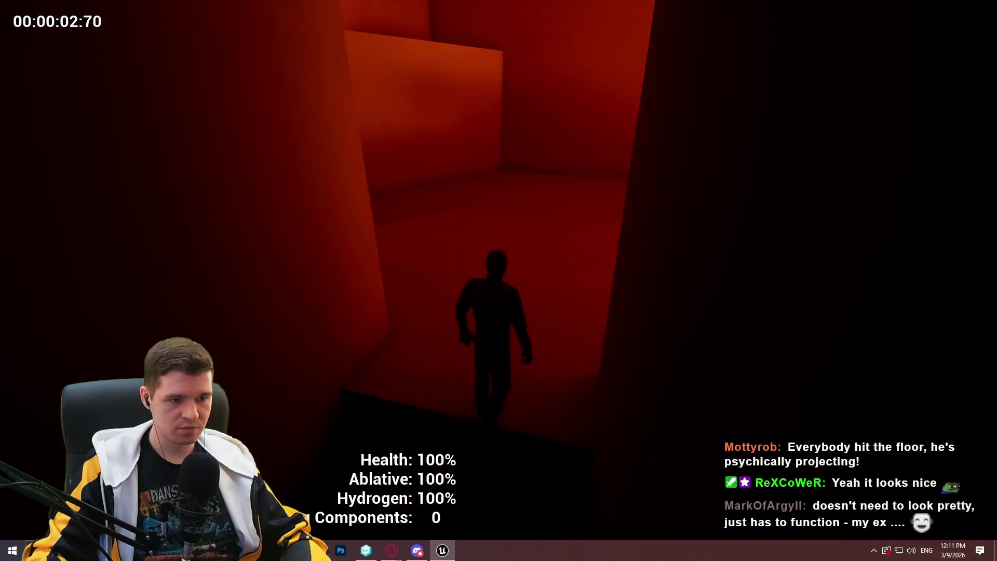
key("w")
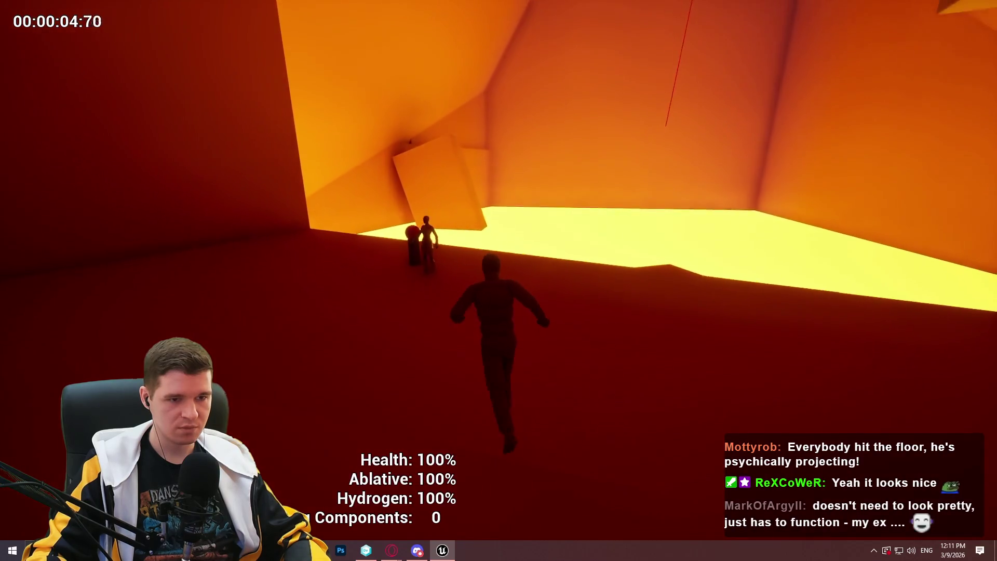
key("w")
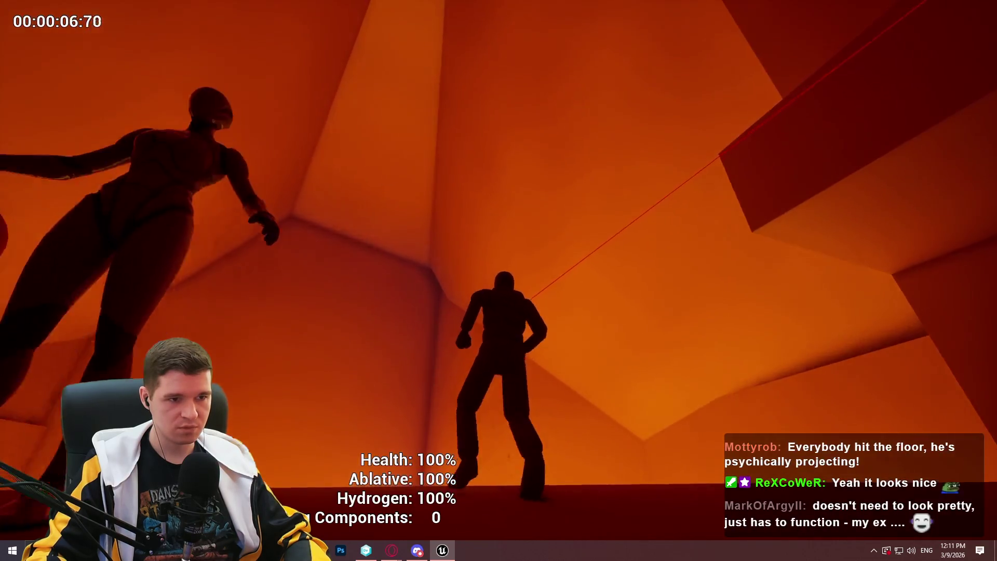
key("w")
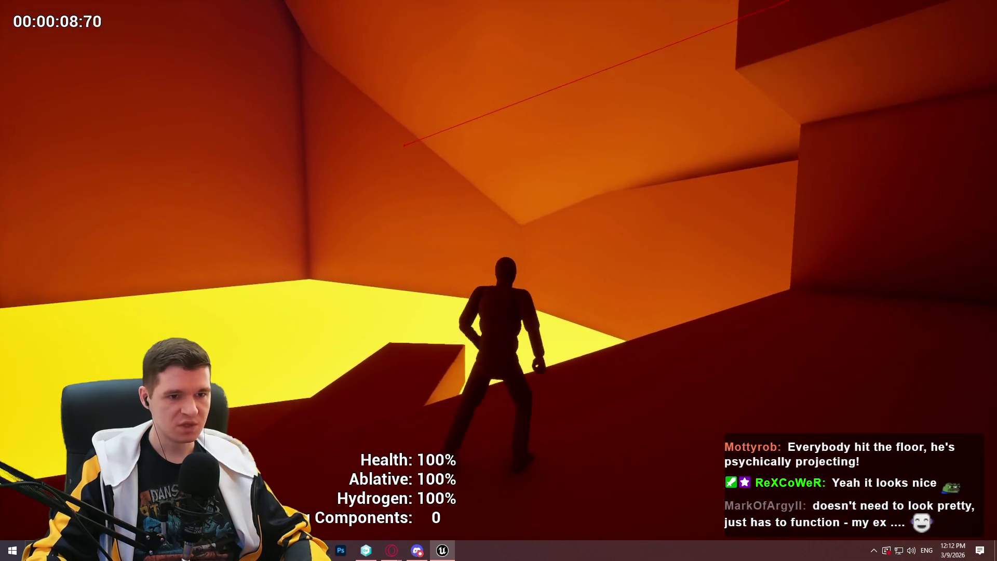
key("w")
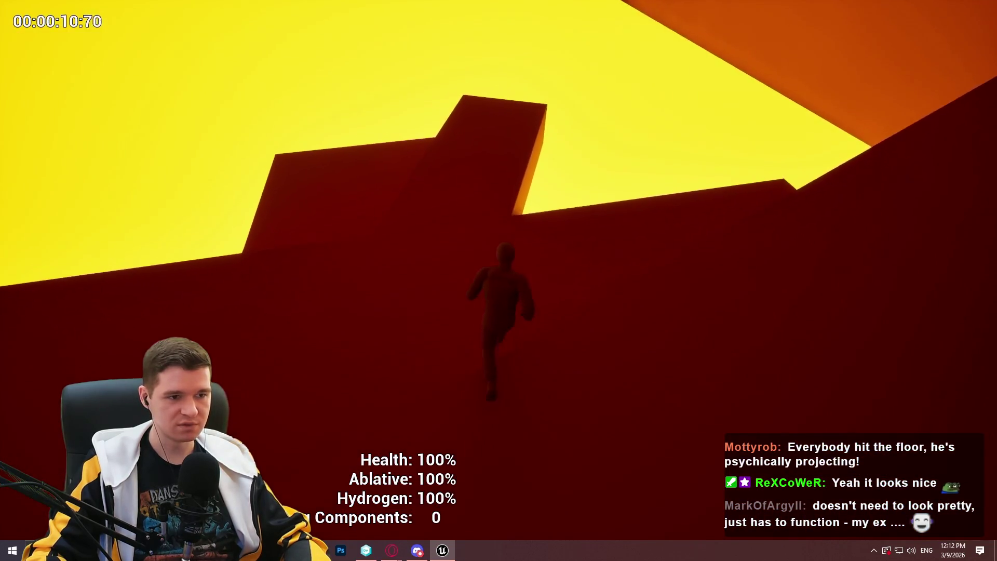
key("w")
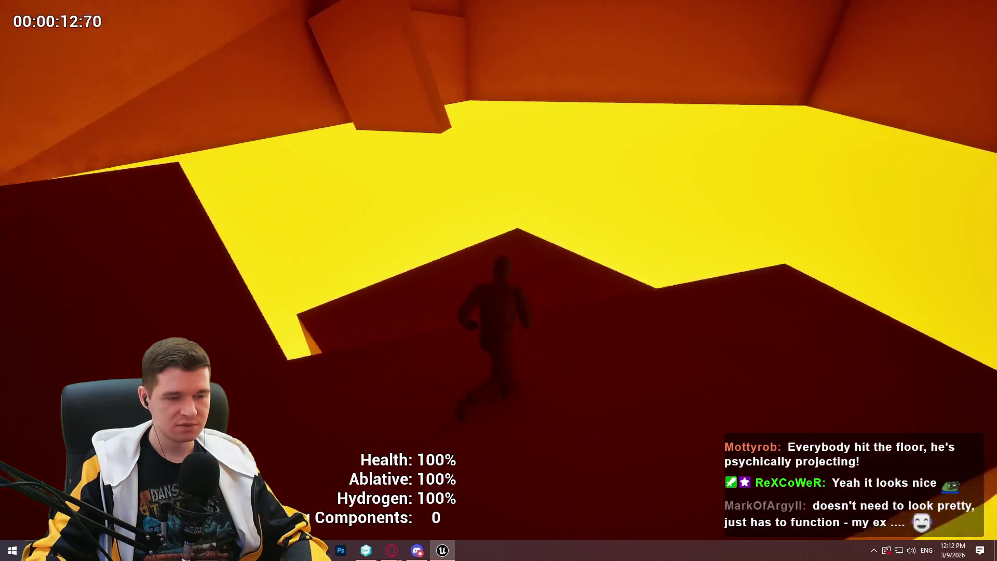
key("w")
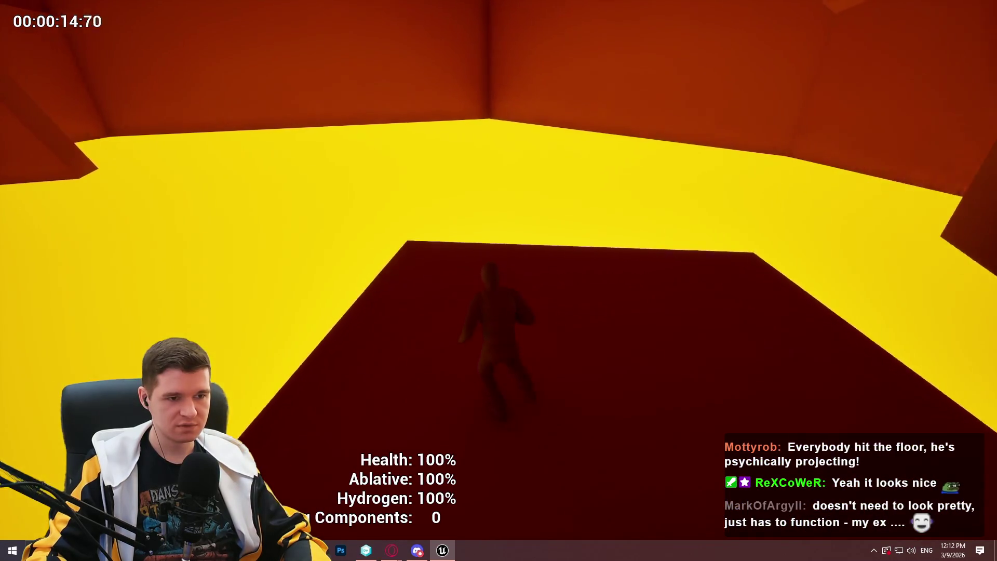
key("w")
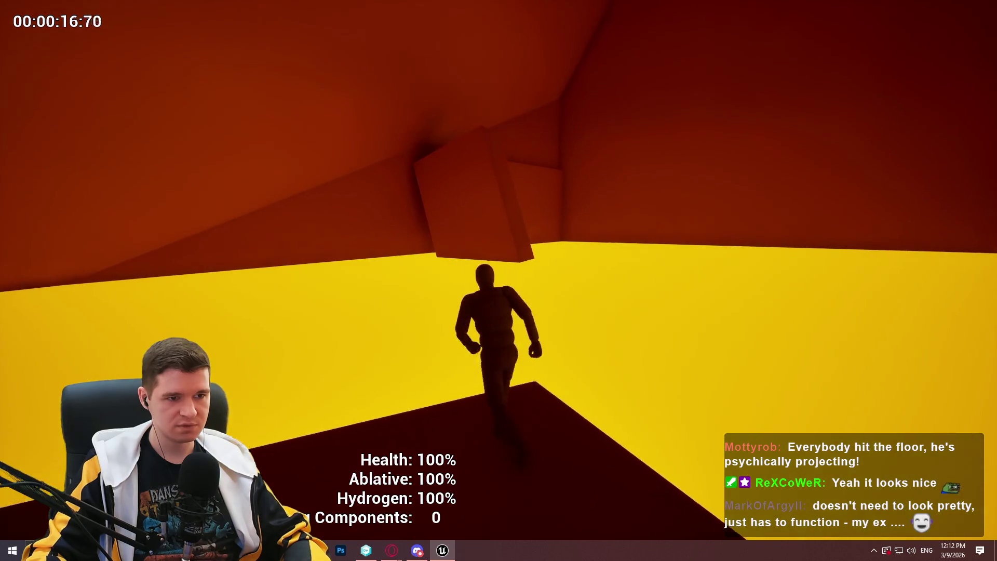
key("w")
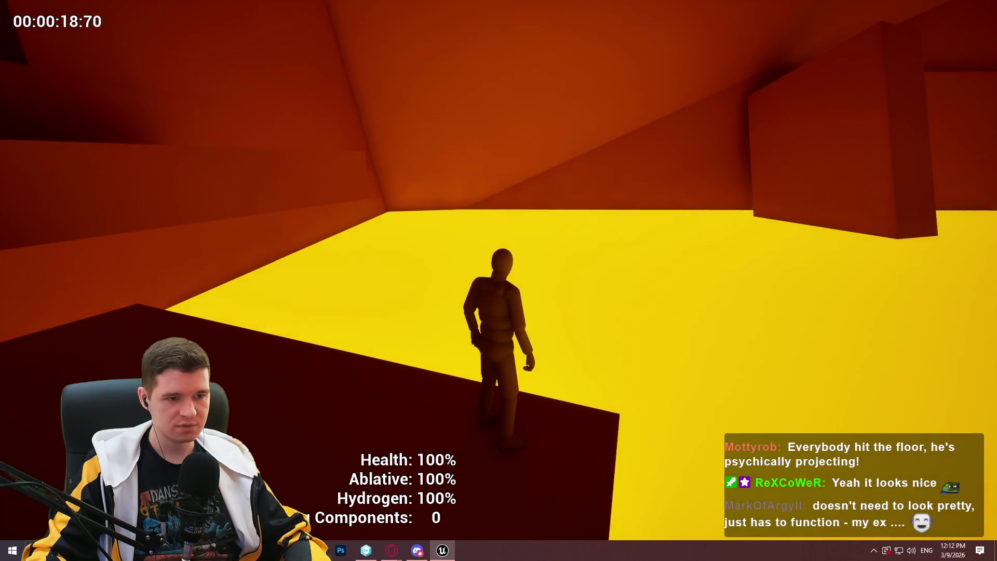
key("w")
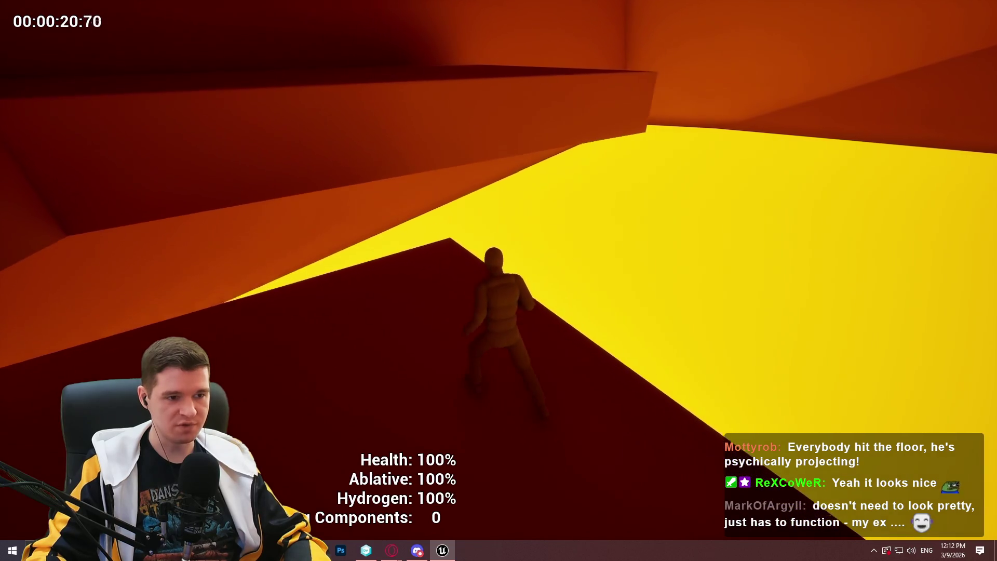
key("w")
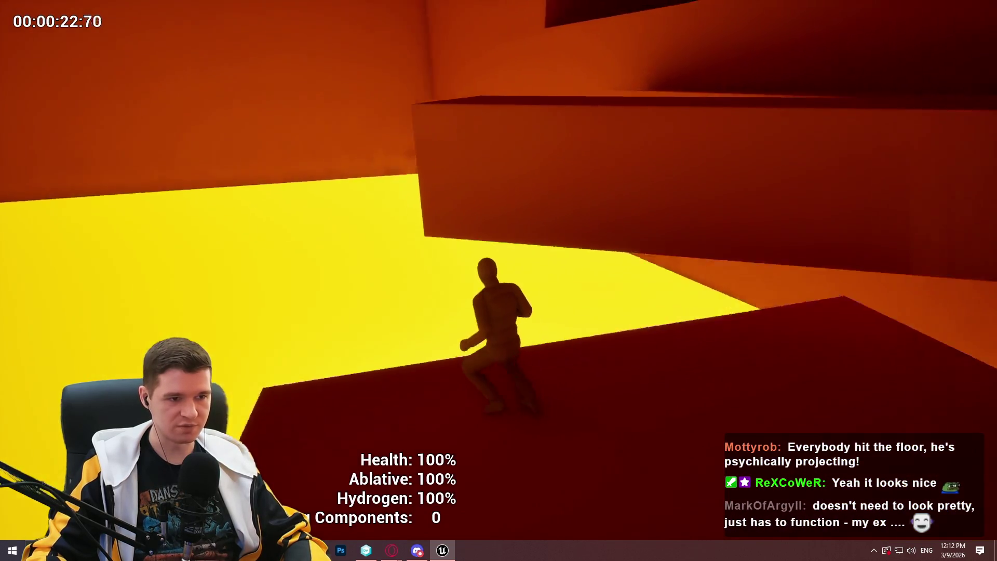
key("Escape")
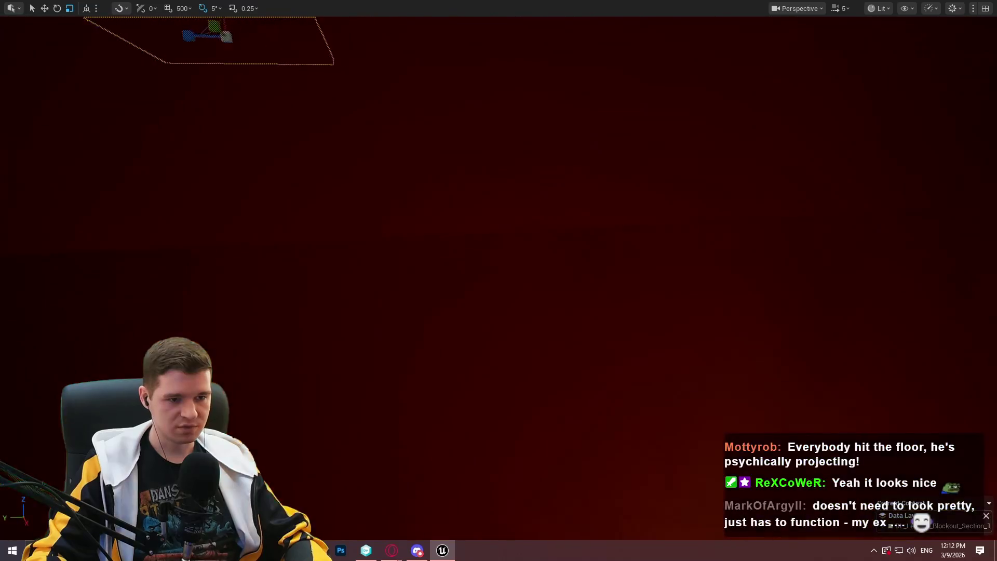
Fly and orbit the view over the level to bring the tall yellow pillar into view.
key("w")
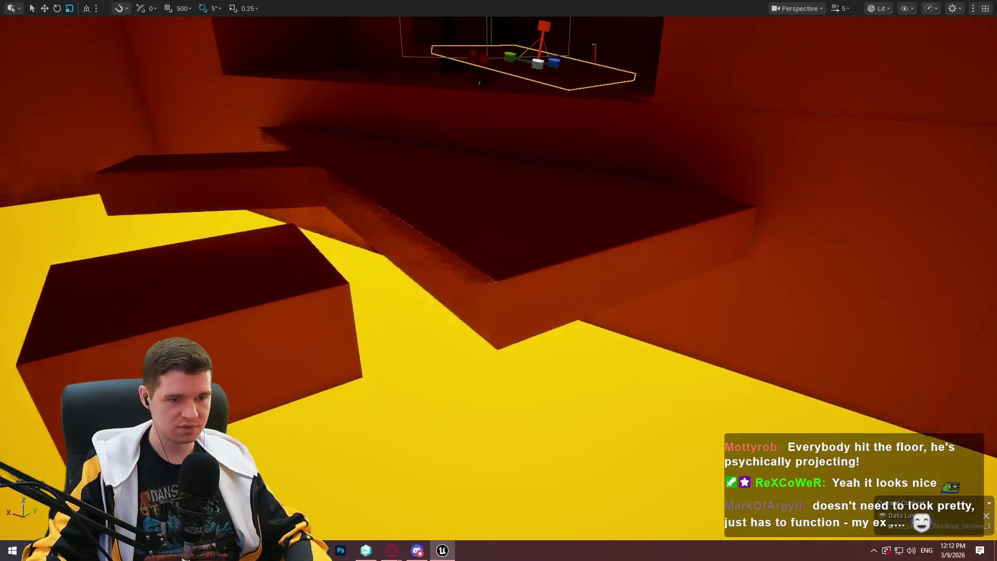
key("w")
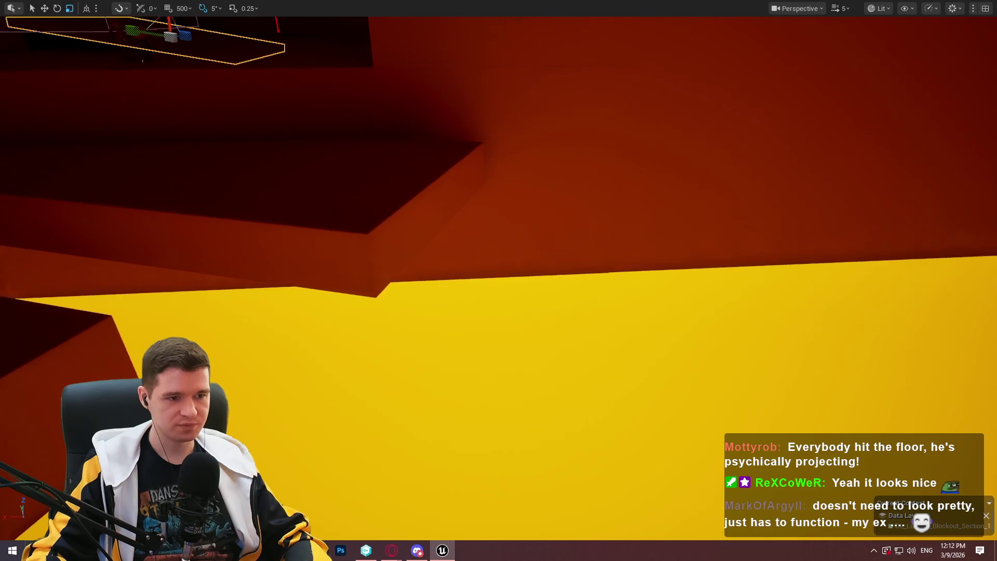
key("w")
key("s")
key("w")
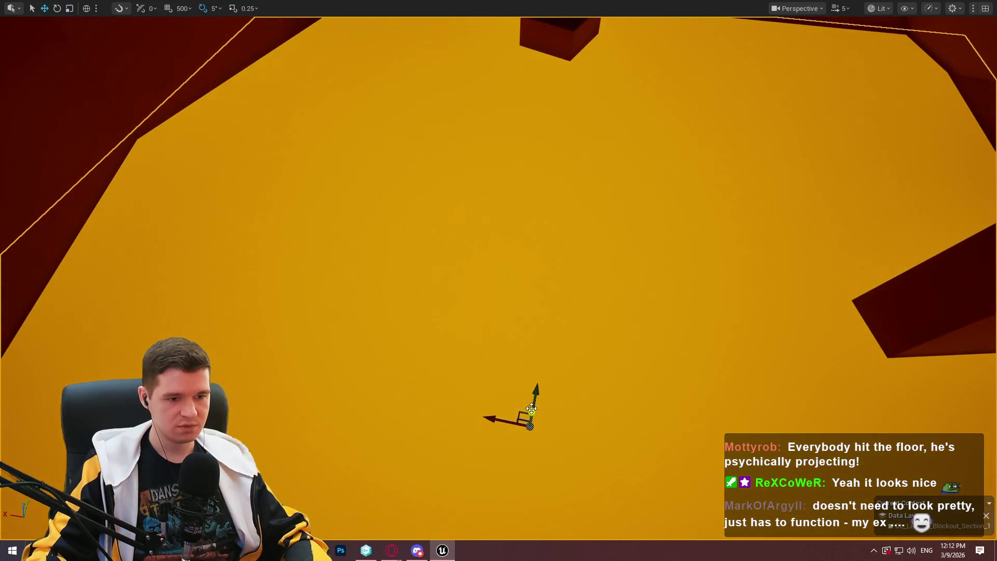
left_click_drag(531, 409, 573, 289)
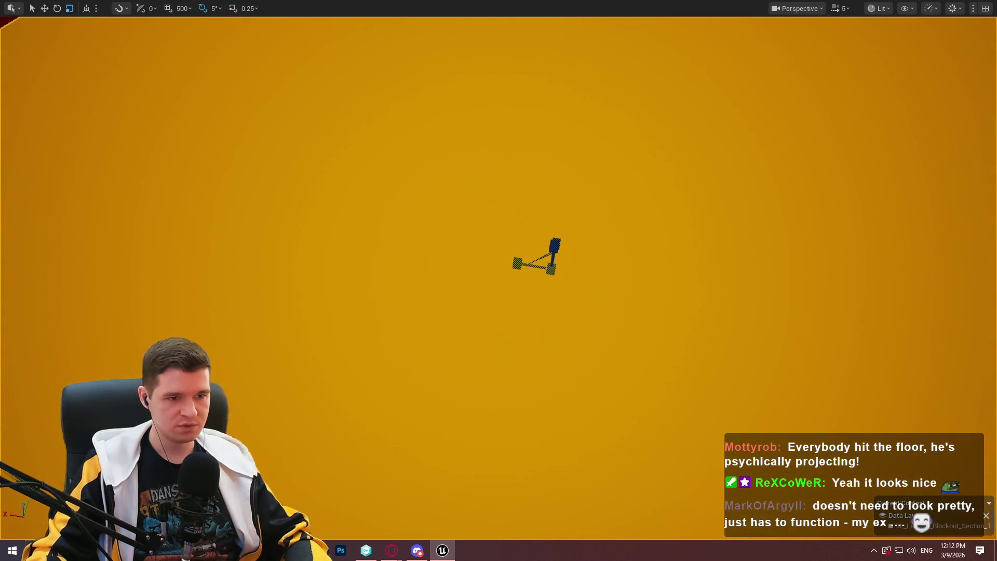
scroll(537, 257, "down", 3)
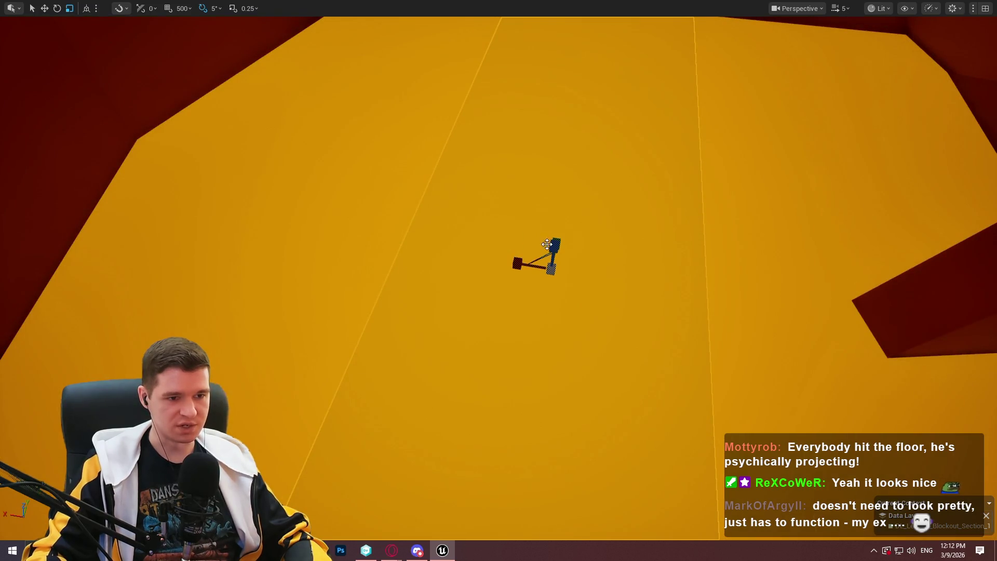
scroll(538, 256, "up", 3)
mouse_move(540, 132)
left_mouse_down()
mouse_move(549, 309)
mouse_move(565, 285)
left_mouse_up()
mouse_move(577, 334)
left_mouse_down()
mouse_move(727, 403)
mouse_move(580, 340)
left_mouse_up()
Slide the yellow pillar back against the rear orange wall.
key("w")
mouse_move(522, 516)
left_mouse_down()
mouse_move(563, 236)
mouse_move(580, 213)
mouse_move(603, 229)
mouse_move(631, 215)
mouse_move(635, 226)
mouse_move(628, 213)
left_mouse_up()
scroll(628, 213, "up", 5)
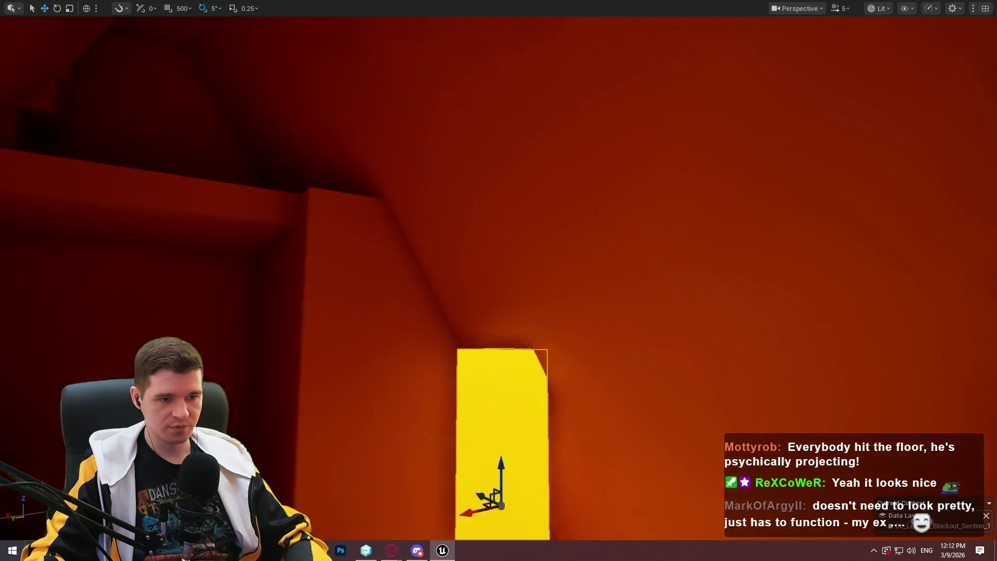
Scale the yellow pillar along Z so it stands much taller.
key("f")
mouse_move(544, 277)
left_mouse_down()
mouse_move(544, 290)
mouse_move(540, 208)
mouse_move(541, 233)
left_mouse_up()
key("f")
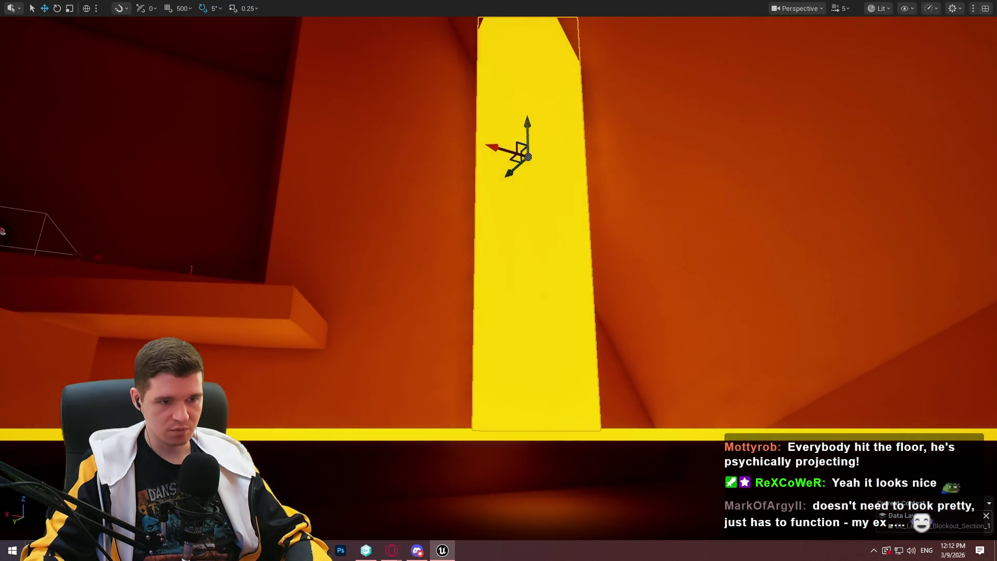
mouse_move(498, 280)
left_mouse_down()
mouse_move(442, 234)
mouse_move(498, 260)
mouse_move(498, 216)
left_mouse_up()
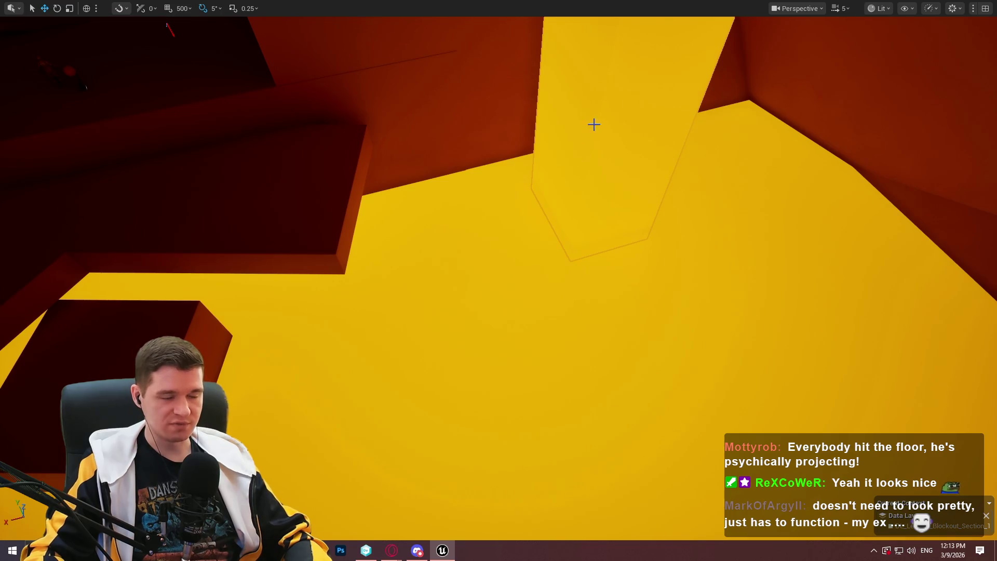
key("f")
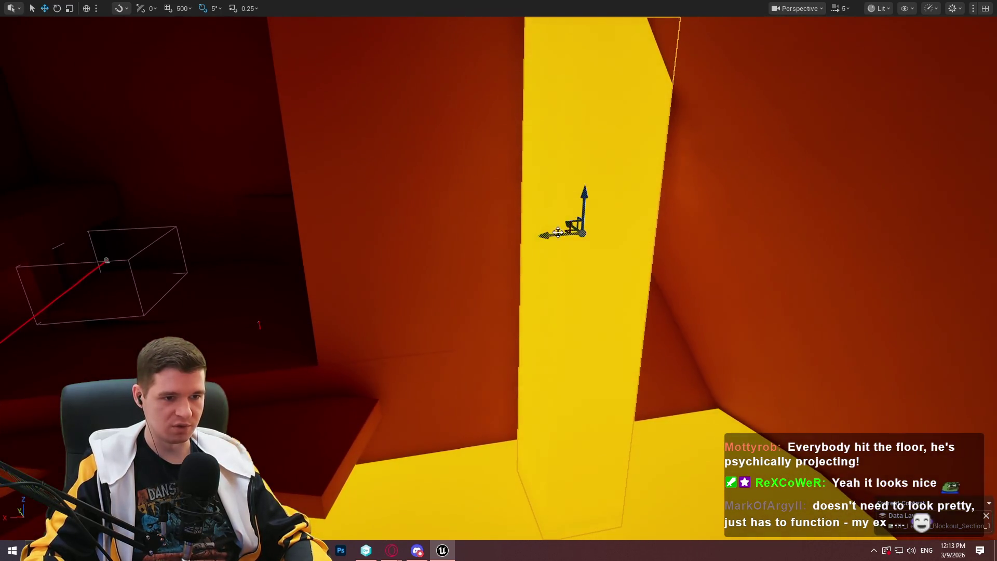
Orbit around the taller pillar to inspect it, then leave full-screen to show the editor panels.
left_click_drag(558, 232, 363, 275)
mouse_move(498, 281)
left_mouse_down()
mouse_move(499, 239)
mouse_move(518, 386)
left_mouse_up()
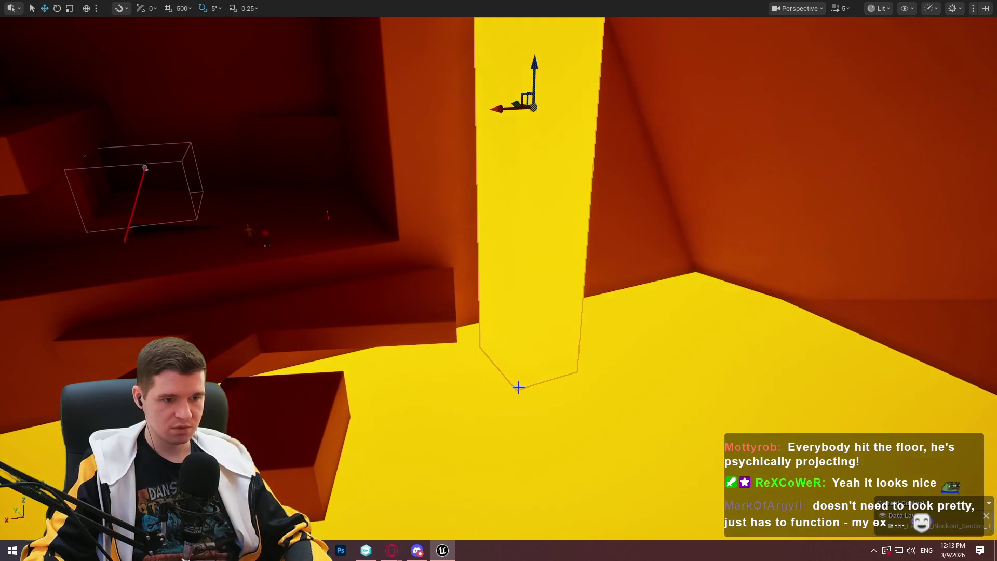
left_click_drag(538, 513, 485, 391)
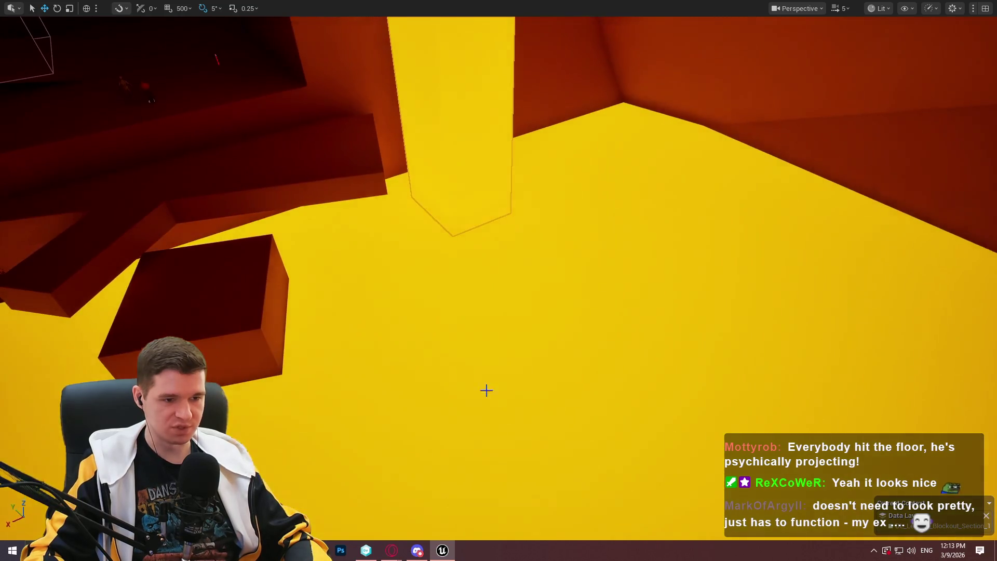
left_click_drag(411, 437, 411, 438)
key("r")
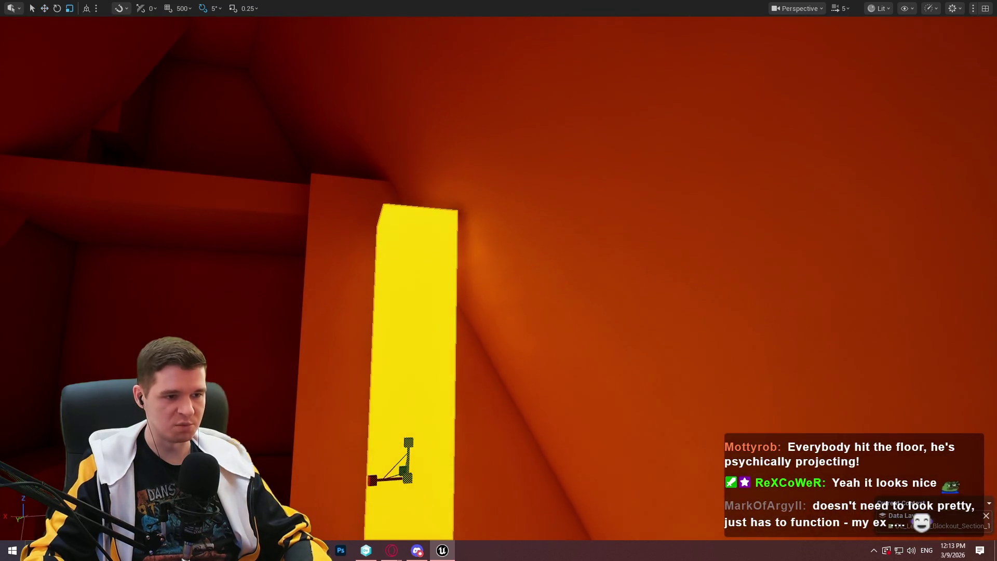
mouse_move(499, 292)
left_mouse_down()
mouse_move(493, 316)
mouse_move(499, 292)
left_mouse_up()
key("w")
mouse_move(525, 179)
left_mouse_down()
mouse_move(556, 178)
mouse_move(561, 206)
left_mouse_up()
key("F11")
Place a BP_MovingPlatform_Spline from KYS > Blueprints > Platforms > Moving into the level.
left_click(483, 327)
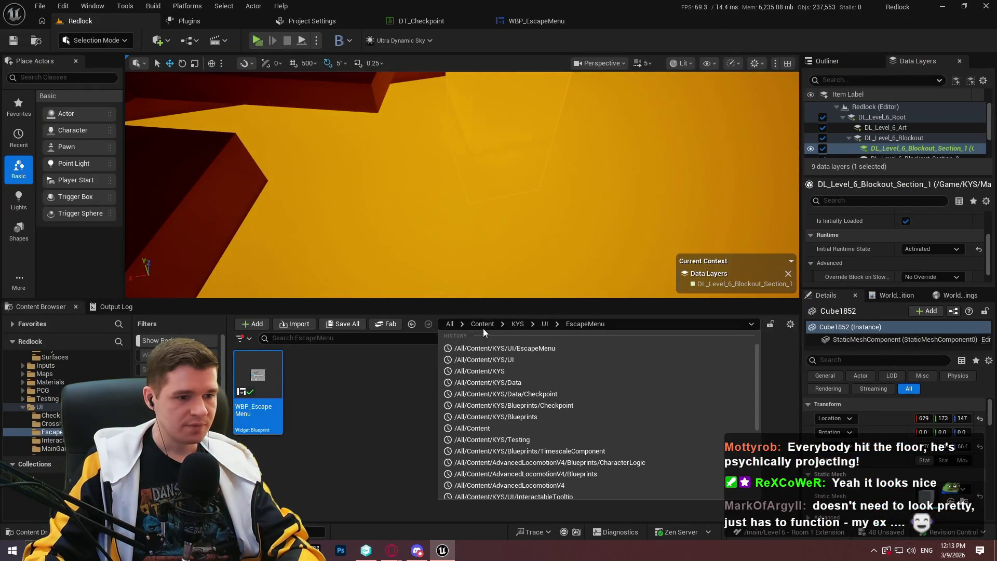
left_click(480, 332)
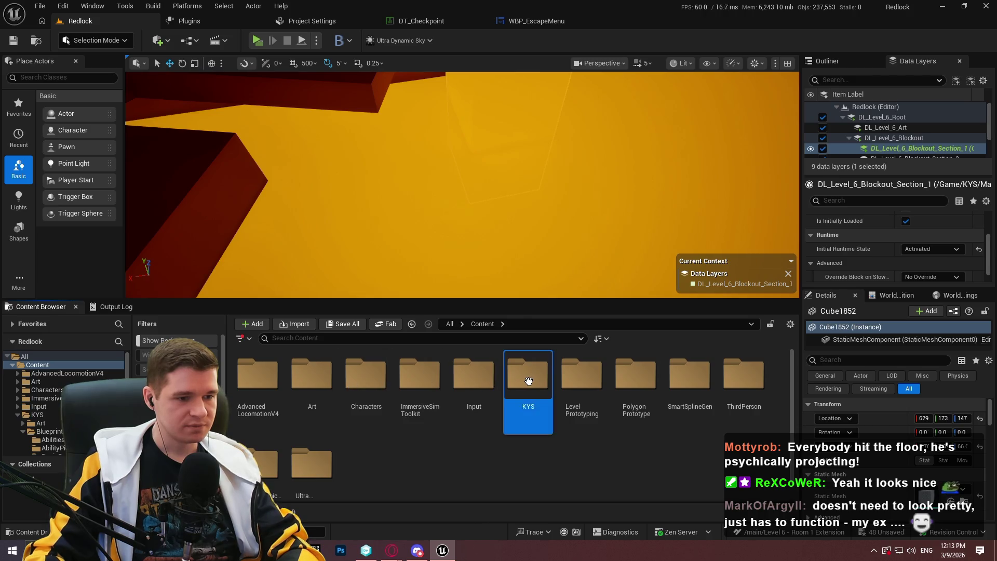
double_click(525, 382)
double_click(312, 384)
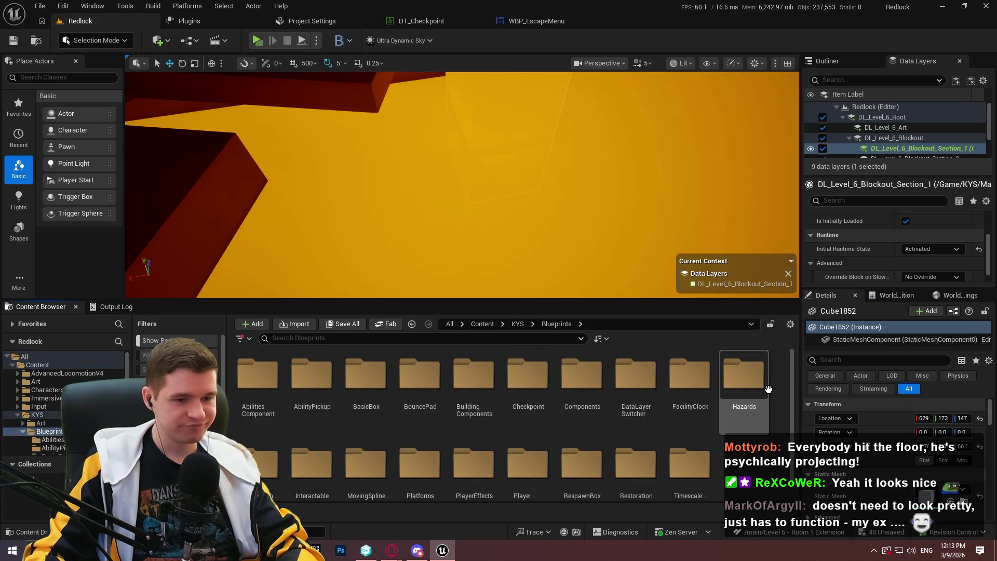
scroll(716, 389, "down", 1)
double_click(402, 457)
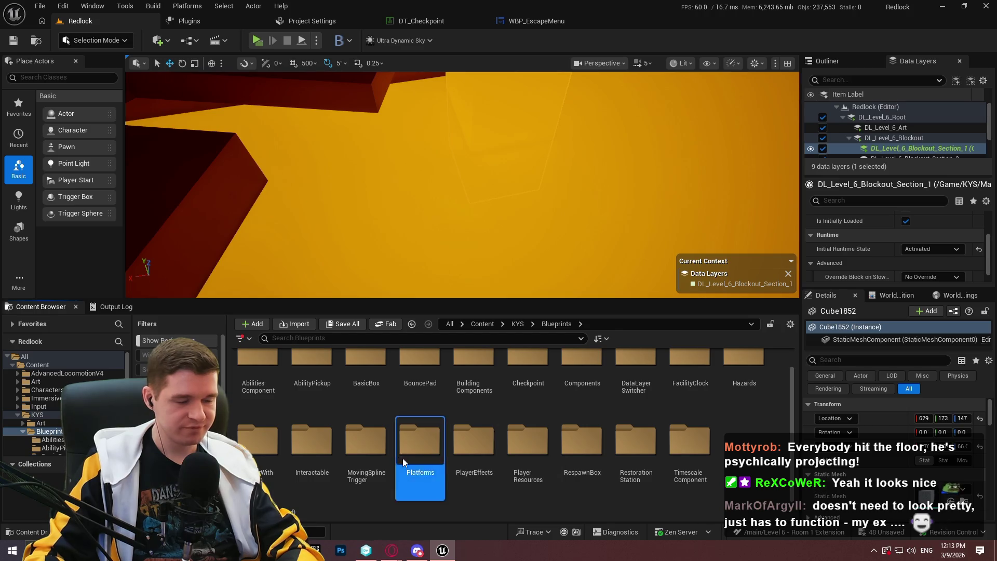
double_click(261, 381)
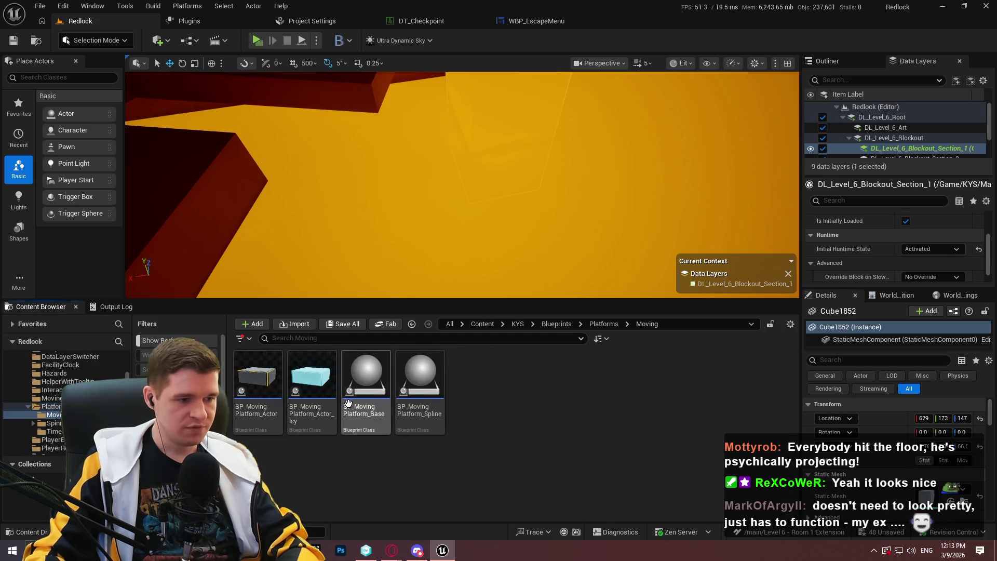
mouse_move(420, 376)
left_mouse_down()
mouse_move(599, 108)
mouse_move(519, 162)
left_mouse_up()
Move the new spline platform left and upward in the full-screen viewport.
key("F11")
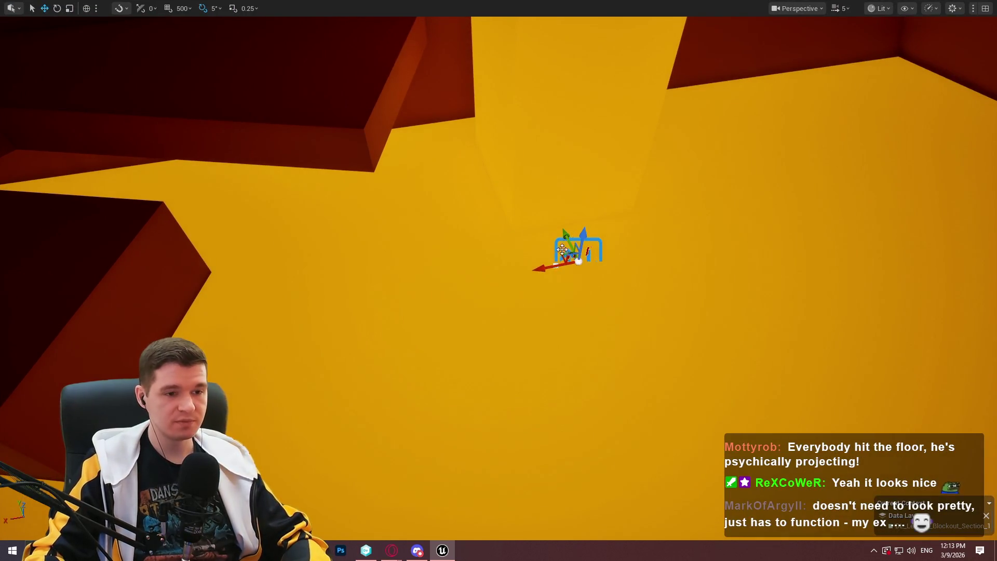
mouse_move(549, 272)
left_mouse_down()
mouse_move(498, 298)
mouse_move(476, 285)
left_mouse_up()
key("e")
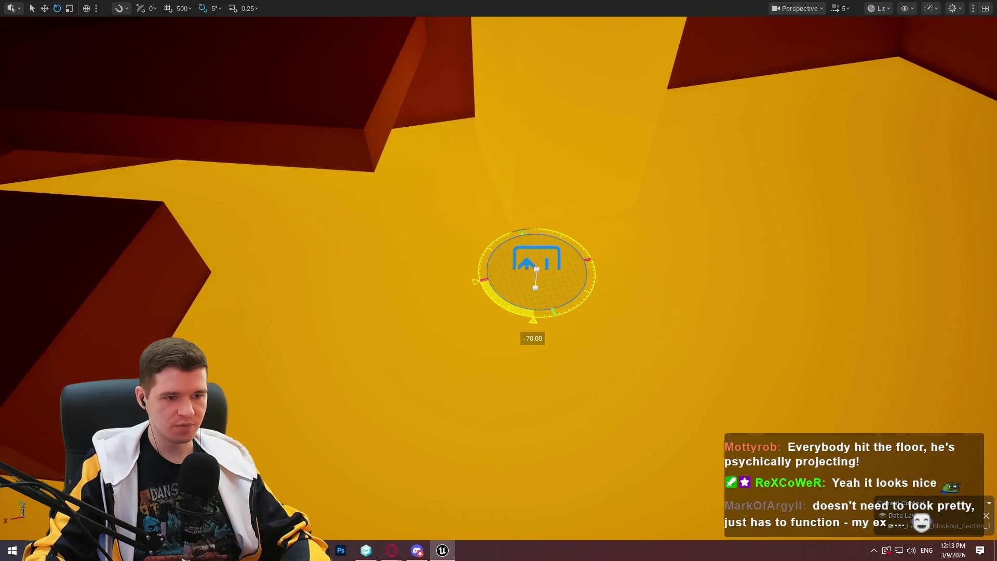
key("w")
mouse_move(519, 267)
left_mouse_down()
mouse_move(510, 227)
mouse_move(470, 264)
left_mouse_up()
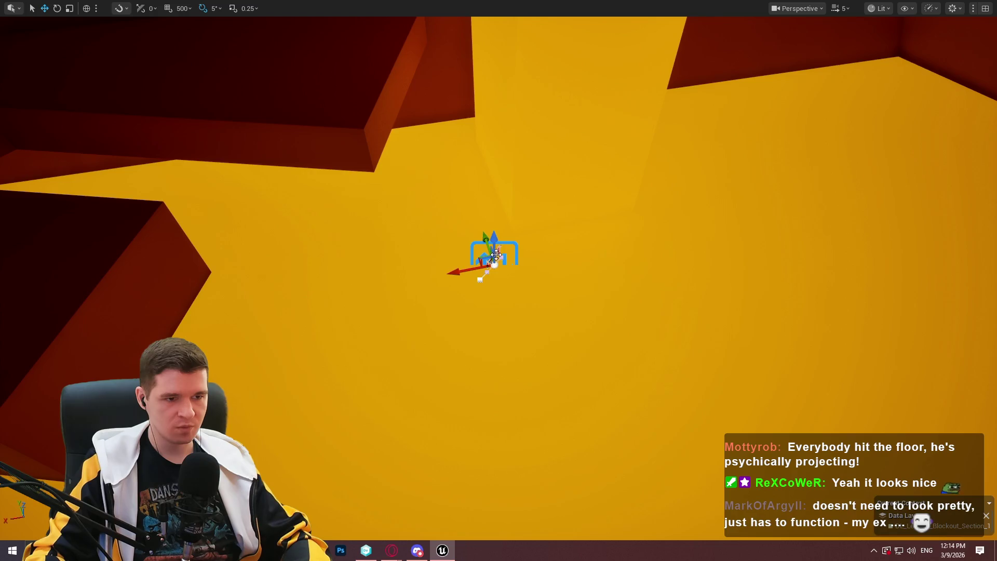
Extend the platform's curved spline path over the floor with a new point and stretched end.
left_click_drag(486, 244, 530, 84)
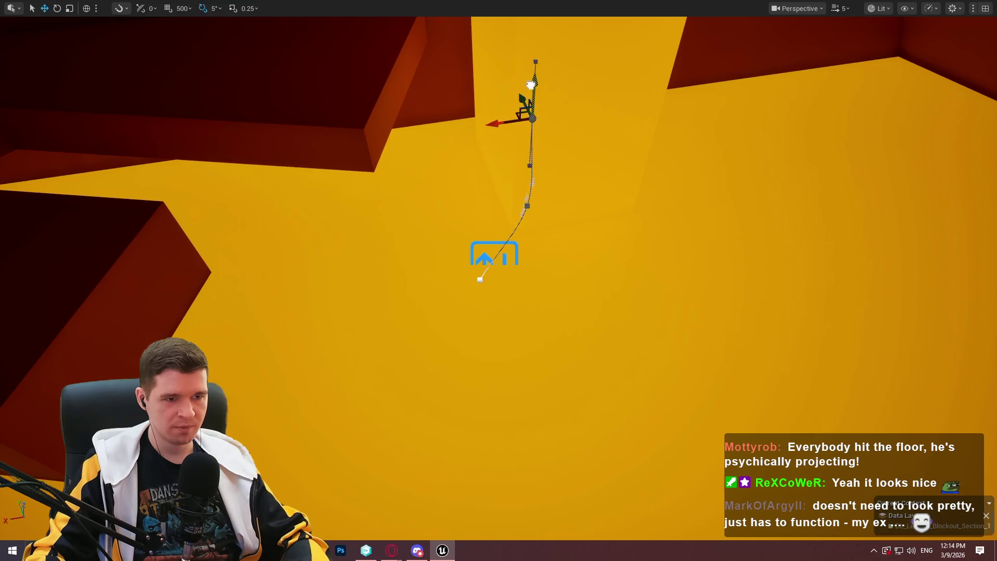
key("ctrl+z")
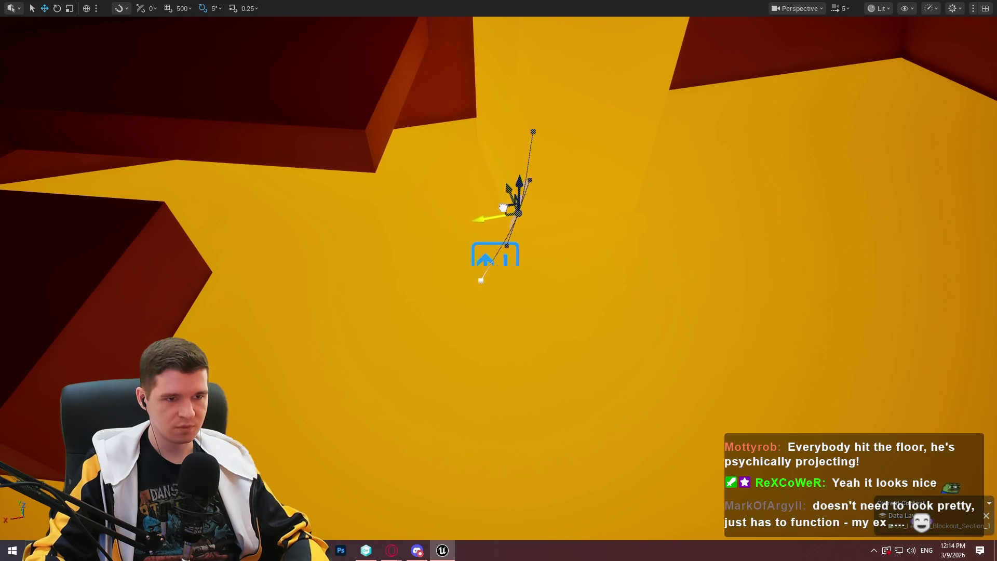
mouse_move(493, 315)
left_mouse_down()
mouse_move(507, 285)
mouse_move(819, 240)
mouse_move(803, 254)
mouse_move(744, 259)
mouse_move(728, 222)
left_mouse_up()
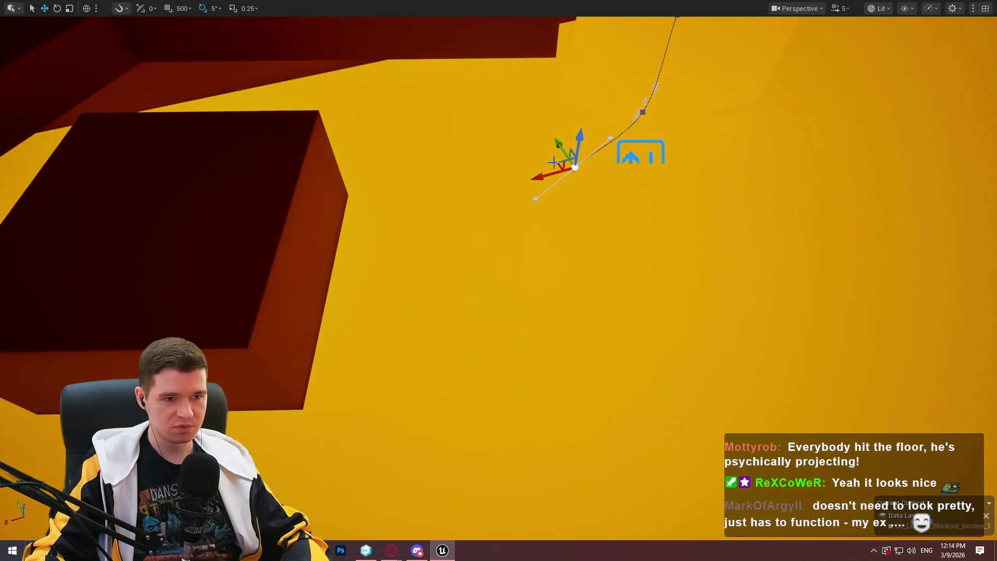
mouse_move(558, 161)
left_mouse_down()
mouse_move(346, 277)
mouse_move(390, 206)
mouse_move(378, 239)
mouse_move(430, 253)
mouse_move(427, 195)
mouse_move(377, 294)
mouse_move(363, 357)
mouse_move(373, 388)
left_mouse_up()
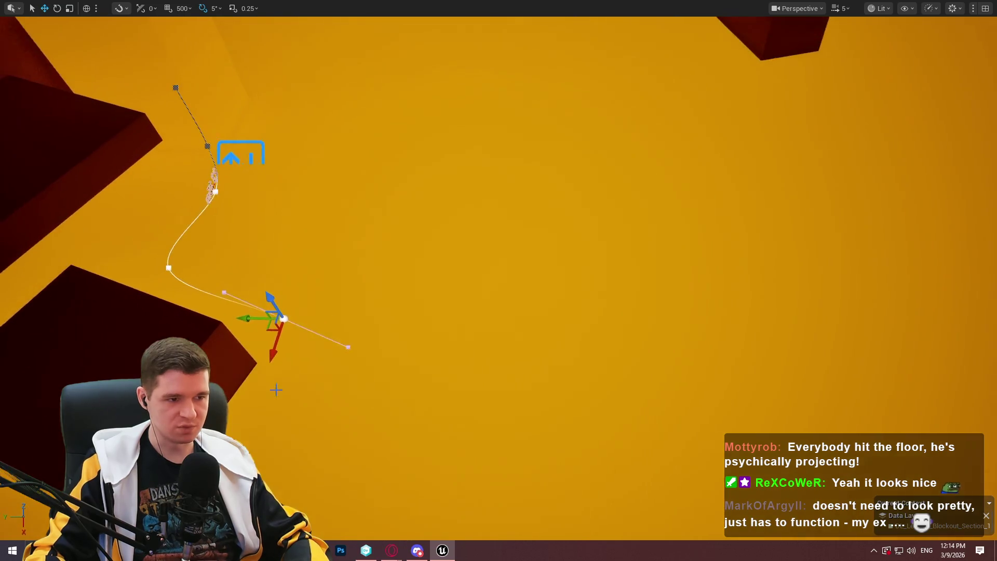
mouse_move(280, 334)
left_mouse_down()
mouse_move(567, 309)
mouse_move(575, 299)
mouse_move(600, 331)
left_mouse_up()
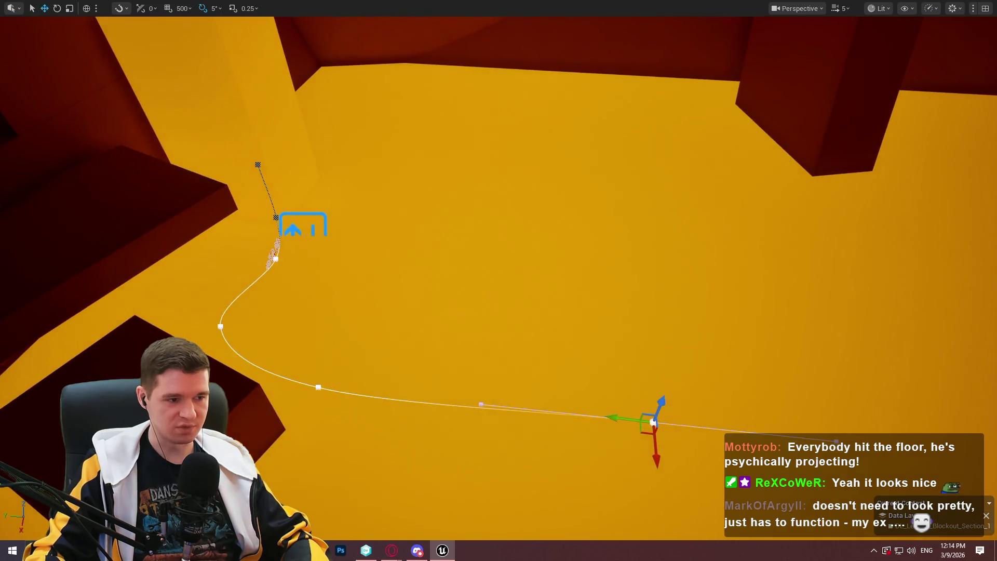
Turn the dark block on the floor about 30 degrees and shrink it along one axis.
mouse_move(270, 415)
left_mouse_down()
mouse_move(890, 404)
mouse_move(903, 465)
mouse_move(916, 467)
left_mouse_up()
key("e")
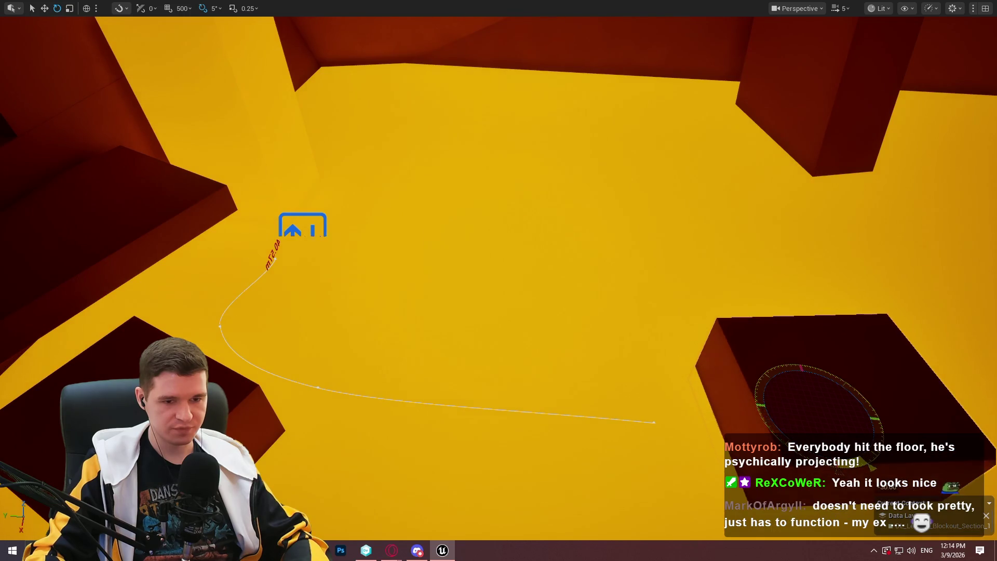
key("r")
mouse_move(833, 393)
left_mouse_down()
mouse_move(824, 411)
mouse_move(744, 441)
mouse_move(796, 435)
mouse_move(777, 446)
mouse_move(795, 428)
mouse_move(786, 447)
mouse_move(694, 370)
mouse_move(721, 370)
mouse_move(732, 409)
mouse_move(698, 413)
left_mouse_up()
Reshape the spline platform's path: raise its end point, add a new point past the block, then lower the end.
key("e")
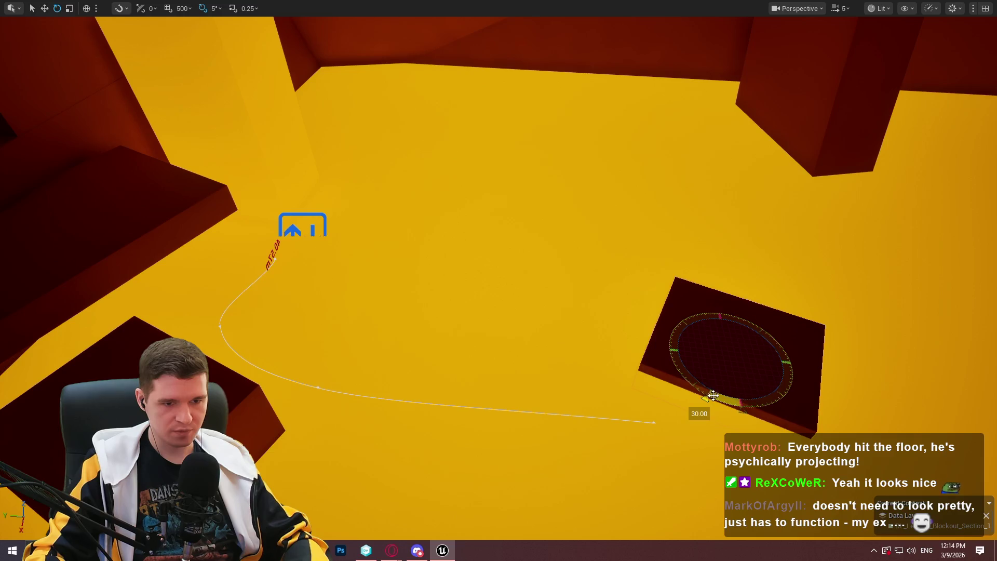
key("w")
left_click(652, 421)
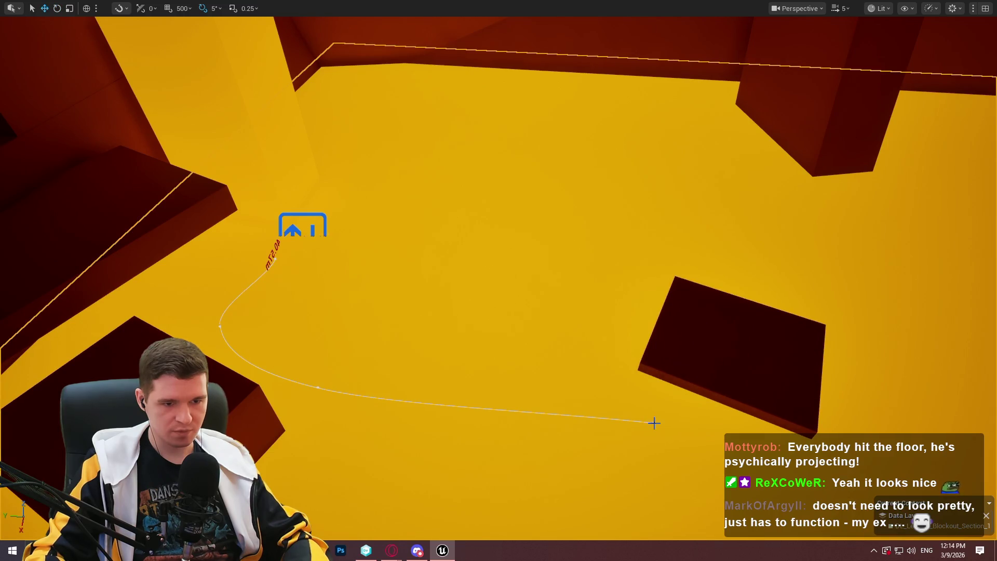
left_click(653, 422)
left_click(653, 423)
mouse_move(644, 431)
left_mouse_down()
mouse_move(600, 389)
mouse_move(825, 431)
mouse_move(794, 469)
left_mouse_up()
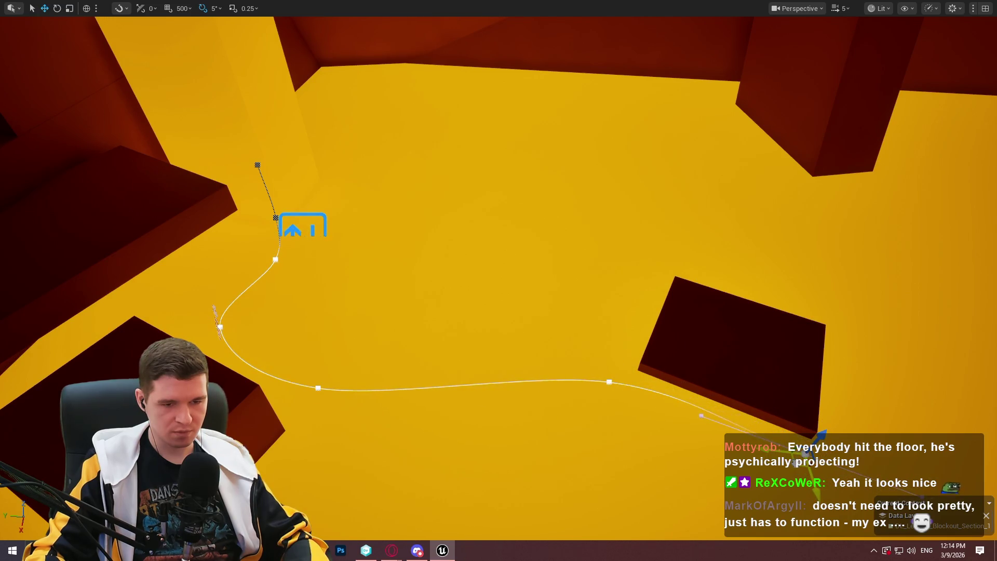
key("f")
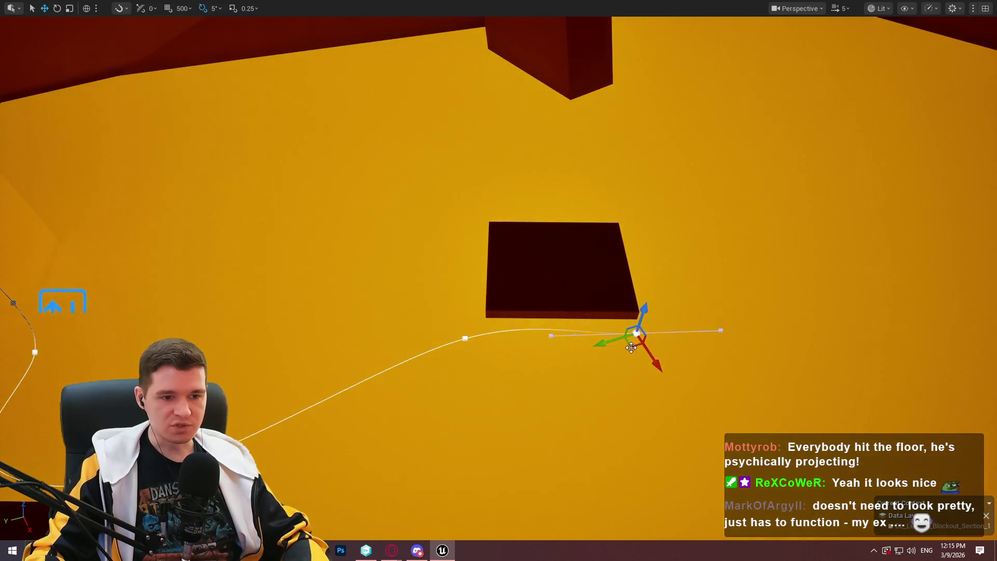
left_click_drag(633, 345, 777, 338)
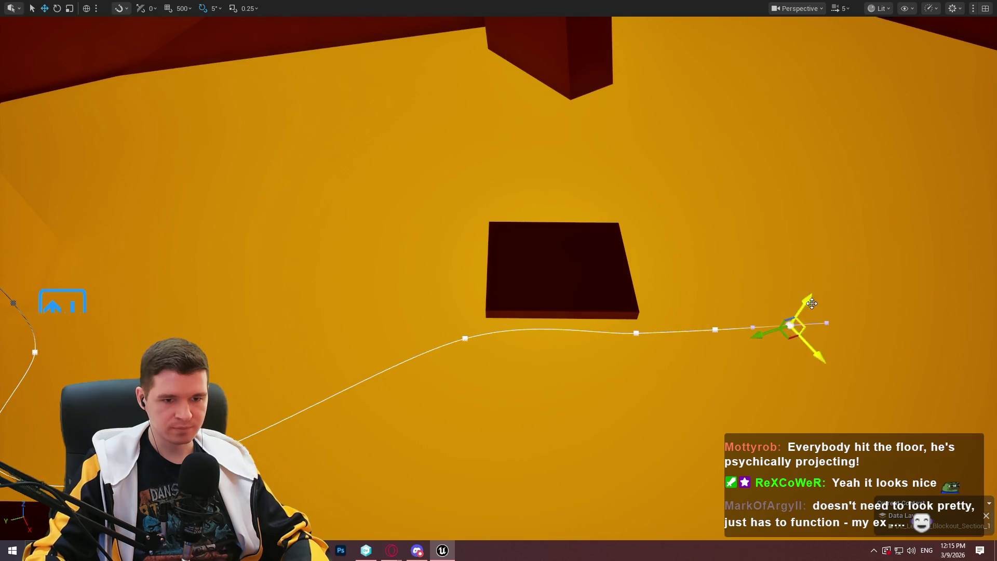
left_click_drag(804, 305, 458, 232)
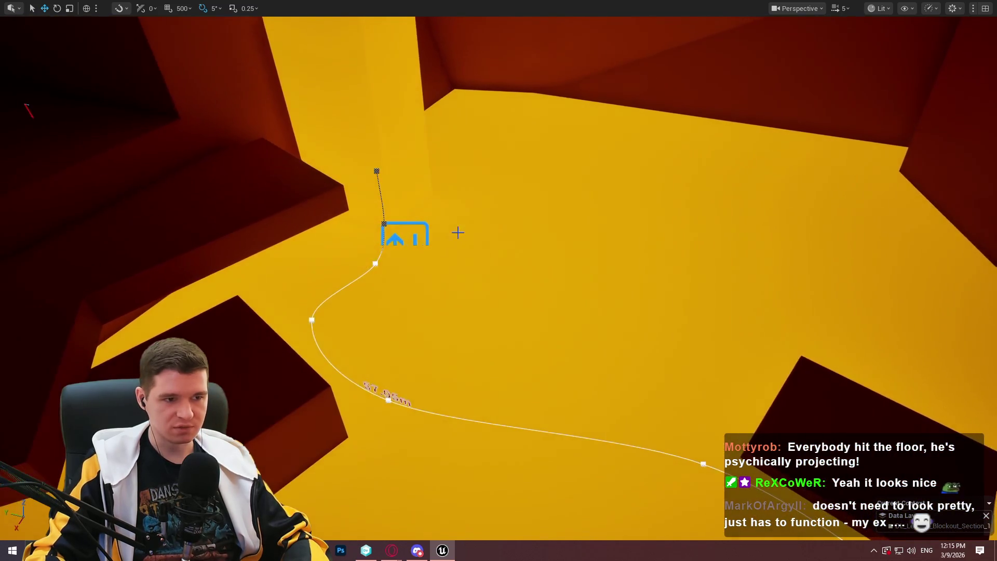
left_click(383, 224)
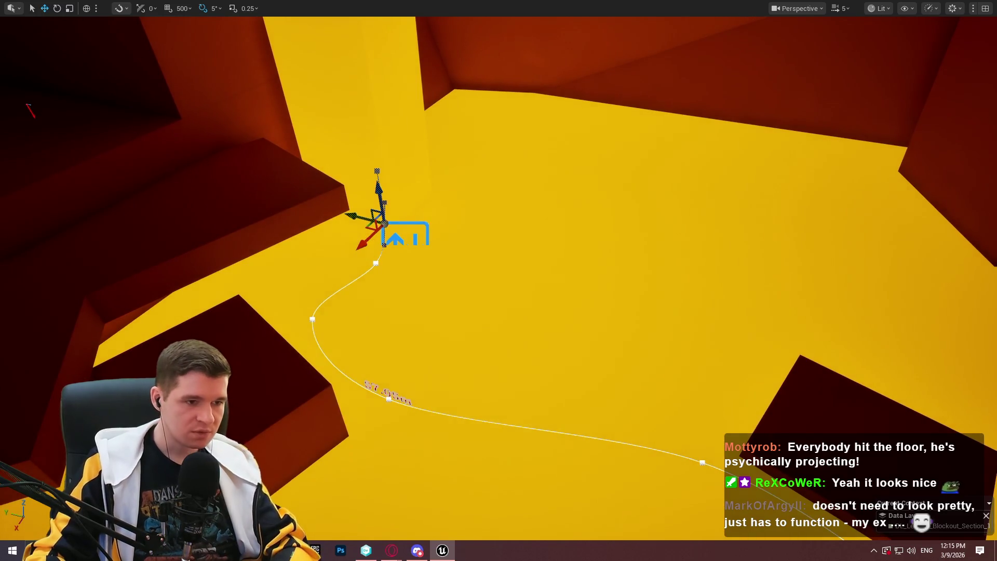
Make the spline platform non-climbable, set FollowSplineDirectly rotation and 0.1 respawn delay, then play from here.
key("F11")
scroll(848, 410, "down", 5)
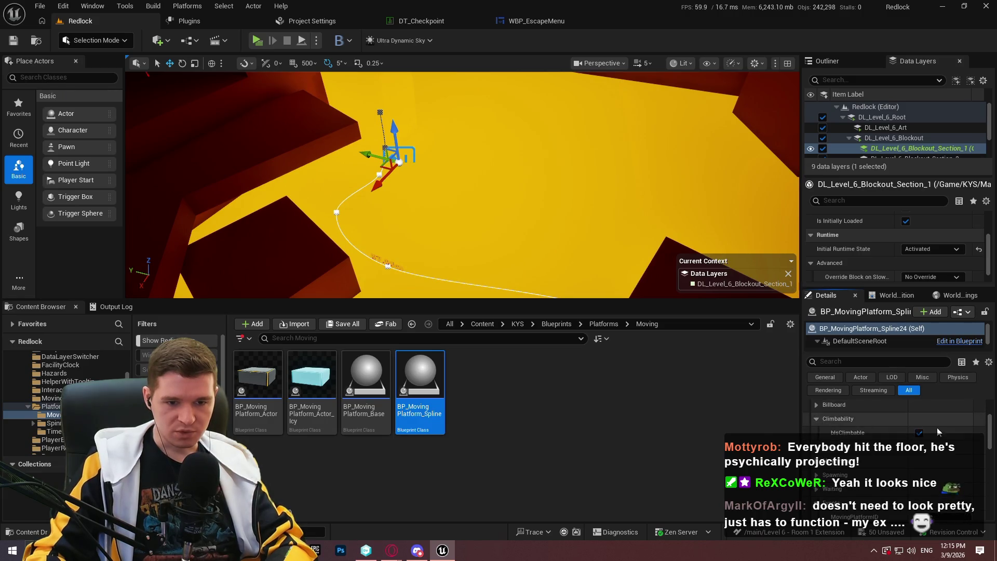
left_click(919, 433)
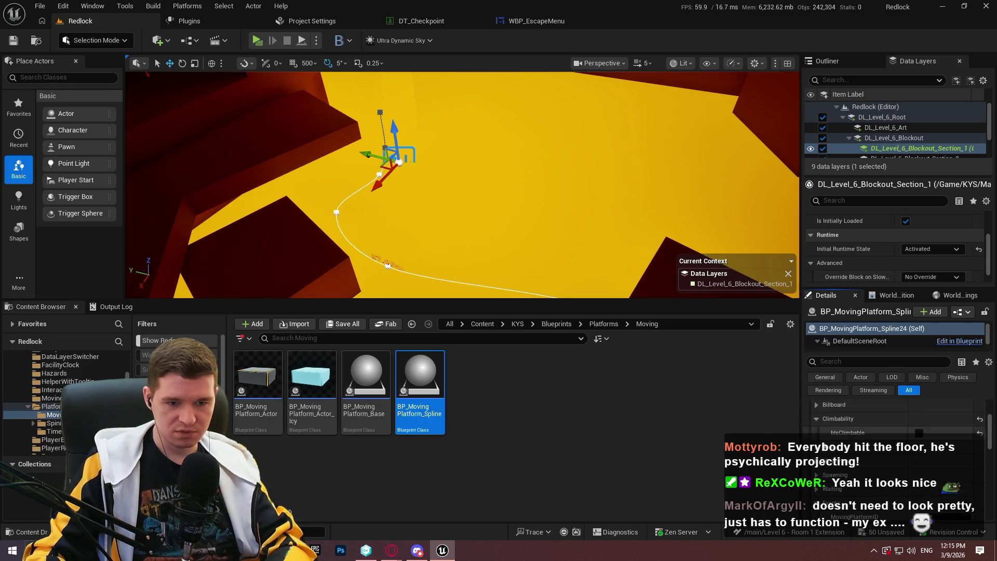
scroll(818, 405, "down", 5)
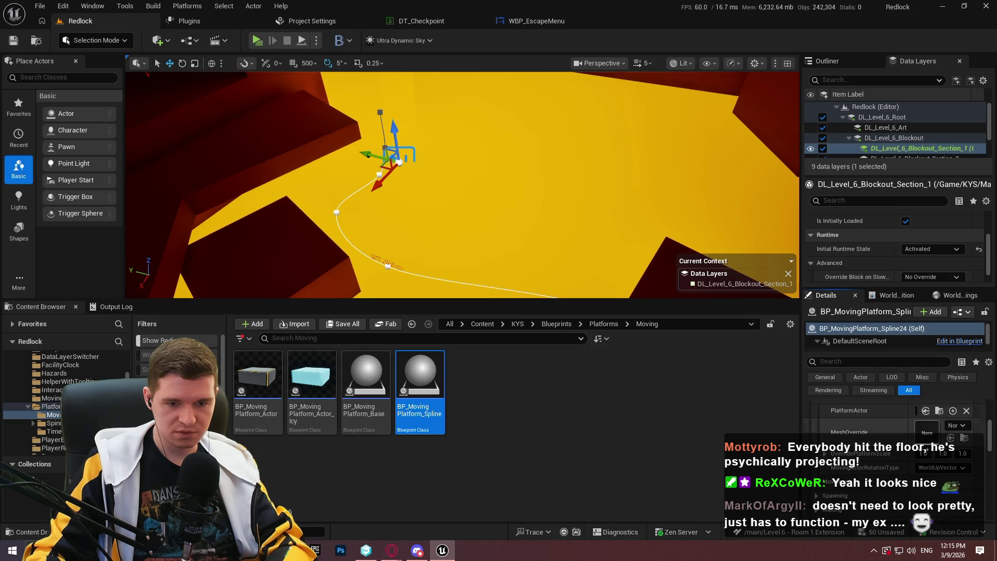
scroll(896, 442, "down", 2)
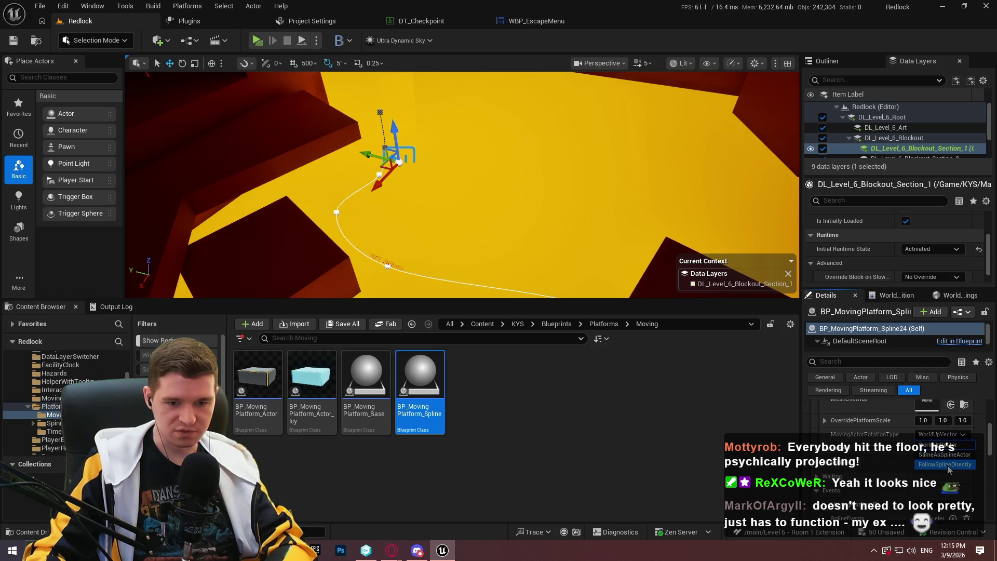
left_click(818, 449)
scroll(878, 434, "down", 1)
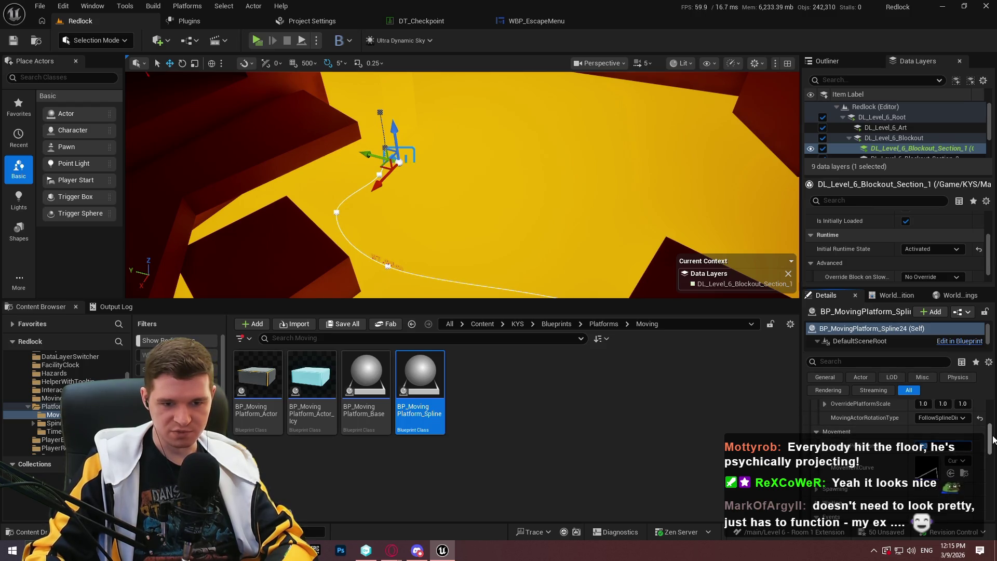
key("f")
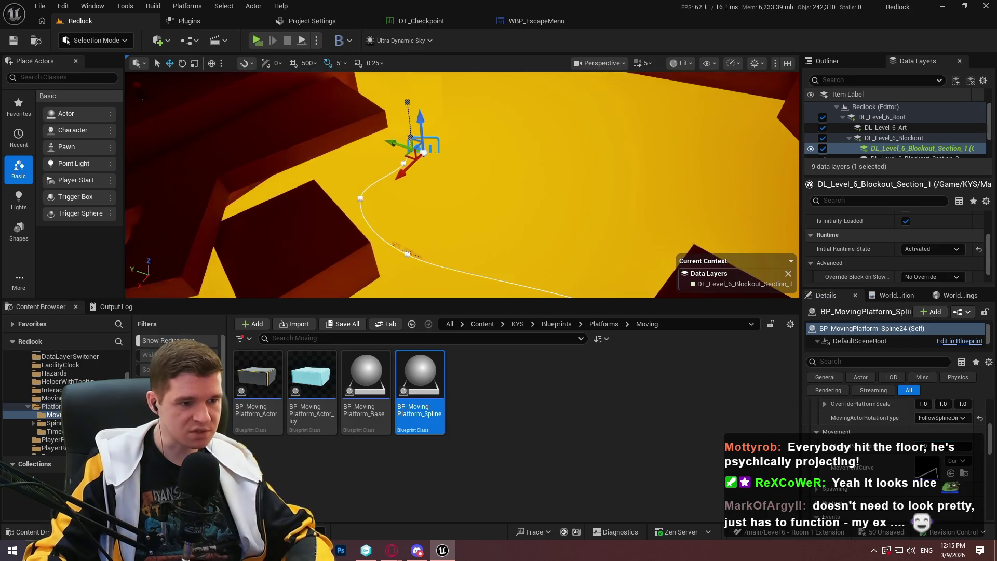
scroll(462, 184, "down", 3)
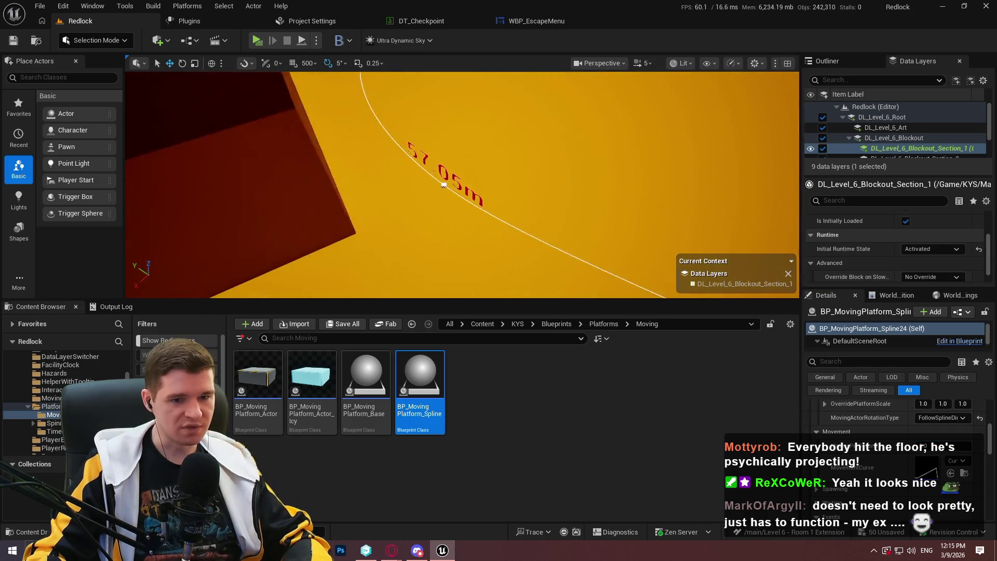
scroll(893, 408, "down", 3)
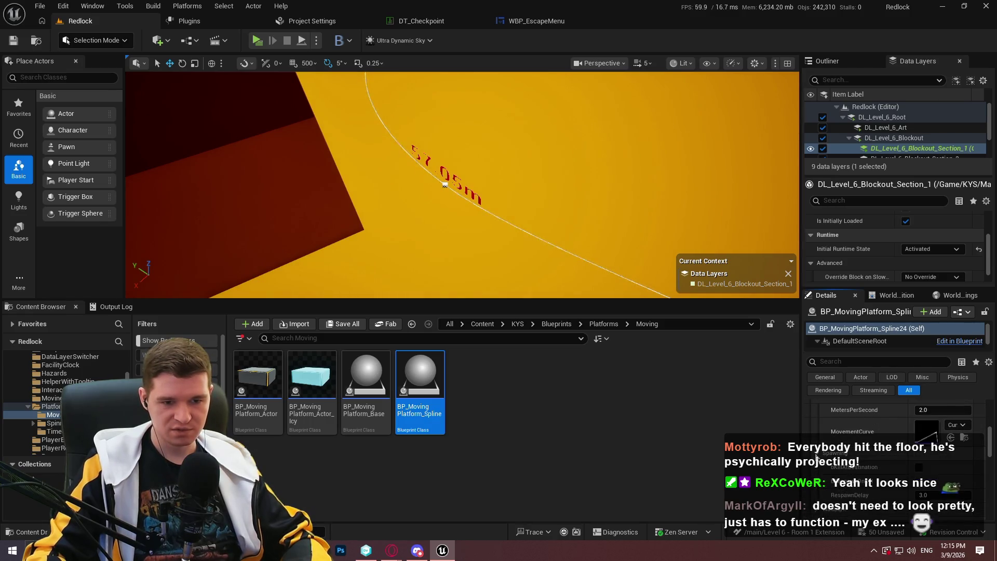
scroll(857, 452, "down", 3)
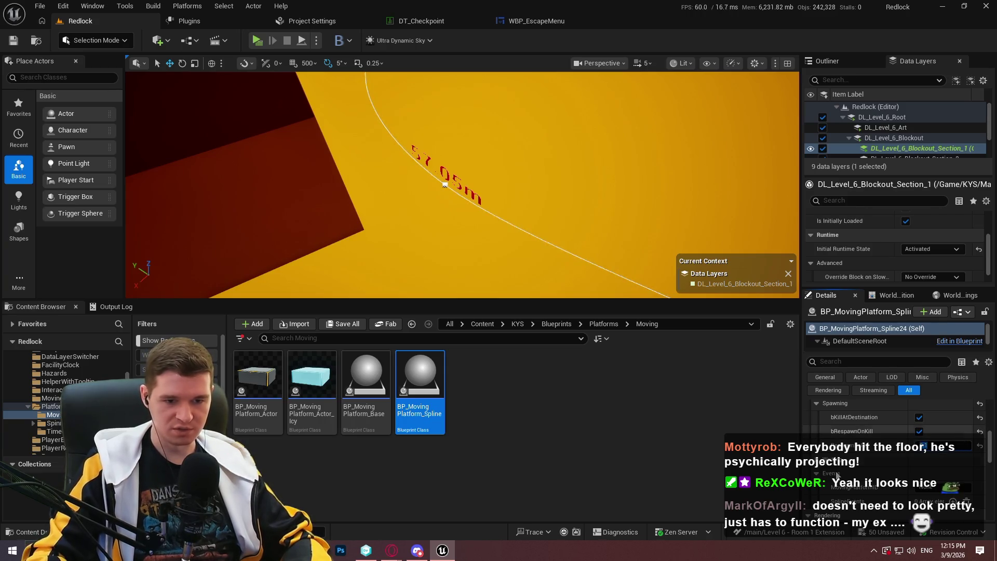
scroll(841, 449, "down", 3)
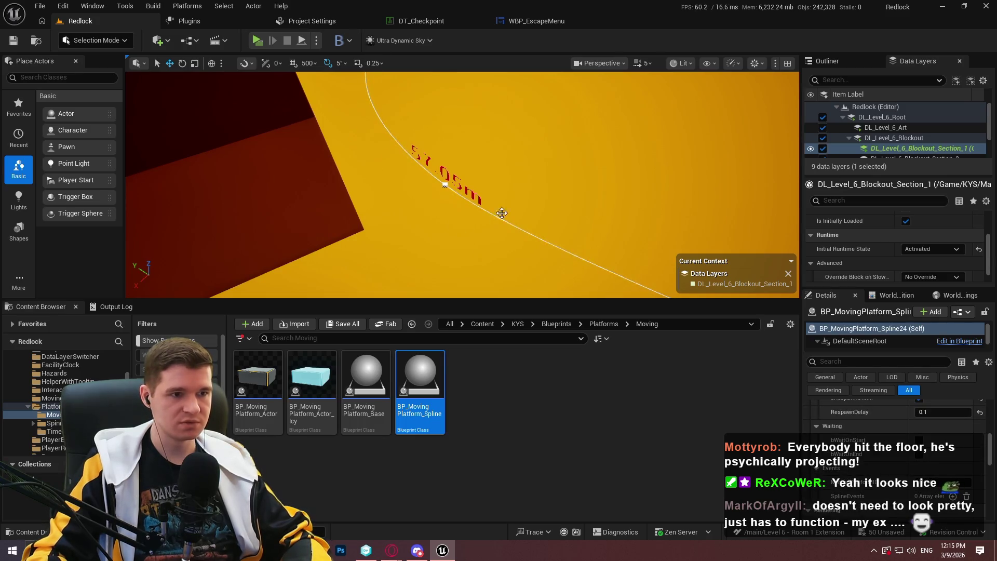
right_click(446, 228)
left_click(532, 527)
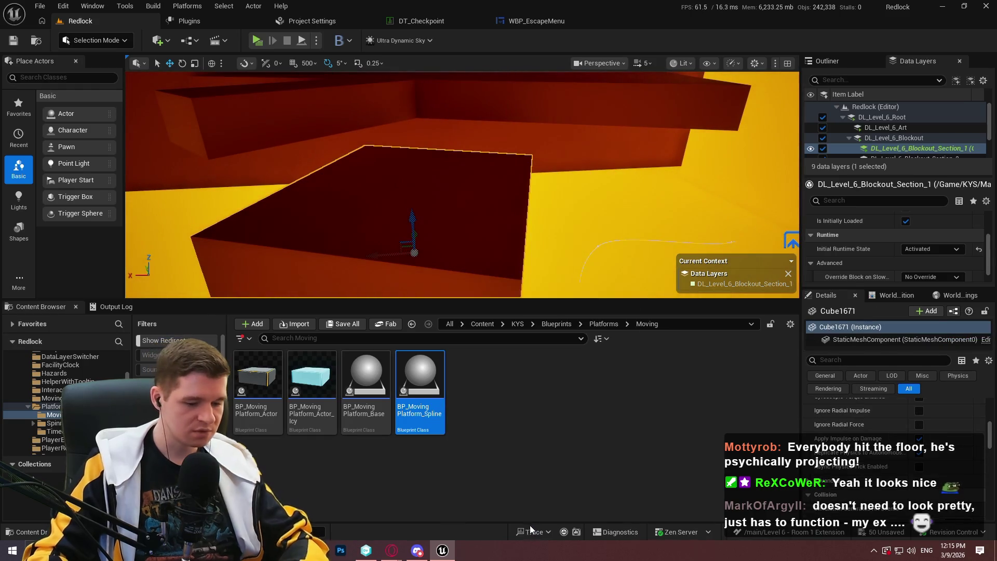
Run along the ledge, jump onto the floating spline platform, ride it across, then stop the playtest.
left_click(459, 262)
key("F11")
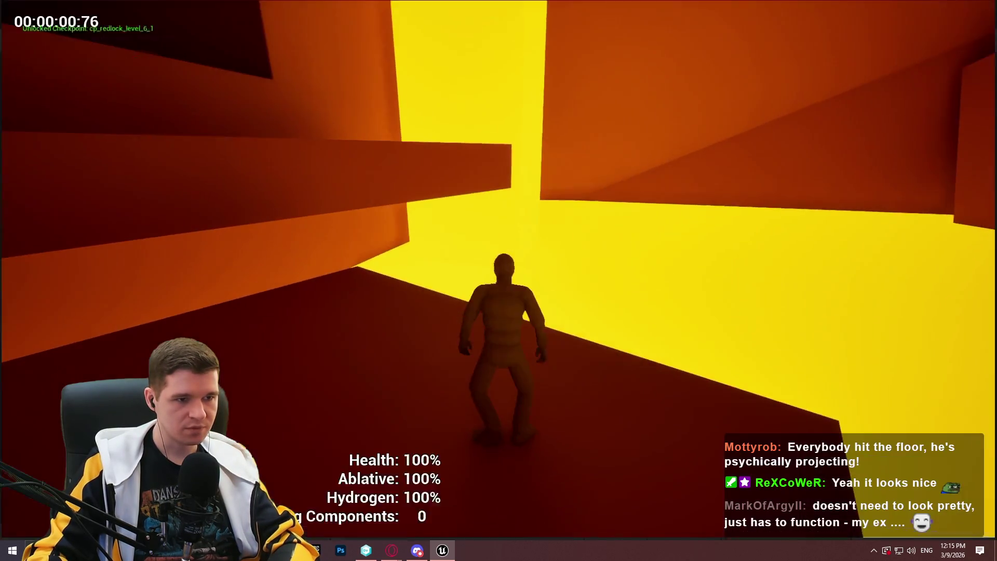
key("w")
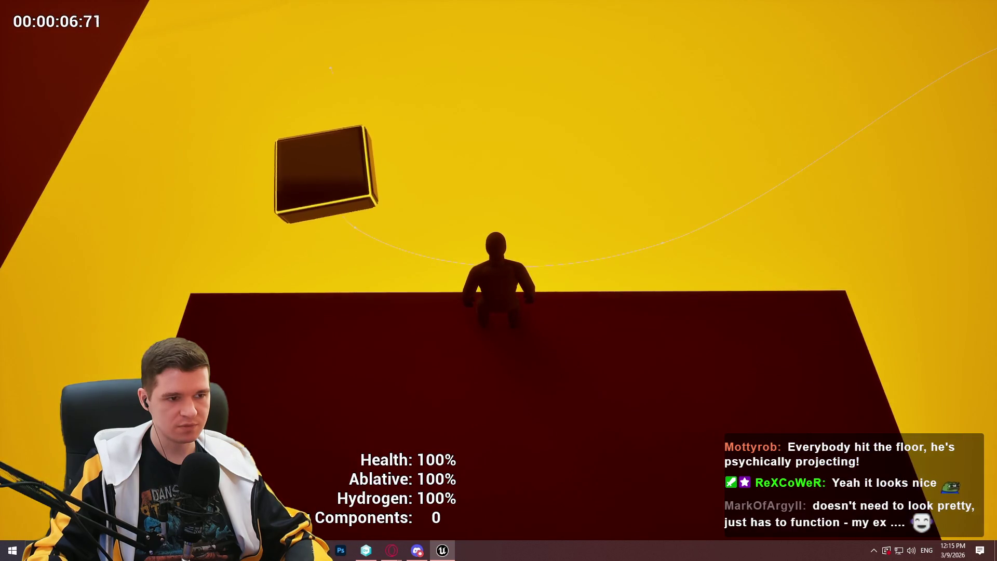
key("space")
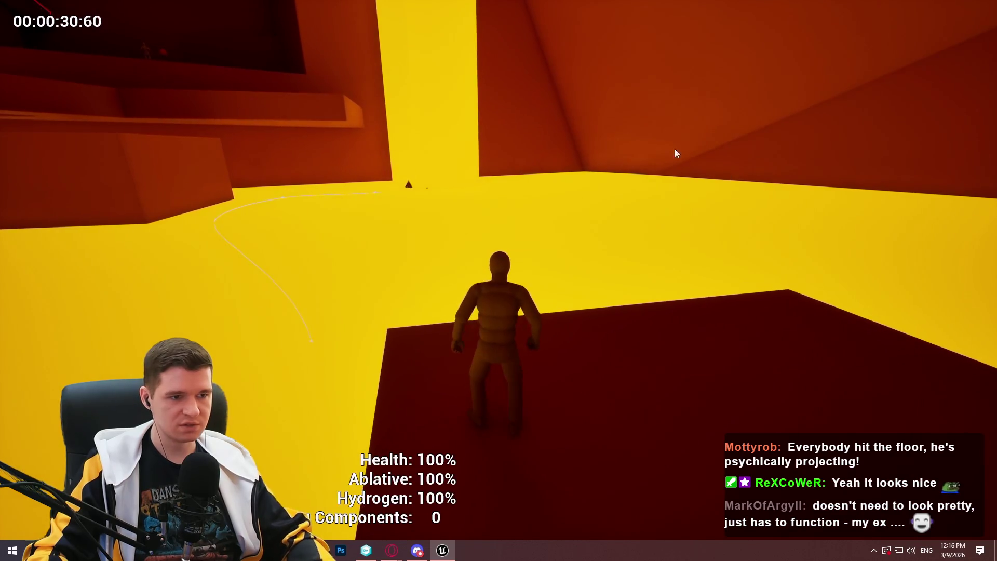
key("Escape")
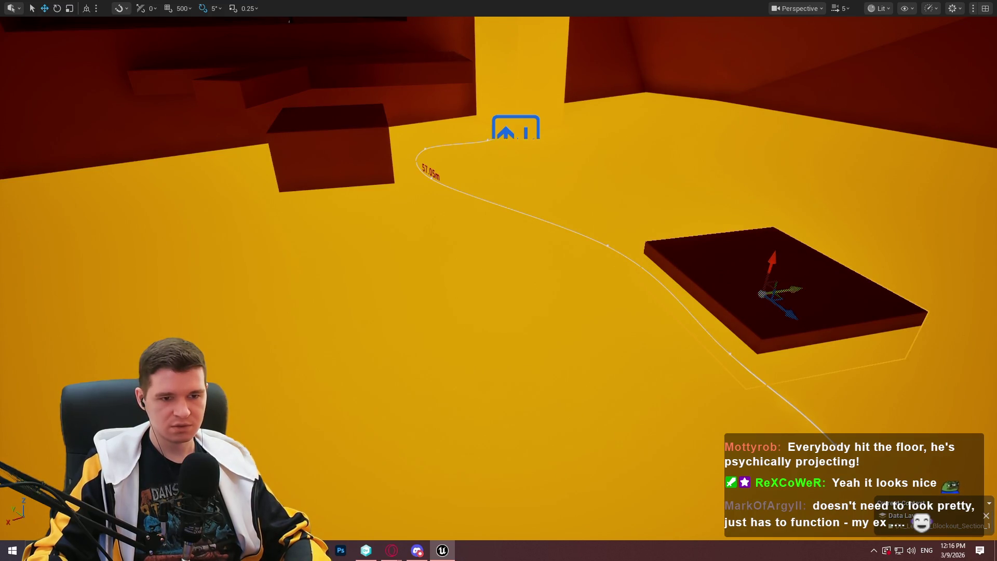
Slide the dark platform slightly right and lower the red box near the wall.
left_click_drag(790, 284, 803, 282)
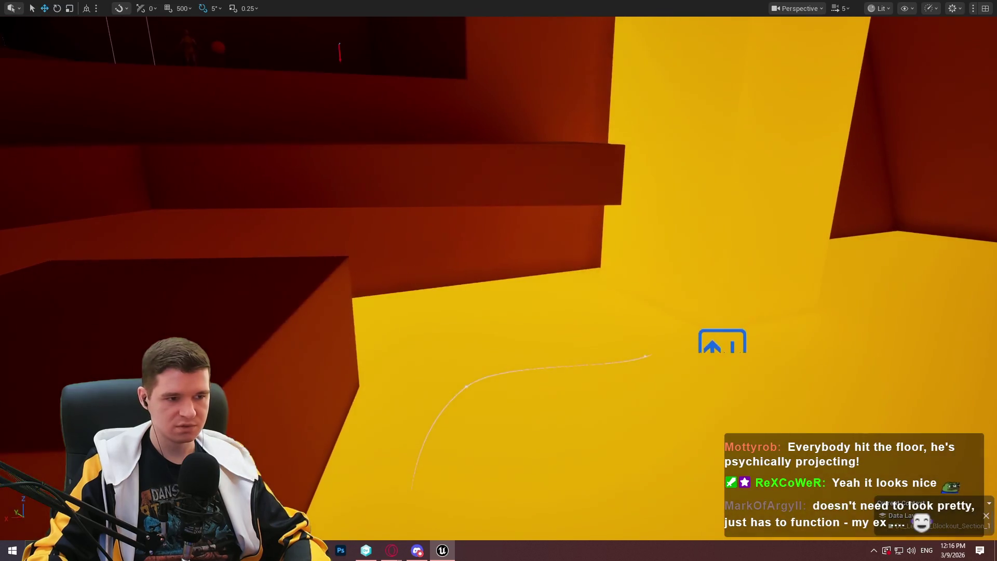
left_click(337, 345)
mouse_move(299, 290)
left_mouse_down()
mouse_move(323, 456)
mouse_move(339, 484)
left_mouse_up()
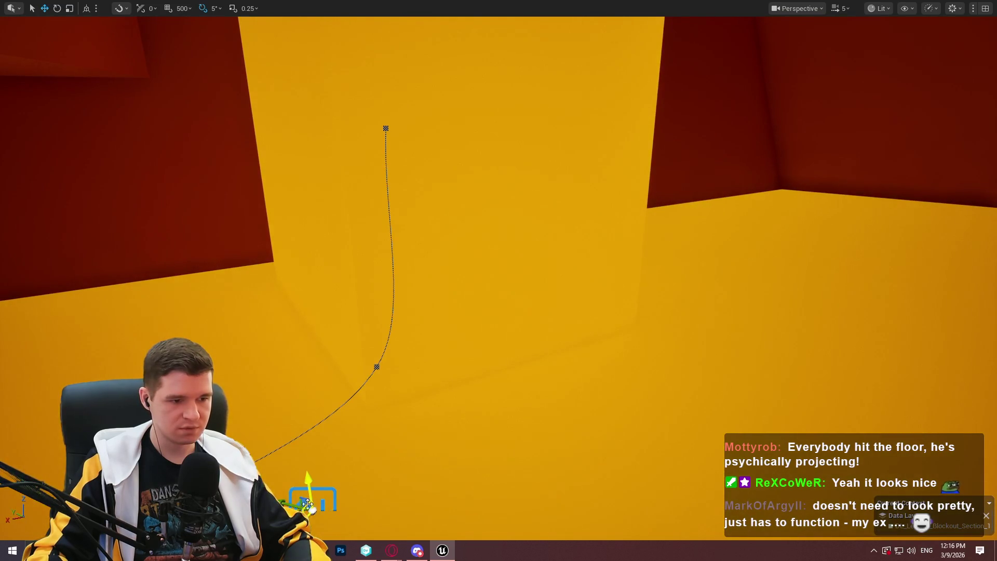
Select the lower and top spline points, then start a playtest from this spot.
left_click(375, 372)
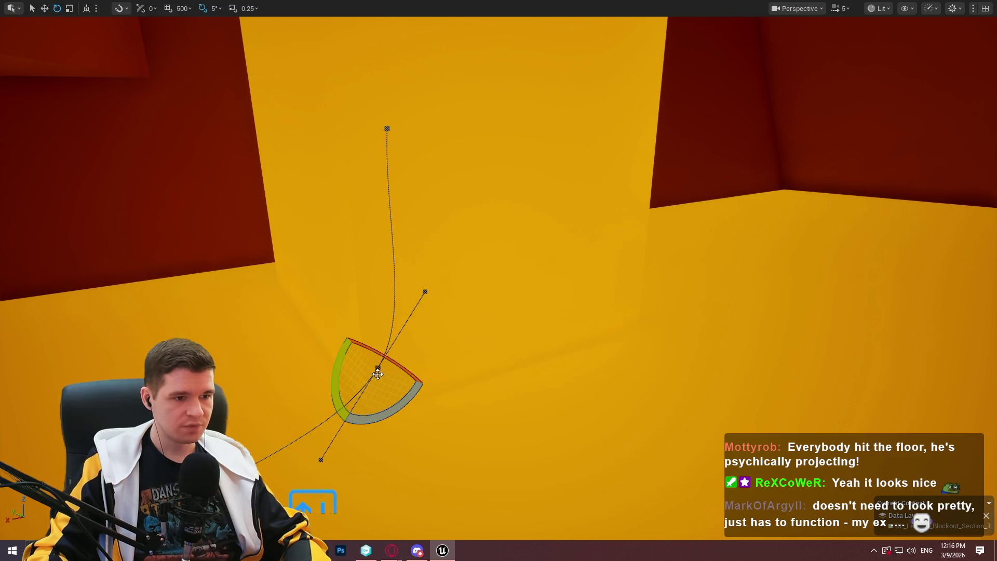
left_click(387, 127)
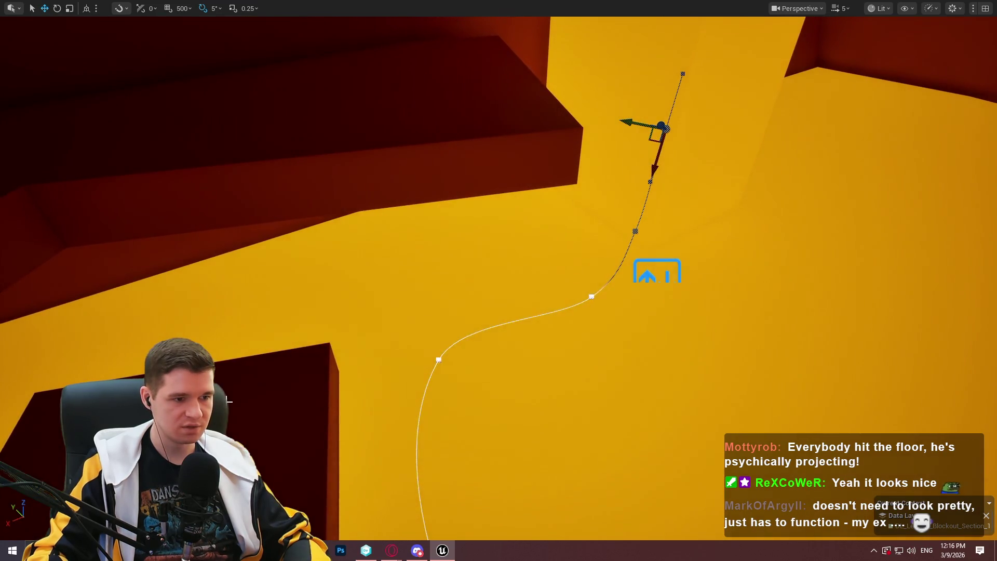
right_click(228, 34)
left_click(320, 395)
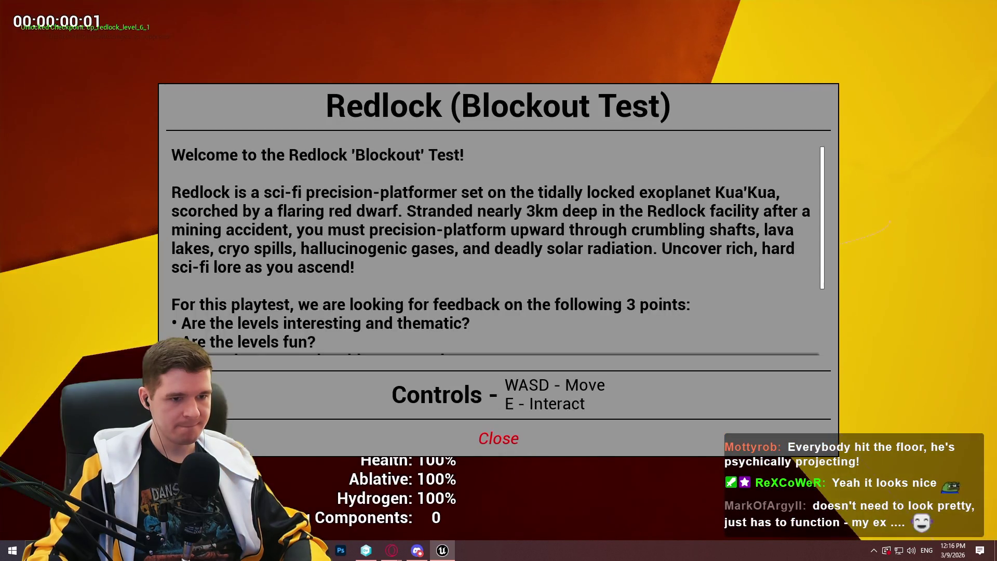
left_click(502, 456)
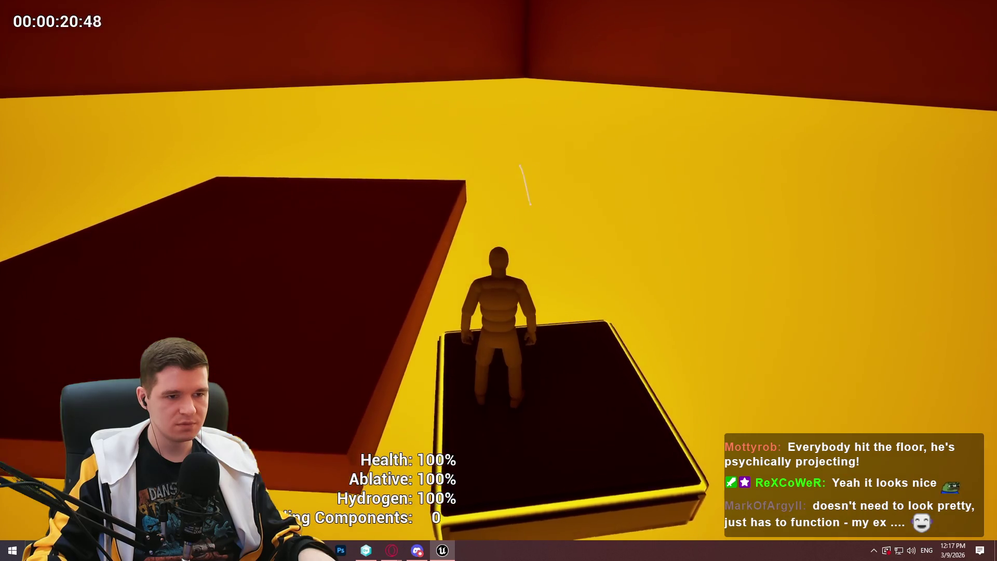
Jump onto the large dark-red platform and run along it, then end the playtest and survey the level.
key("space")
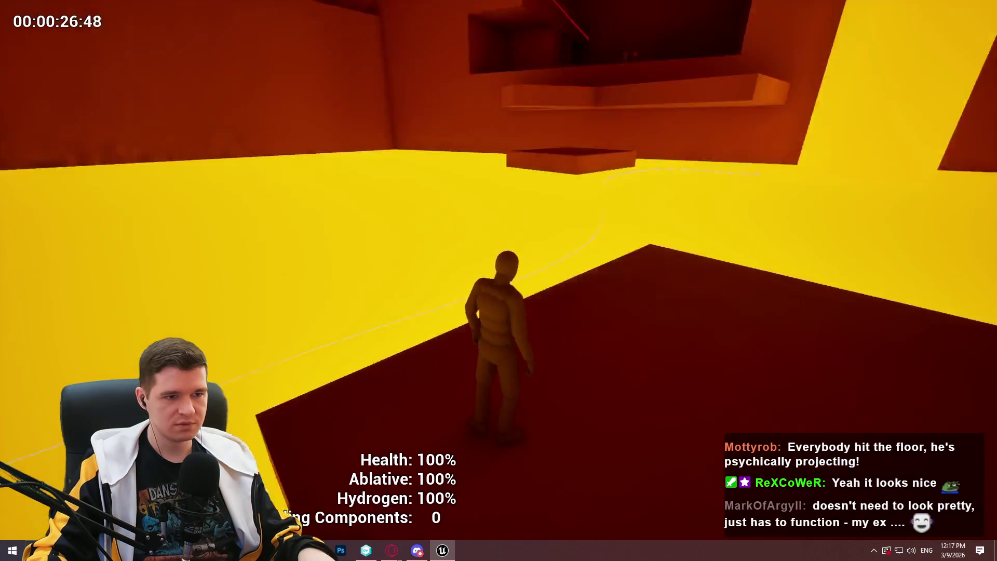
key("w")
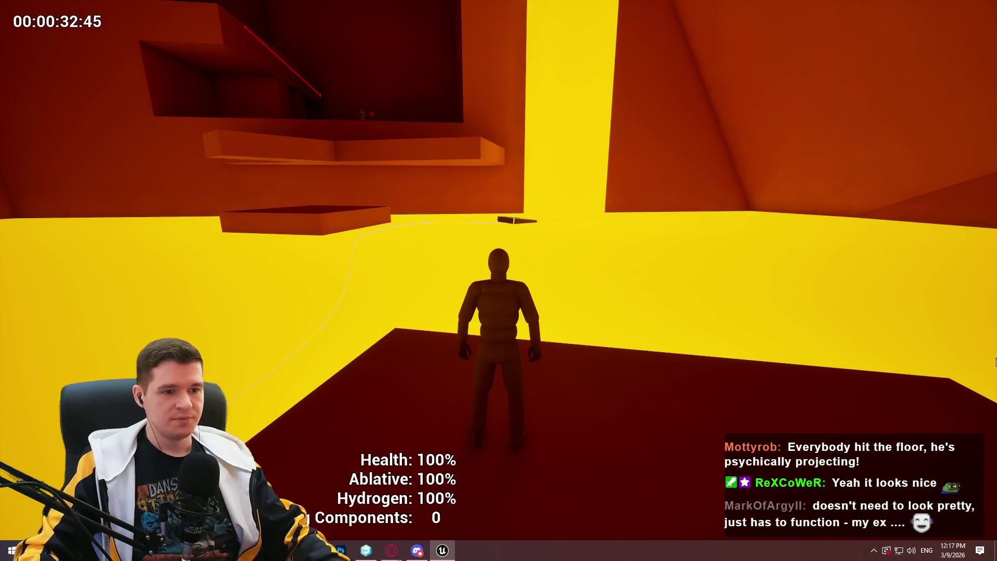
key("Escape")
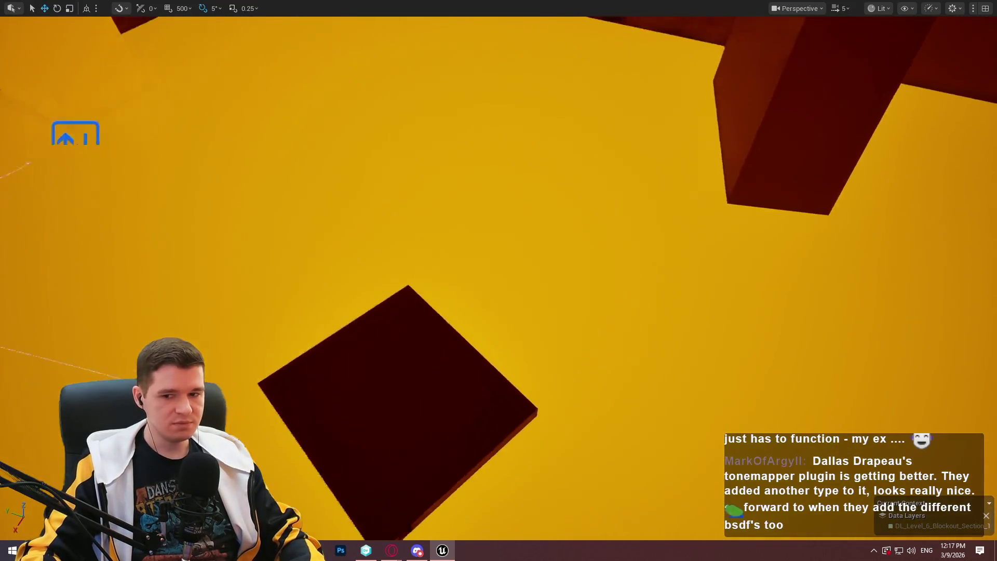
left_click_drag(539, 238, 538, 238)
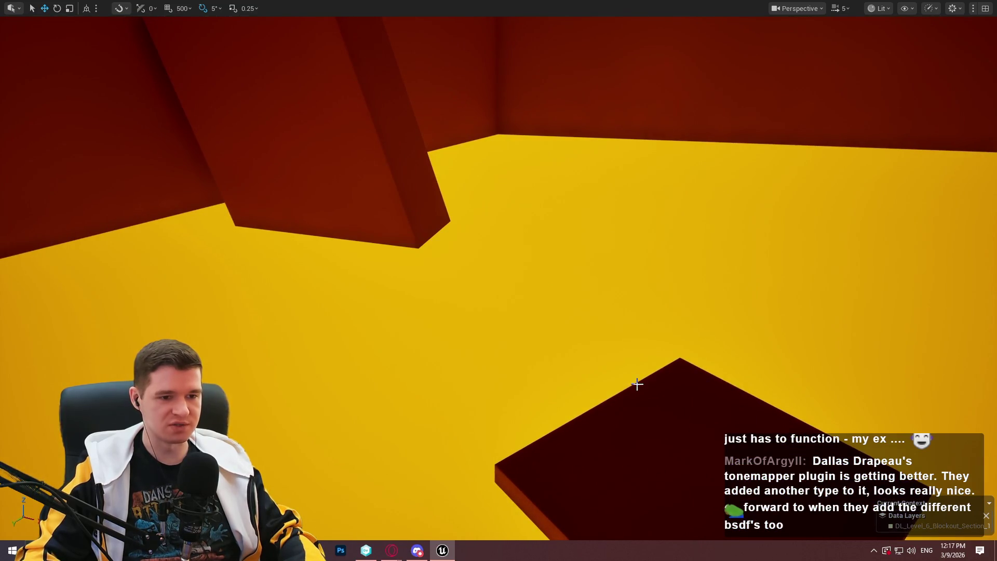
Alt-drag a copy of the dark slab up and left, rotate it about -35°, and scale it up.
mouse_move(683, 489)
left_mouse_down()
mouse_move(562, 356)
mouse_move(362, 199)
mouse_move(383, 225)
mouse_move(370, 207)
left_mouse_up()
left_click_drag(388, 288, 436, 268)
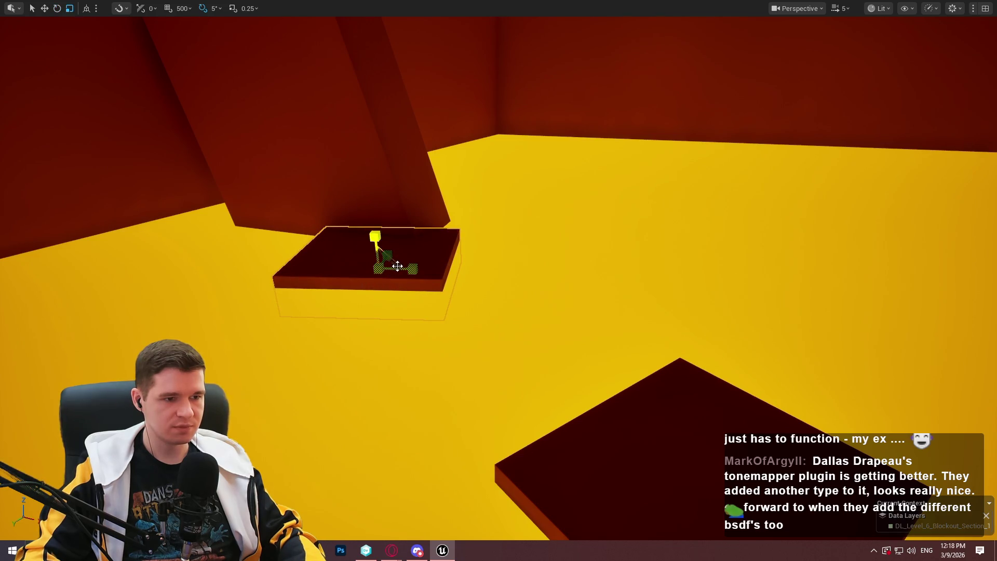
mouse_move(394, 265)
left_mouse_down()
mouse_move(426, 255)
mouse_move(397, 252)
mouse_move(397, 177)
left_mouse_up()
In the Content Browser, navigate to Blueprints > Platforms > Timed and select the sinking timed platform.
key("F11")
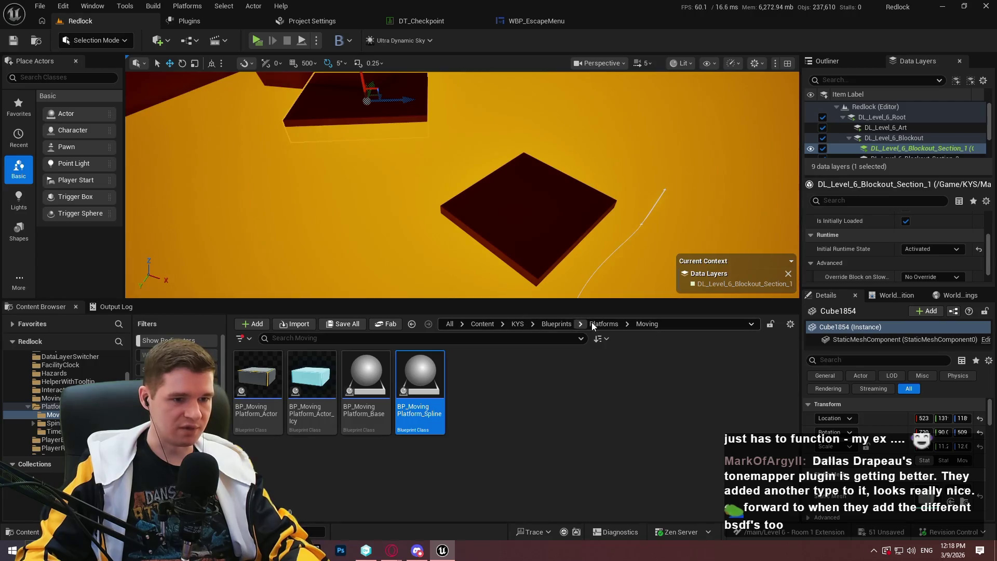
left_click(597, 324)
left_click(556, 324)
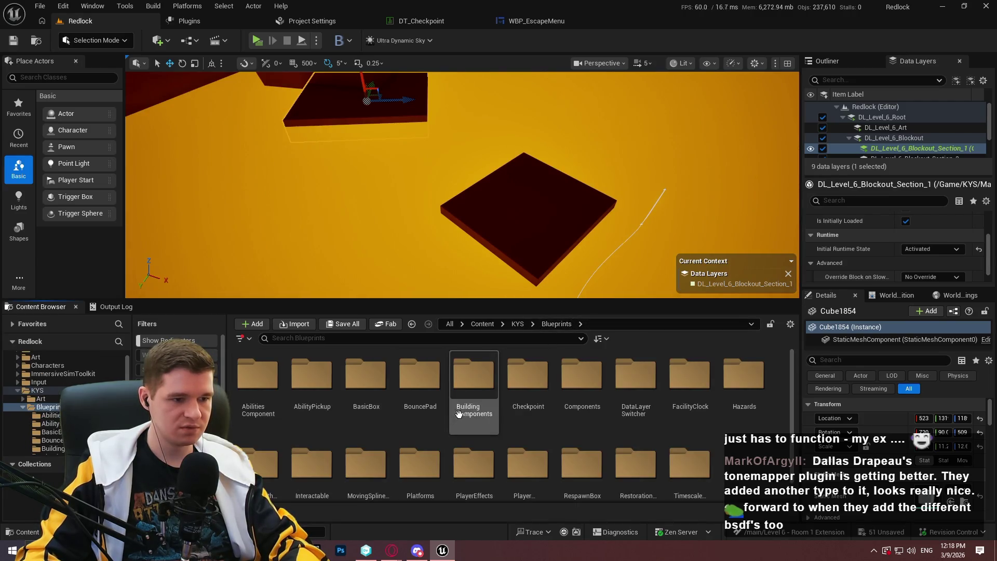
scroll(545, 426, "down", 1)
scroll(474, 464, "down", 1)
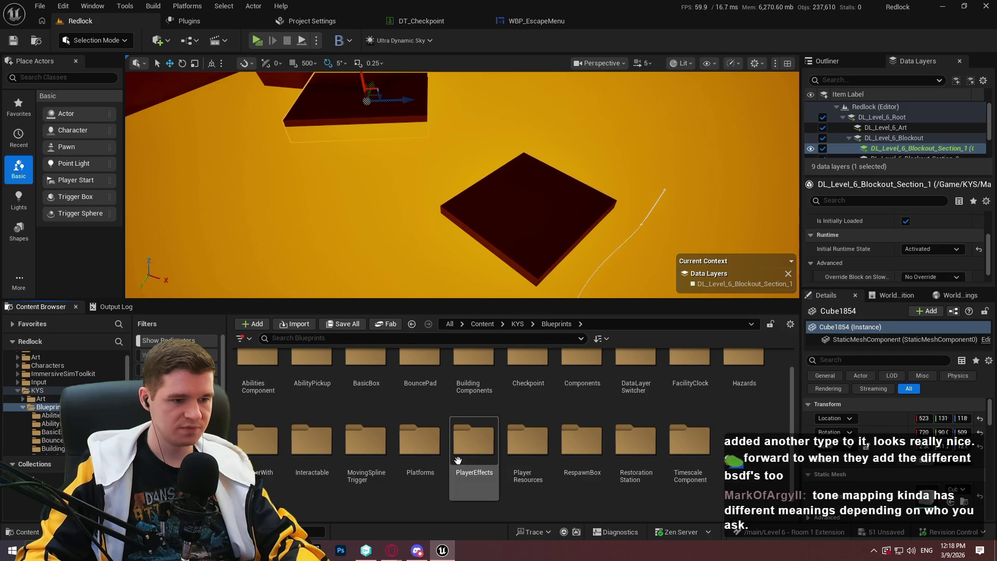
double_click(425, 464)
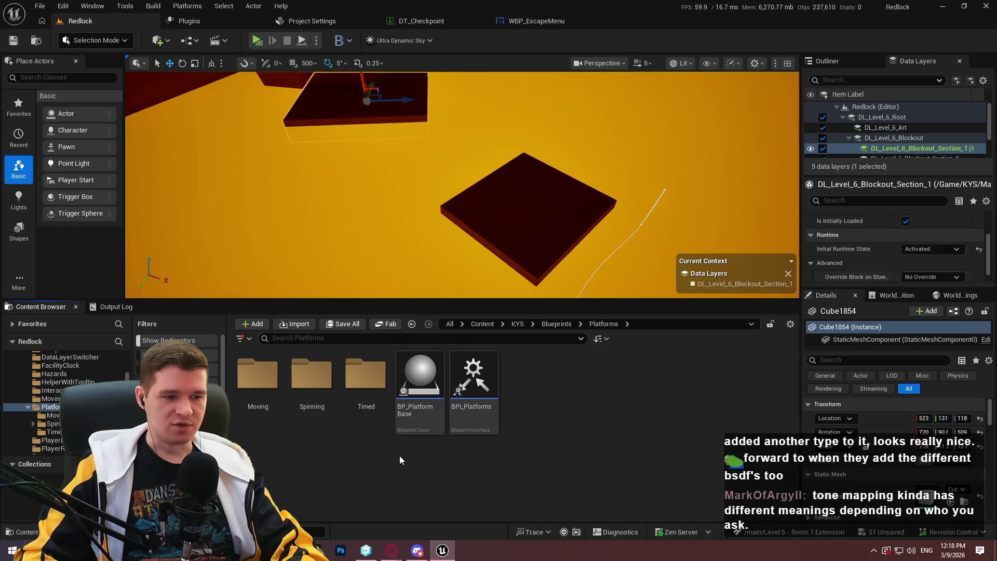
left_click(311, 376)
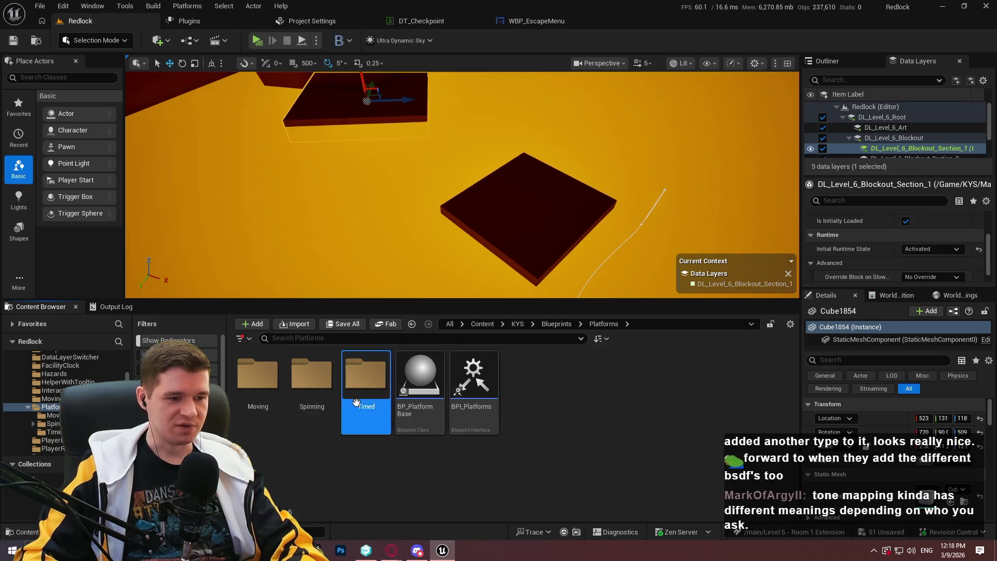
double_click(365, 378)
left_click(431, 425)
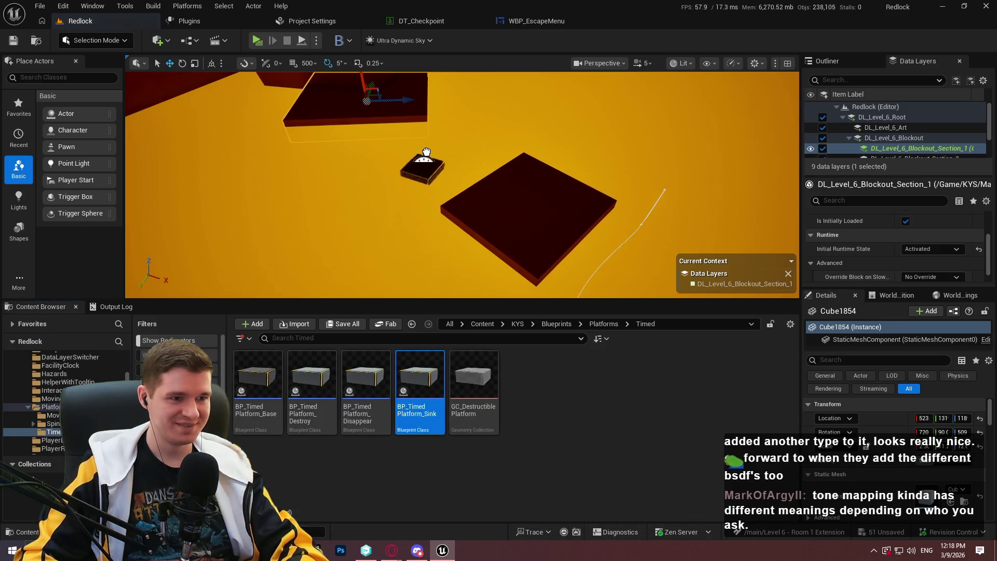
Place a BP_TimedPlatform_Sink in the level and review its settings, keeping step-off behaviour Reverse.
left_click_drag(426, 151, 425, 164)
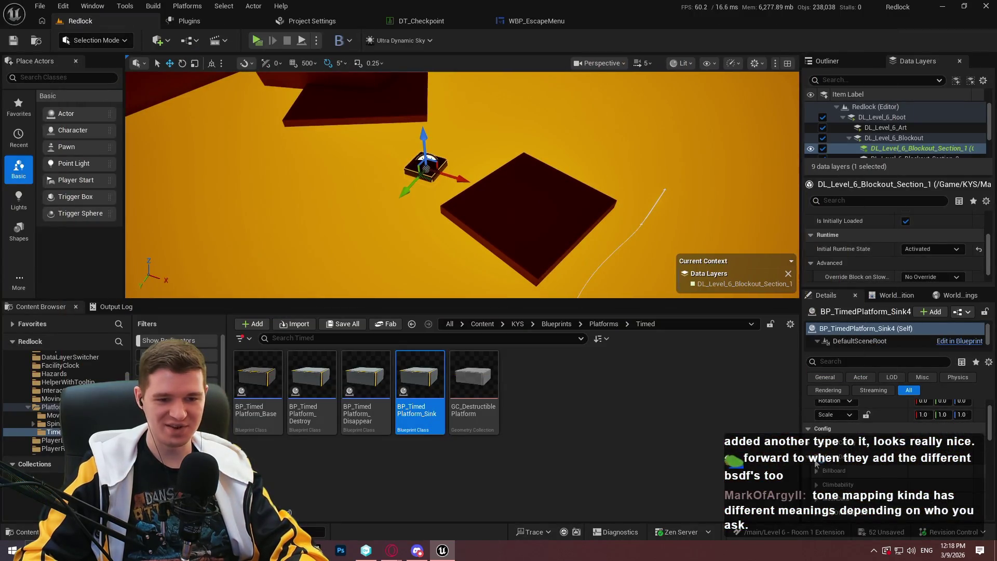
scroll(816, 463, "down", 3)
left_click(821, 420)
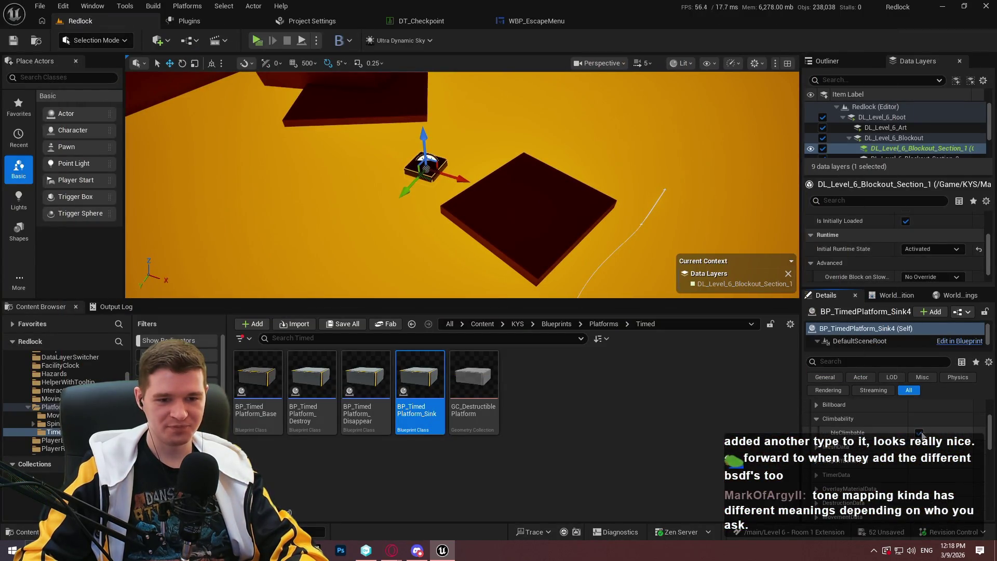
left_click(831, 446)
scroll(879, 454, "down", 2)
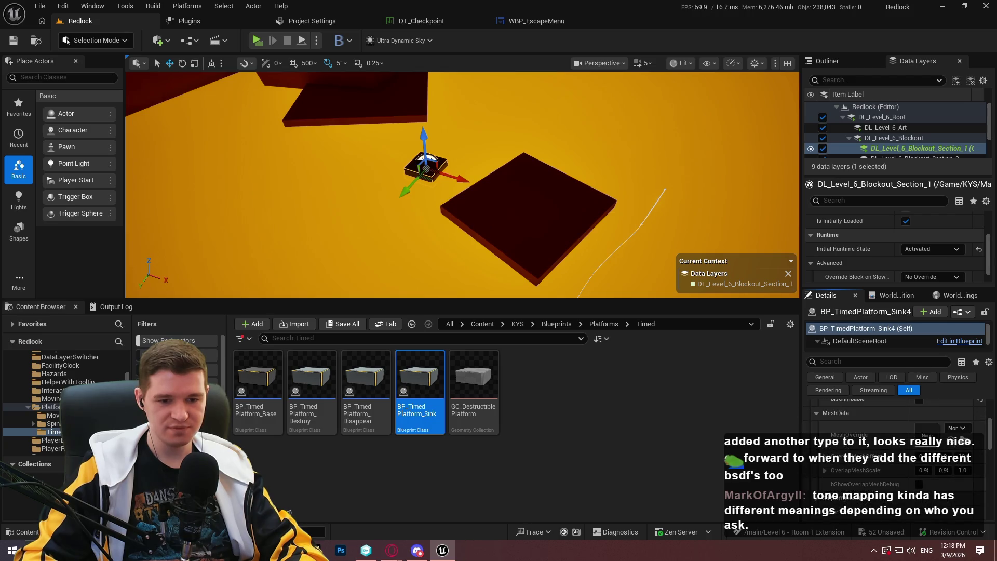
scroll(829, 471, "down", 3)
scroll(825, 447, "down", 1)
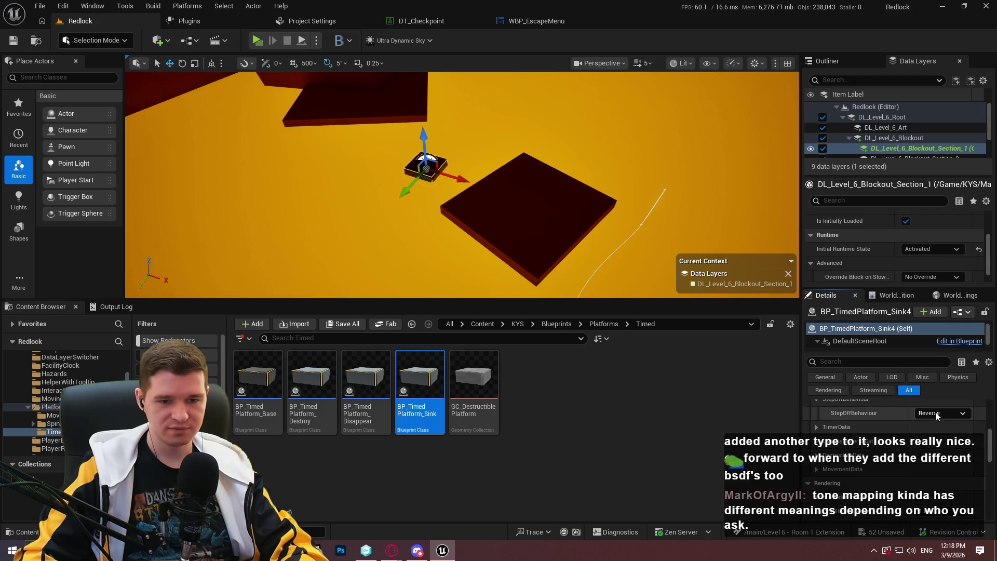
left_click(934, 415)
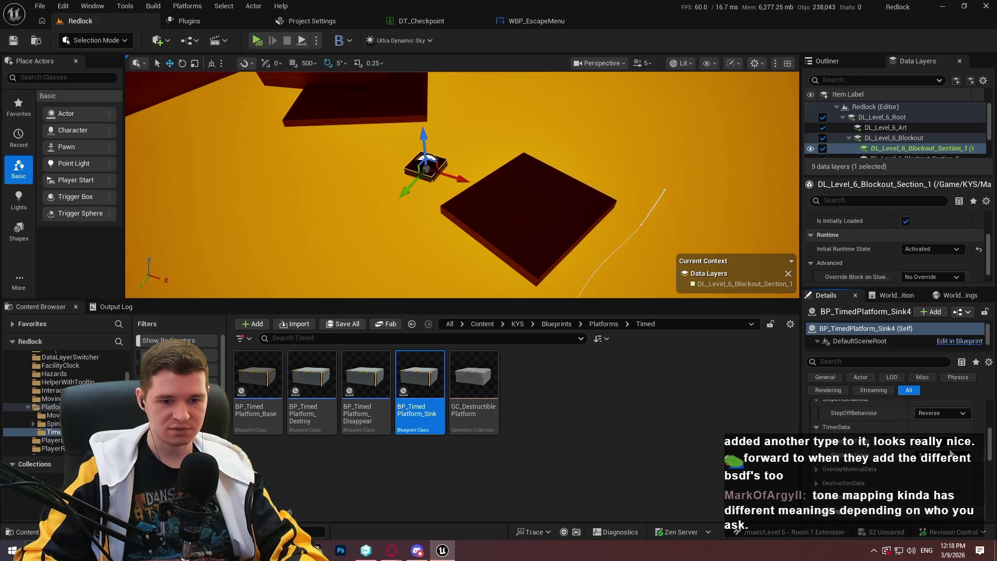
left_click(816, 470)
scroll(856, 467, "down", 1)
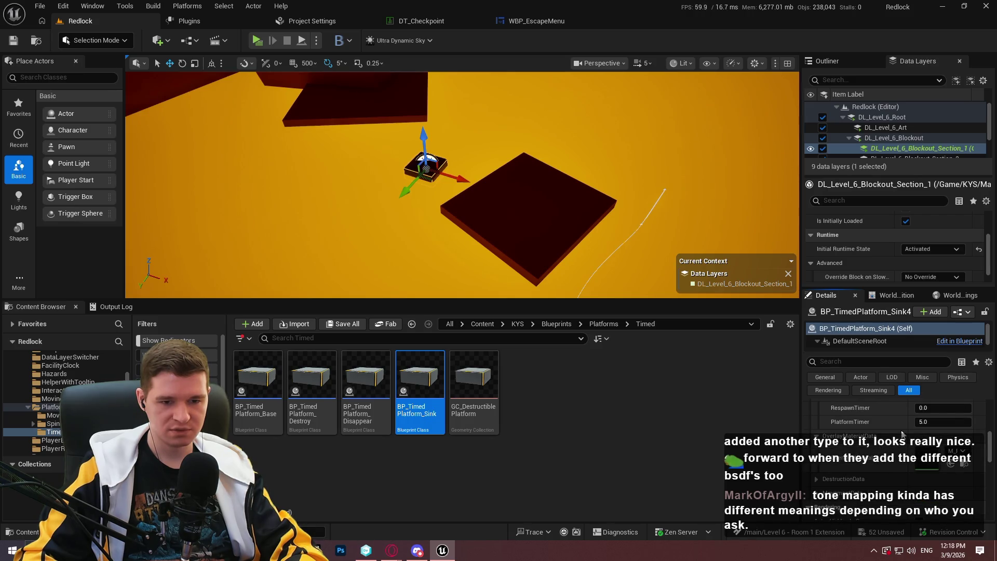
Select the disappearing platform and compare its TimerData values with the sinking one.
mouse_move(472, 234)
left_mouse_down()
mouse_move(498, 218)
mouse_move(467, 244)
mouse_move(471, 234)
left_mouse_up()
left_click(396, 263)
key("f")
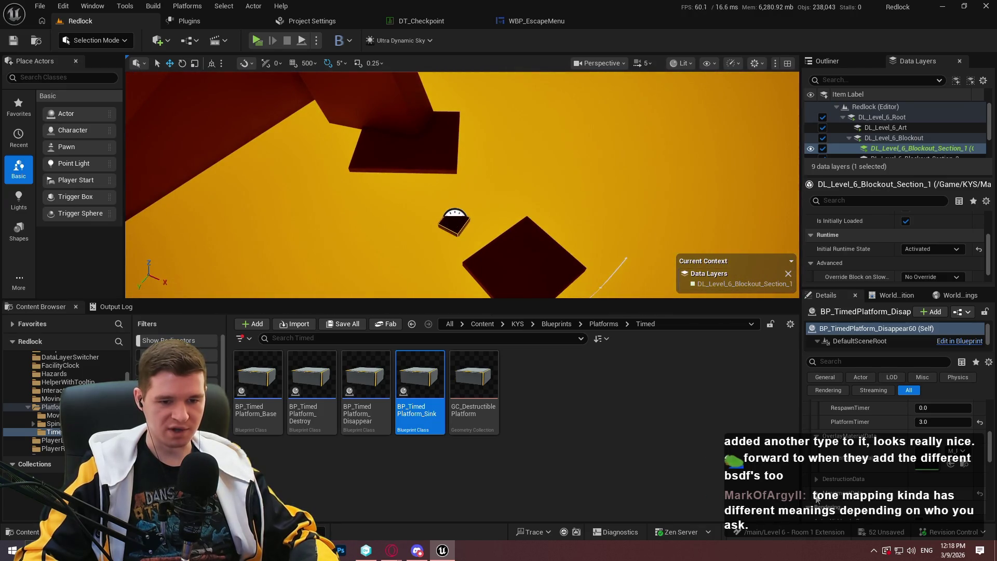
scroll(861, 451, "down", 2)
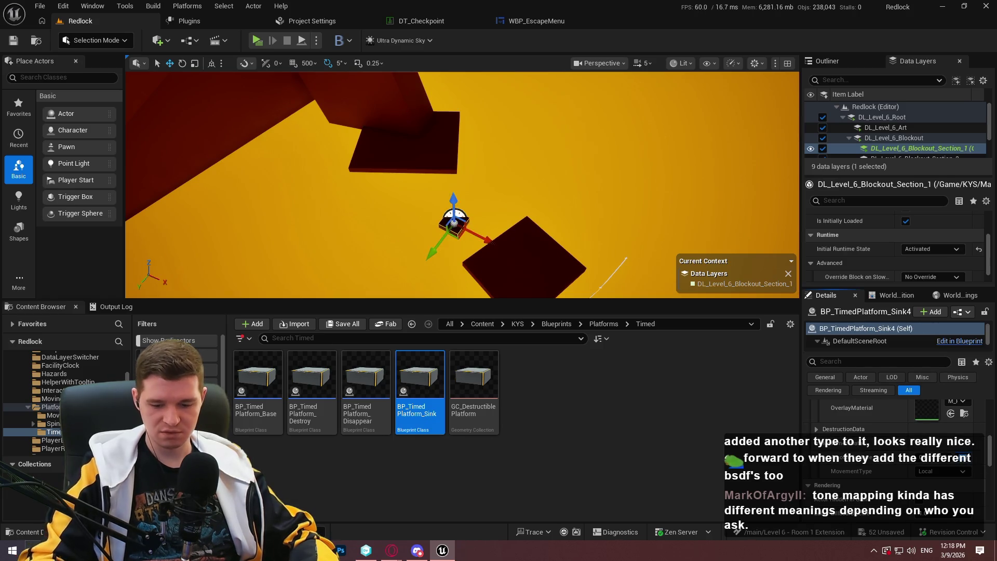
scroll(892, 431, "up", 3)
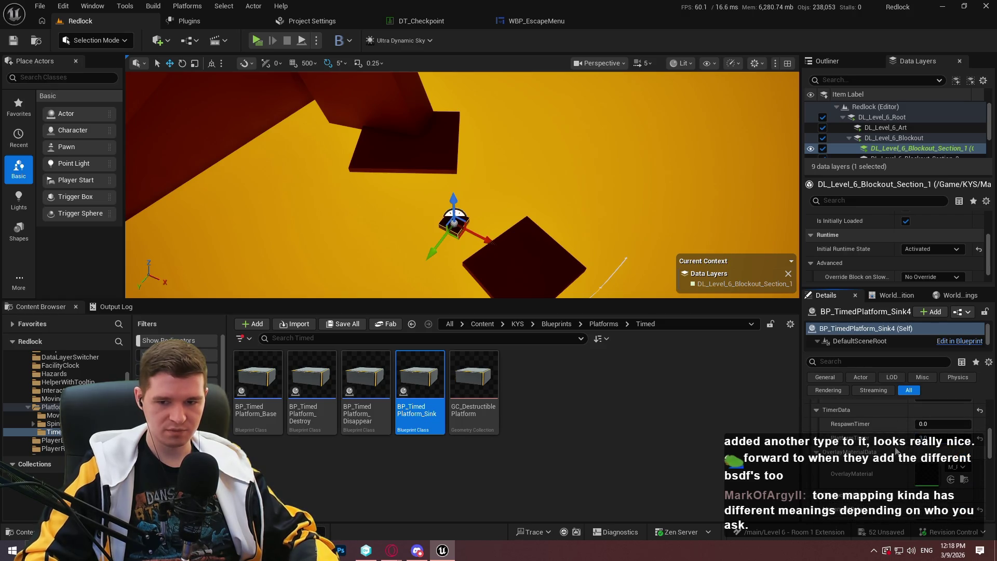
Play from the spot beside the platform, running and jumping the character onto it.
key("F11")
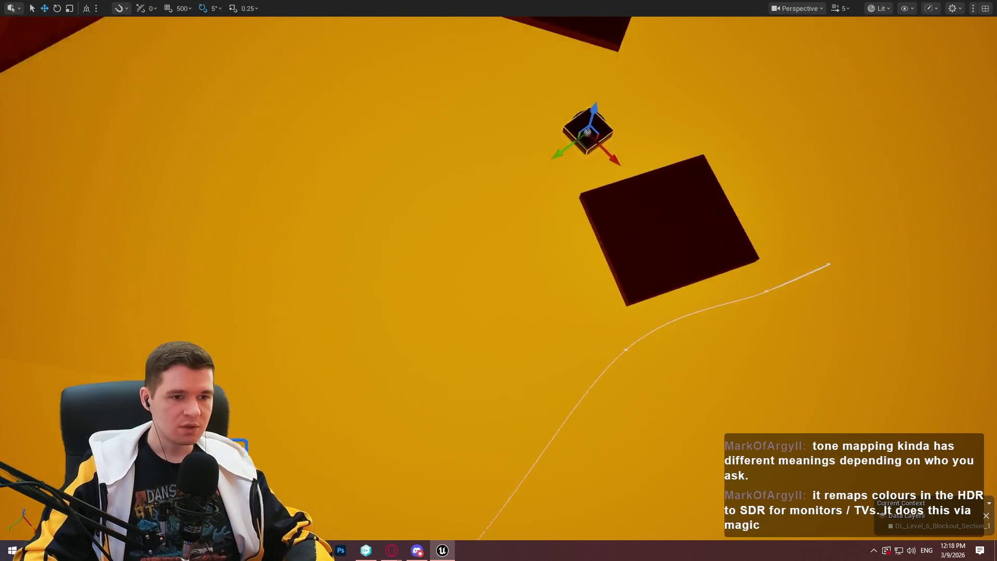
key("f")
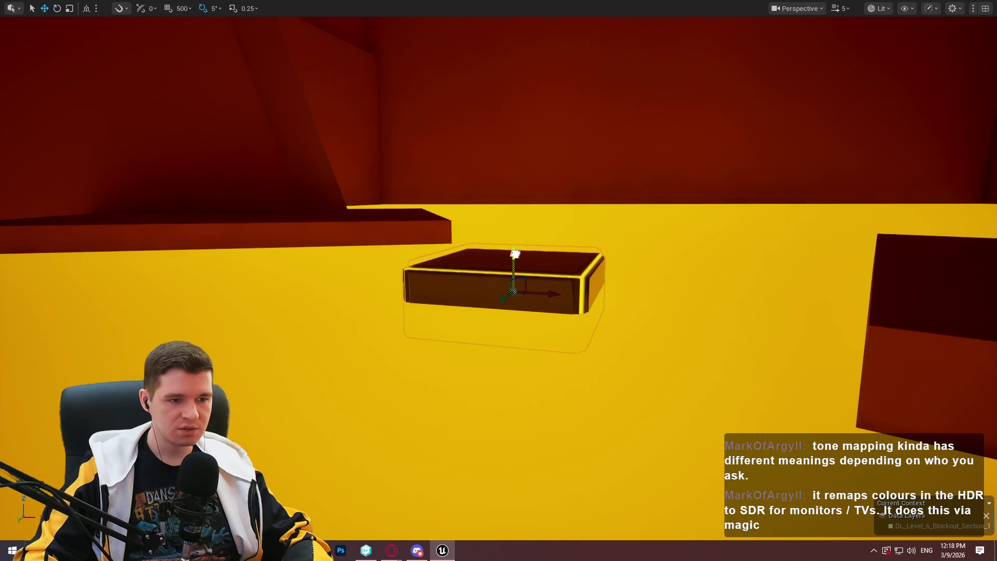
mouse_move(703, 363)
left_mouse_down()
mouse_move(695, 291)
mouse_move(703, 363)
left_mouse_up()
right_click(703, 363)
left_click(751, 530)
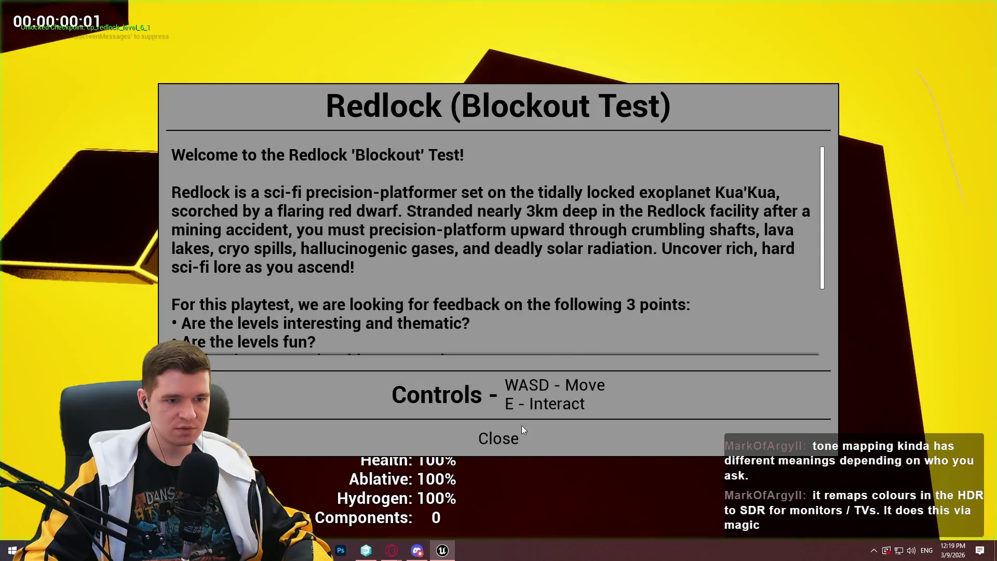
left_click(521, 425)
key("w")
key("space")
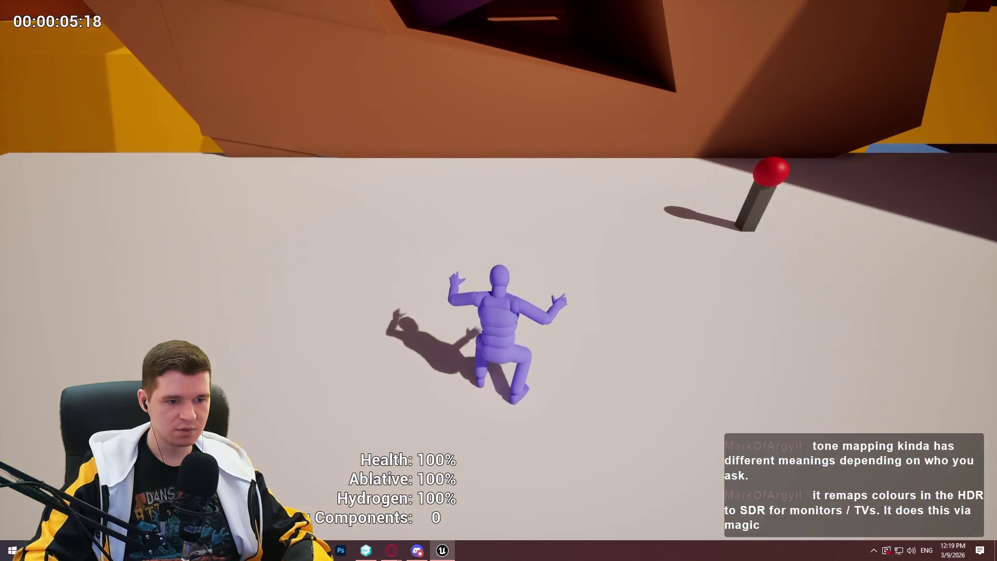
Stop the playtest, frame the selected platform, and end the remaining play session.
key("Escape")
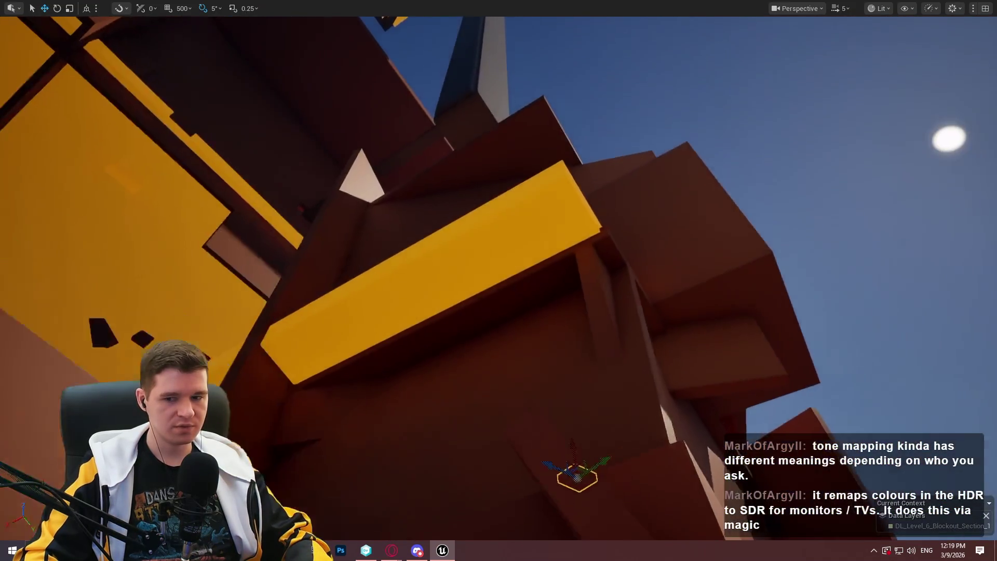
key("f")
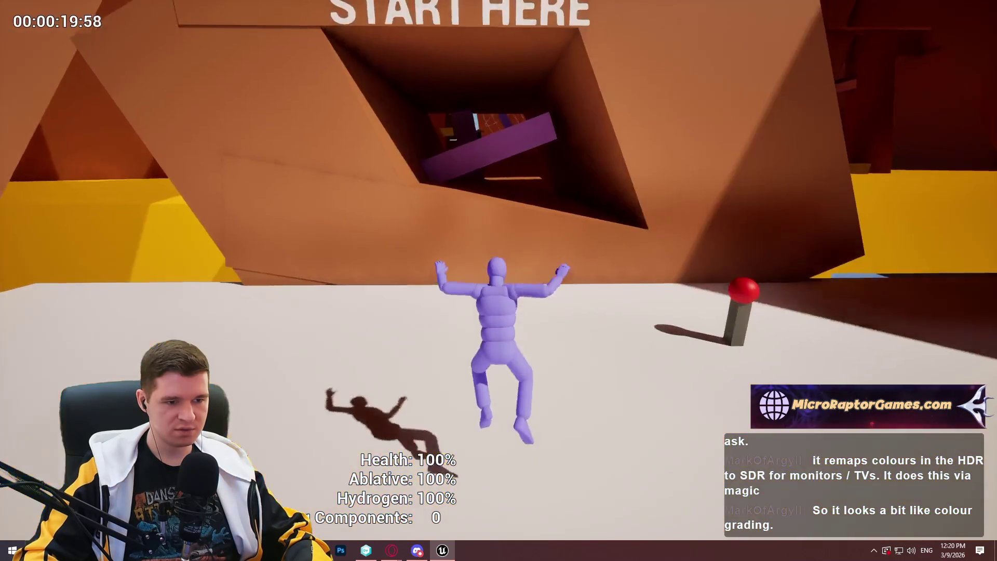
key("Escape")
scroll(498, 281, "up", 1)
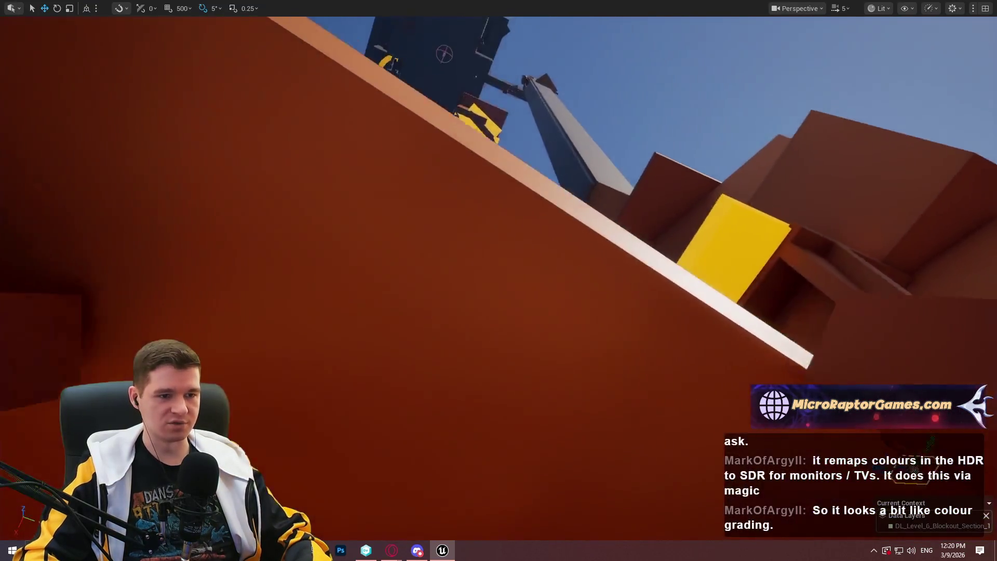
Fly the view to the dark red wall, play from there briefly, then stop.
key("w")
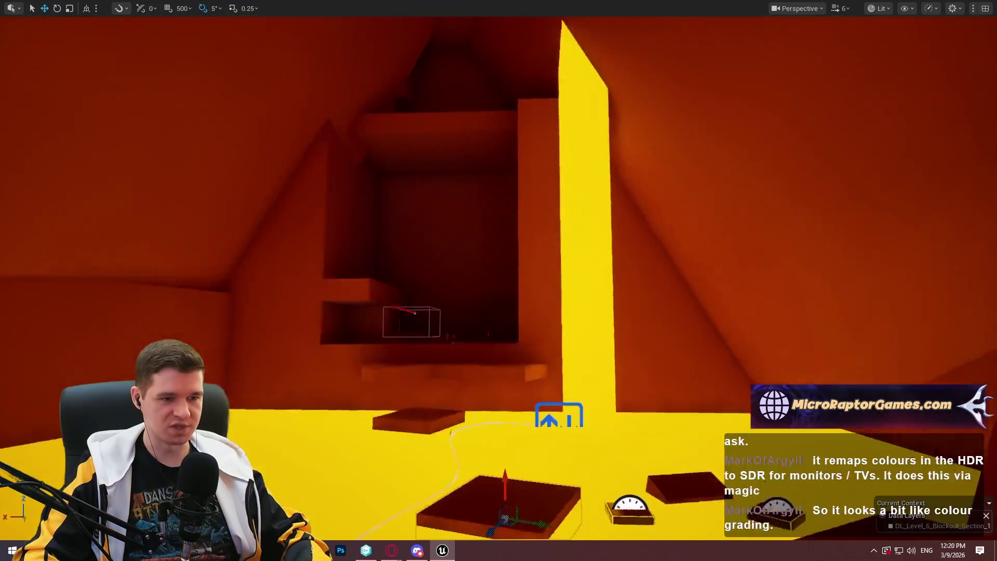
key("w")
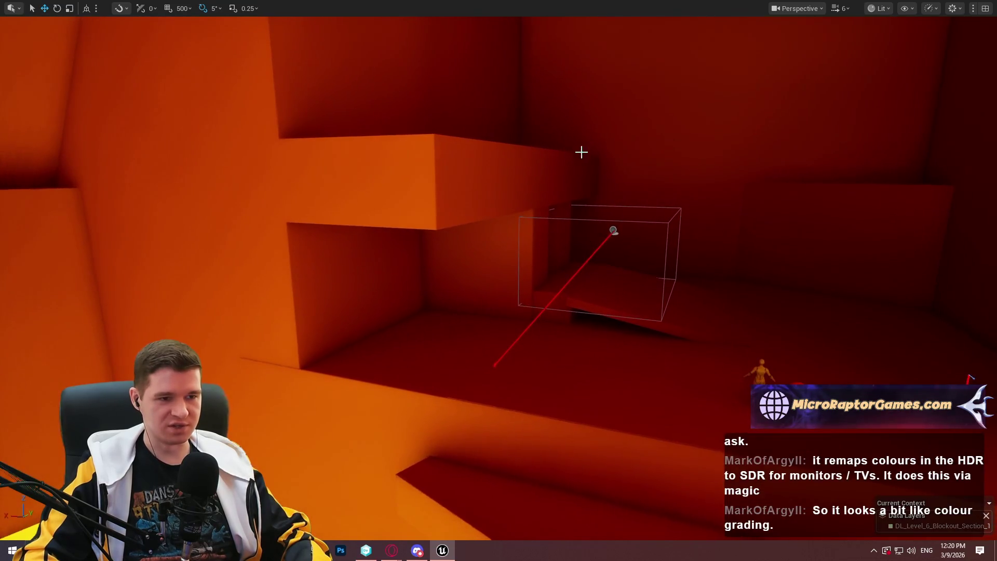
mouse_move(581, 151)
left_mouse_down()
mouse_move(372, 215)
mouse_move(336, 266)
mouse_move(342, 309)
left_mouse_up()
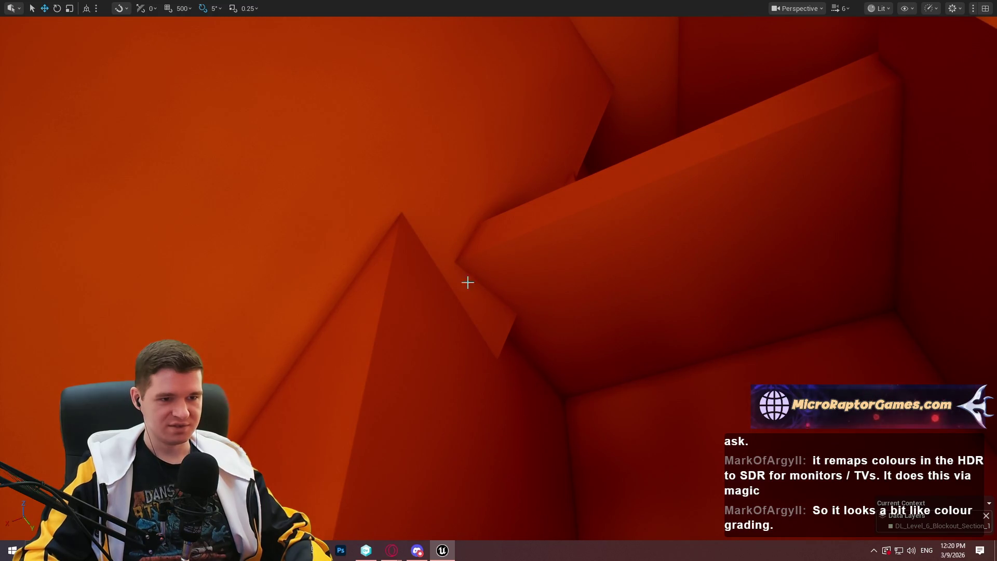
mouse_move(814, 264)
left_mouse_down()
mouse_move(856, 280)
mouse_move(836, 291)
mouse_move(846, 270)
mouse_move(831, 280)
mouse_move(846, 264)
mouse_move(841, 281)
mouse_move(831, 270)
mouse_move(851, 270)
mouse_move(815, 277)
mouse_move(841, 272)
mouse_move(503, 259)
left_mouse_up()
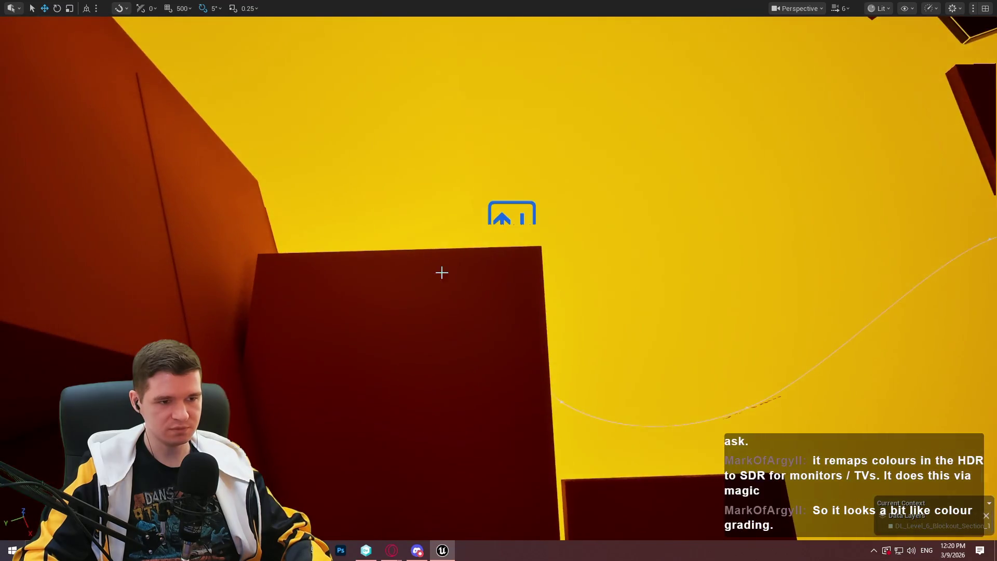
right_click(503, 260)
left_click(597, 535)
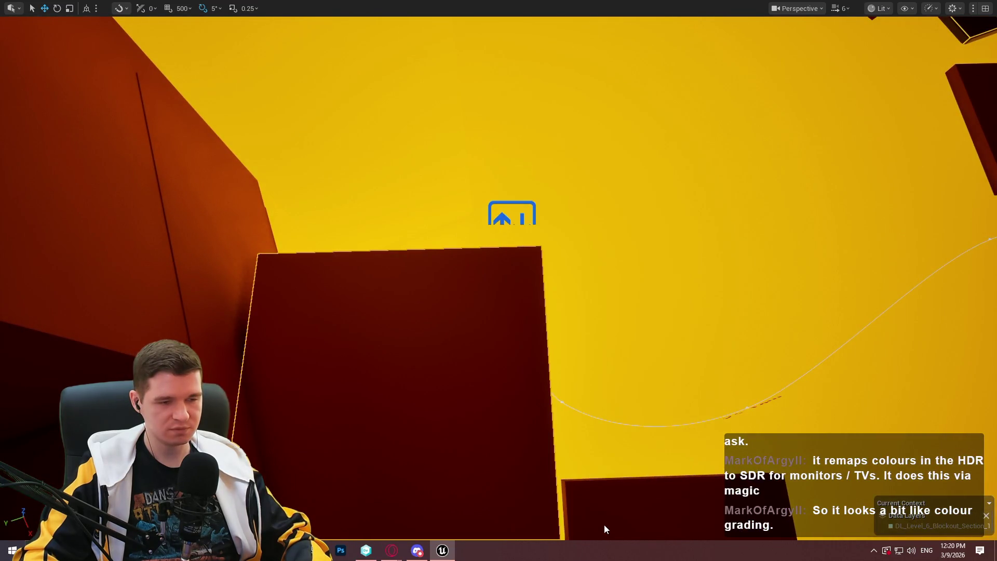
left_click(498, 439)
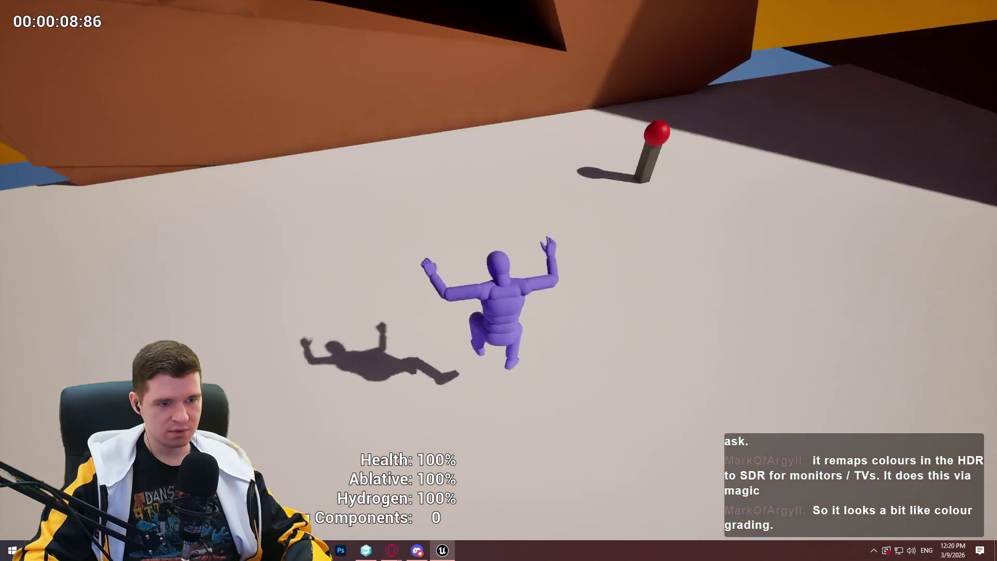
key("Escape")
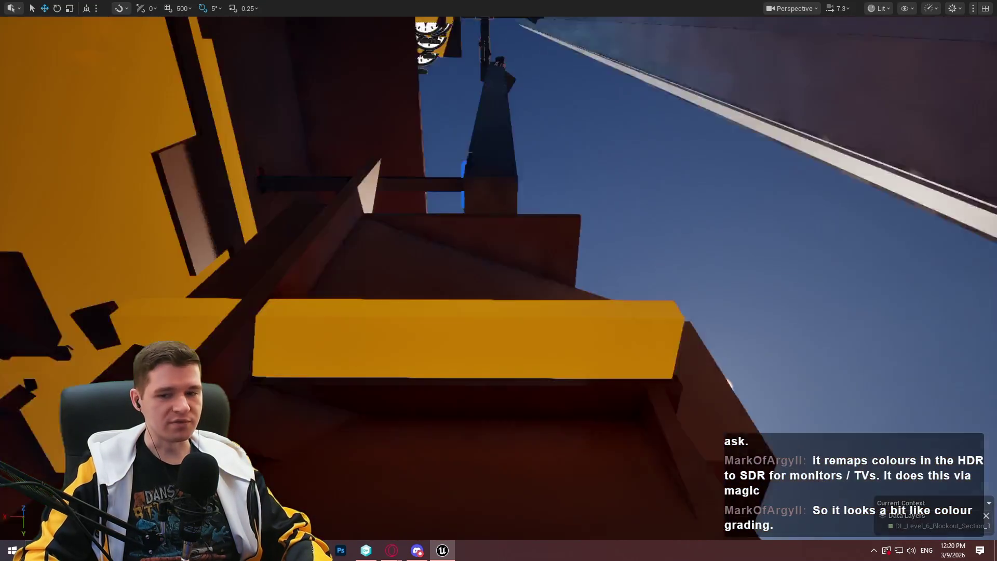
Focus and orbit around the block on the right, then fly into the dark red room to the large cube.
key("w")
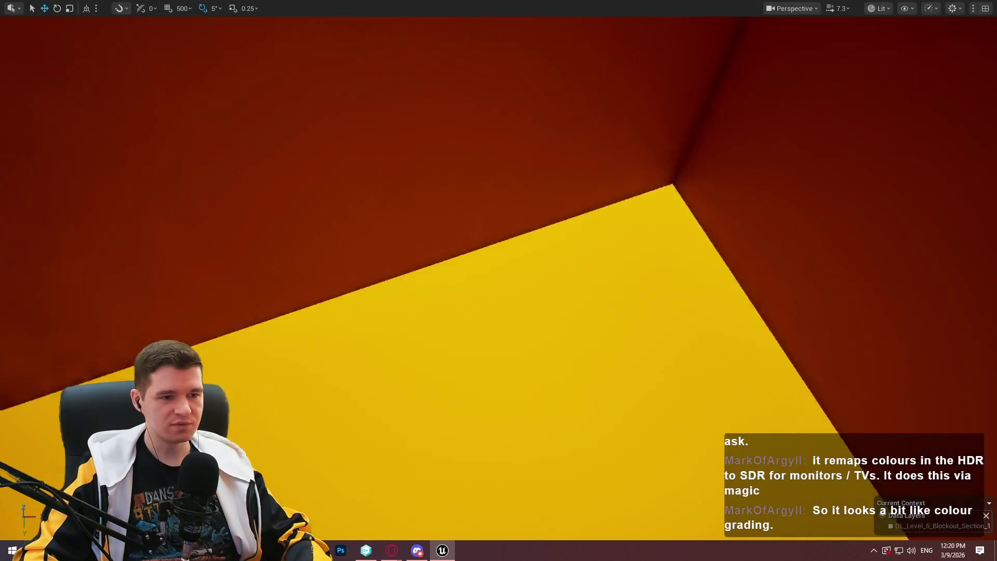
key("s")
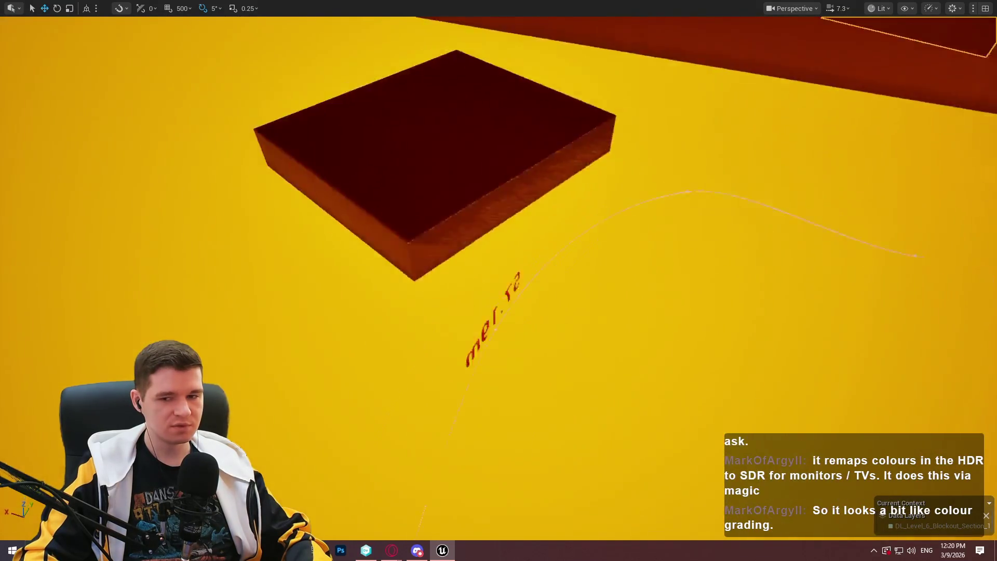
key("s")
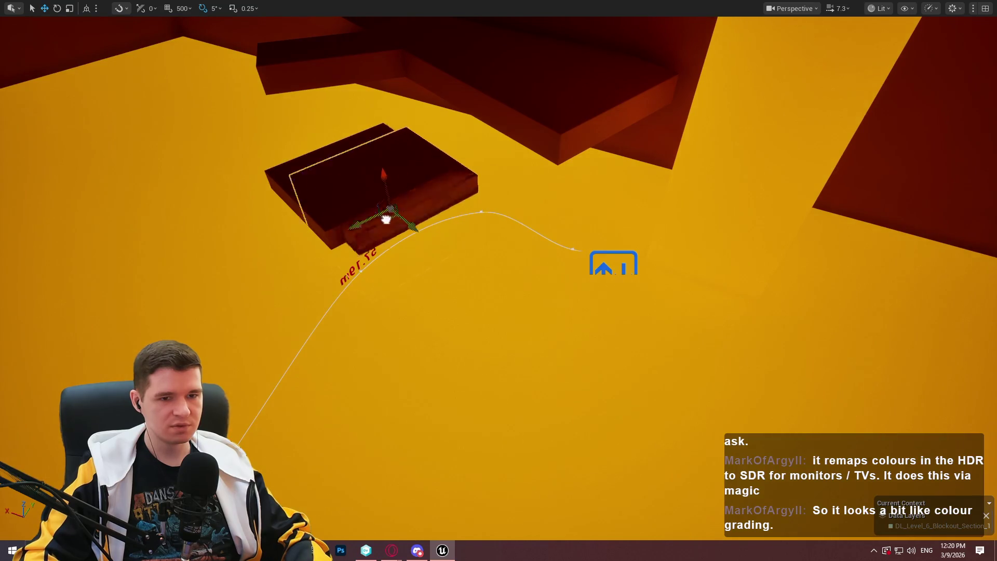
left_click(905, 276)
key("f")
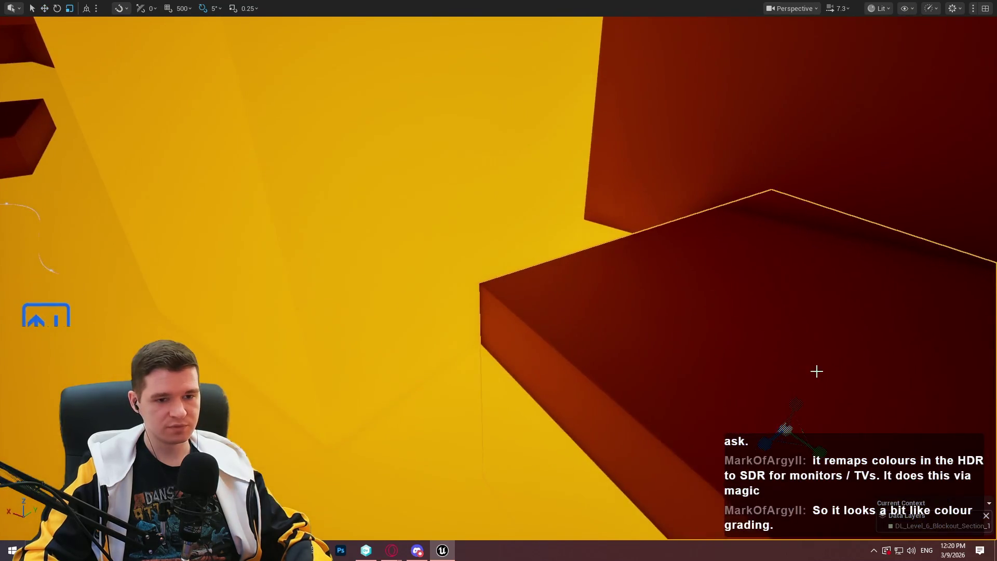
left_click_drag(766, 441, 716, 434)
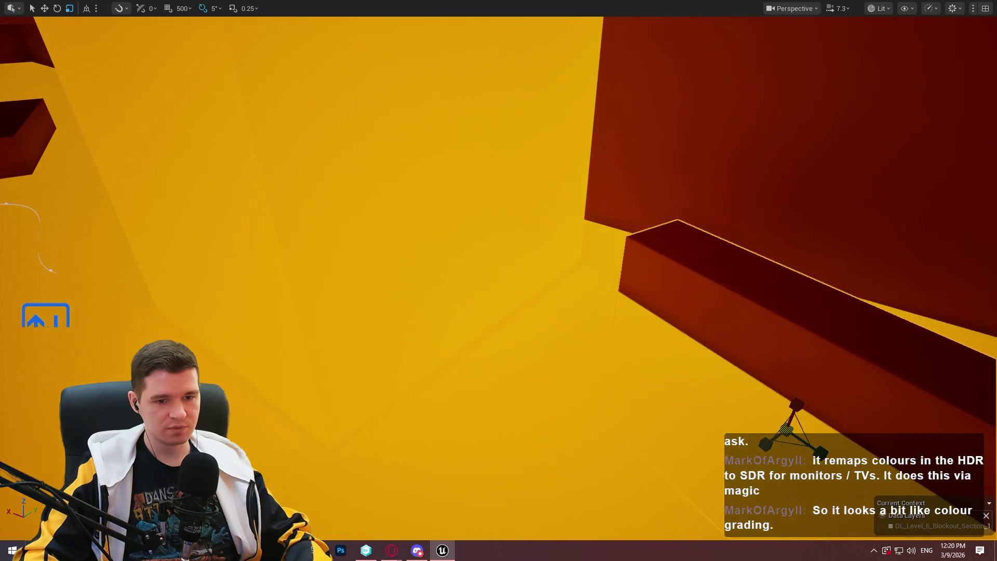
mouse_move(822, 449)
left_mouse_down()
mouse_move(594, 389)
mouse_move(596, 379)
mouse_move(680, 418)
mouse_move(519, 363)
mouse_move(615, 451)
mouse_move(294, 445)
left_mouse_up()
mouse_move(341, 373)
left_mouse_down()
mouse_move(351, 370)
mouse_move(351, 402)
left_mouse_up()
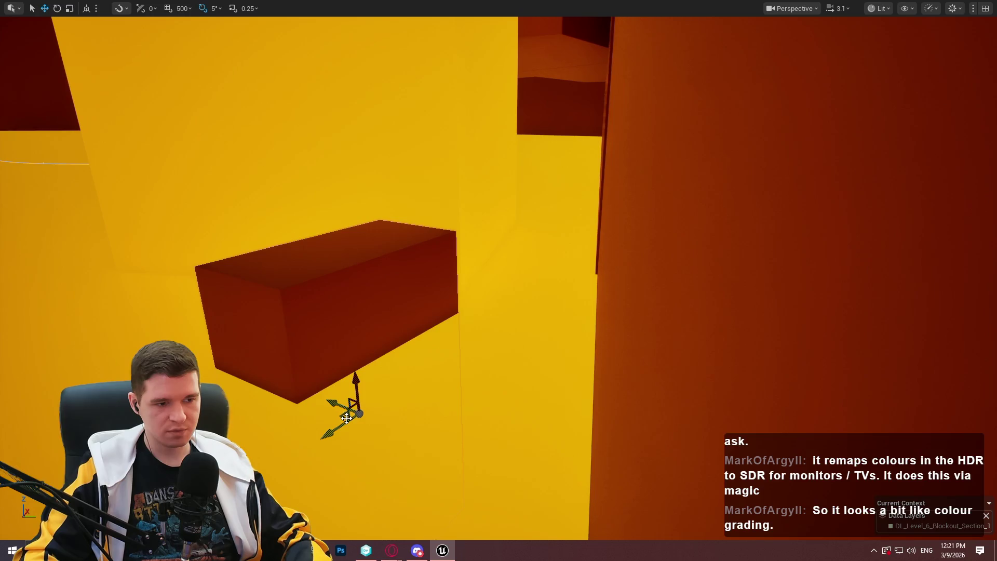
left_click_drag(356, 40, 369, 168)
right_click(496, 321)
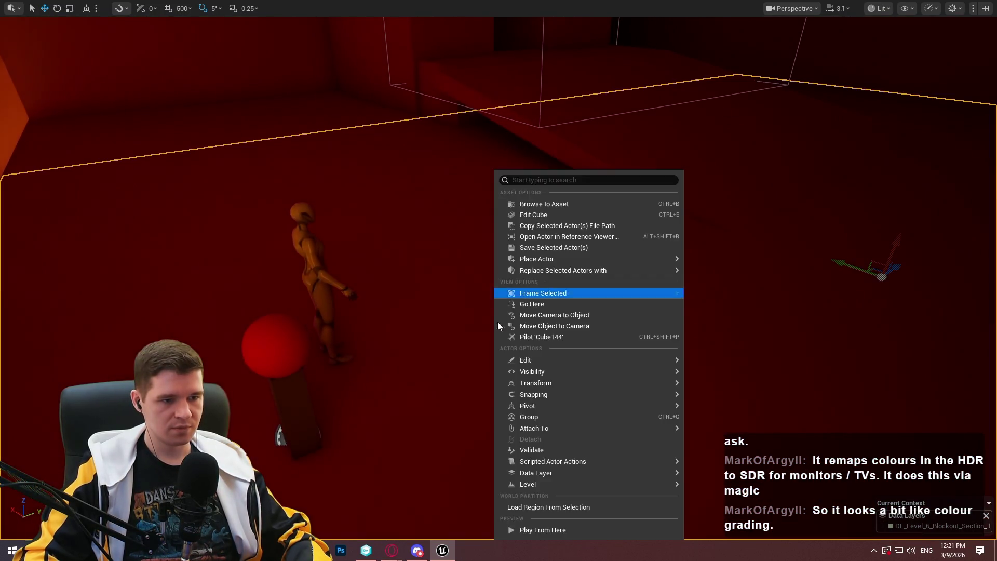
Play from the large cube, run into the orange corridor, climb the ledge and leap off, then stop.
left_click(549, 530)
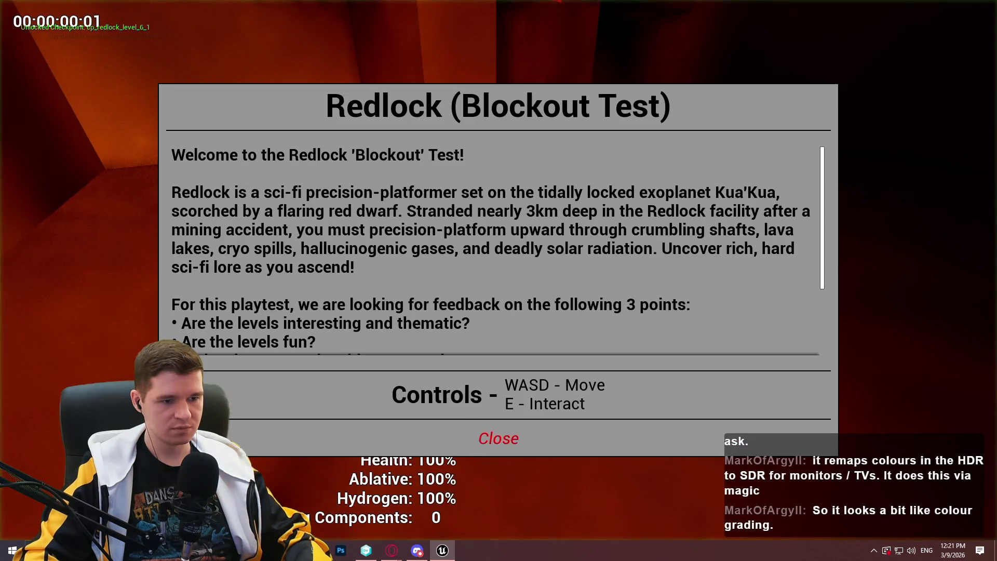
left_click(498, 437)
key("w")
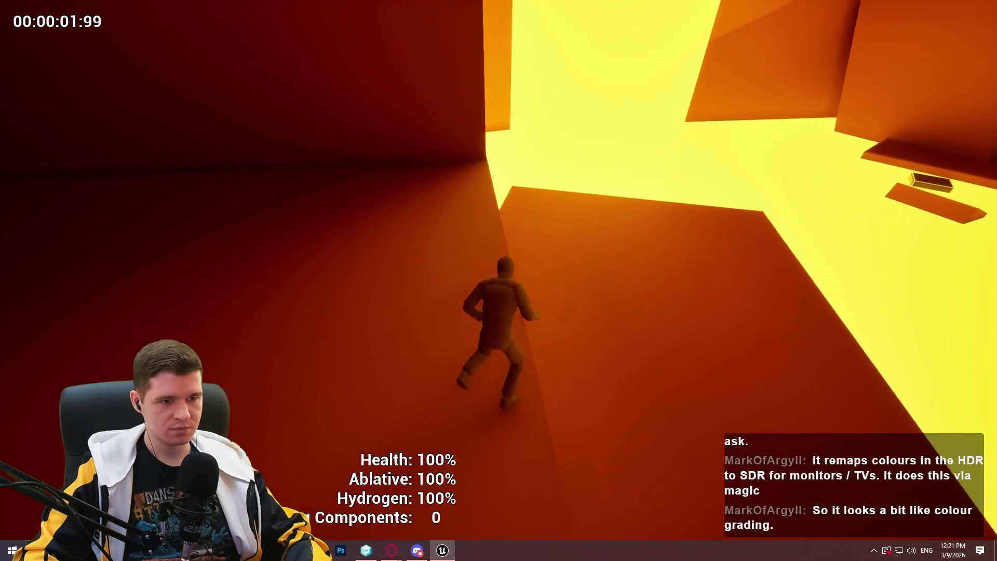
key("space")
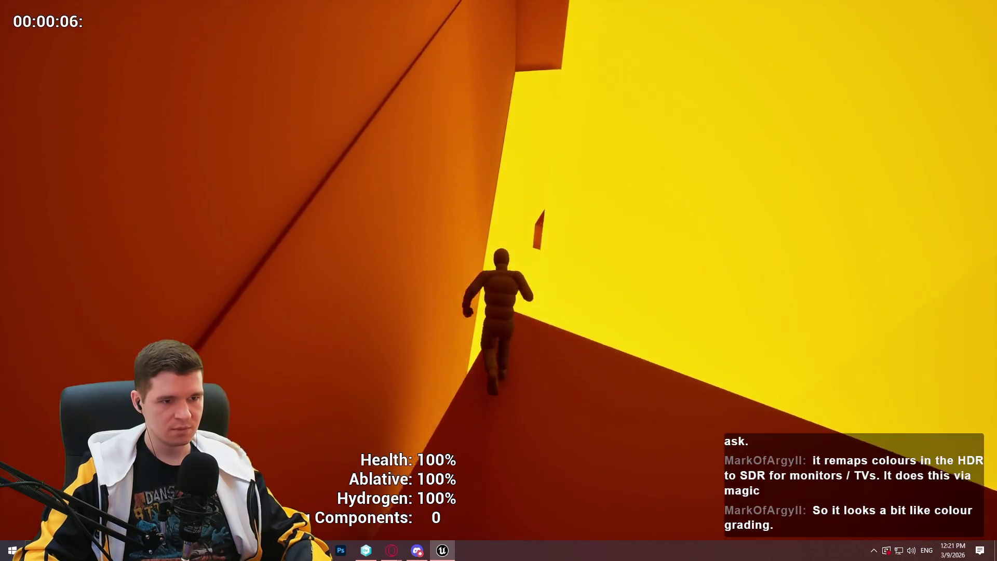
key("space")
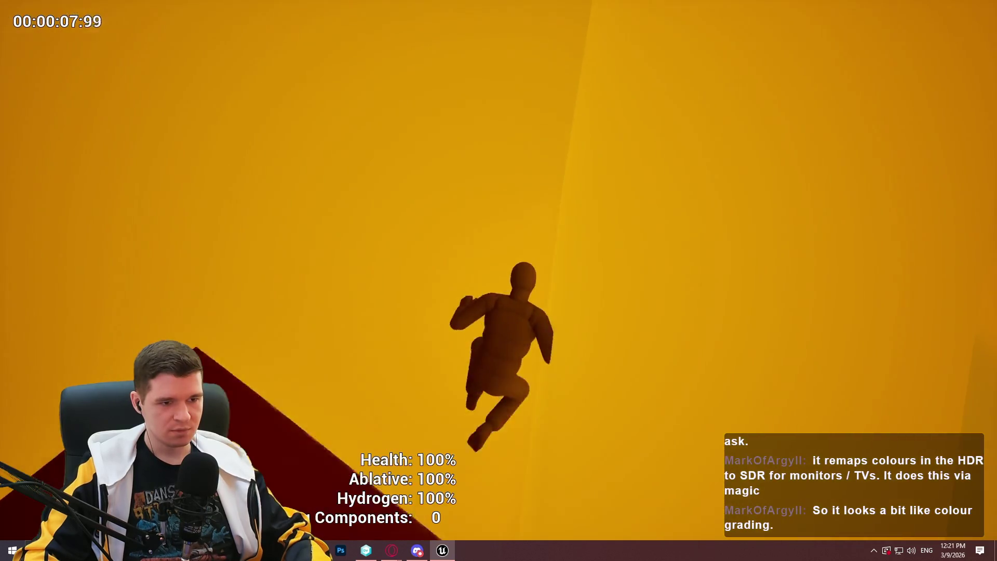
key("Escape")
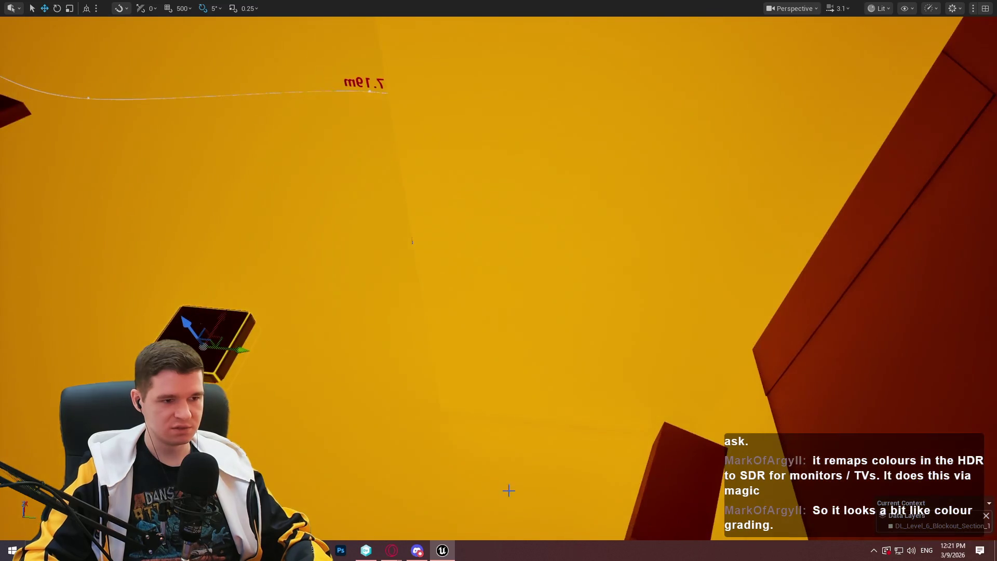
Drag the small dark block down beside the red pillar and frame it in the restored editor.
left_click_drag(221, 341, 606, 490)
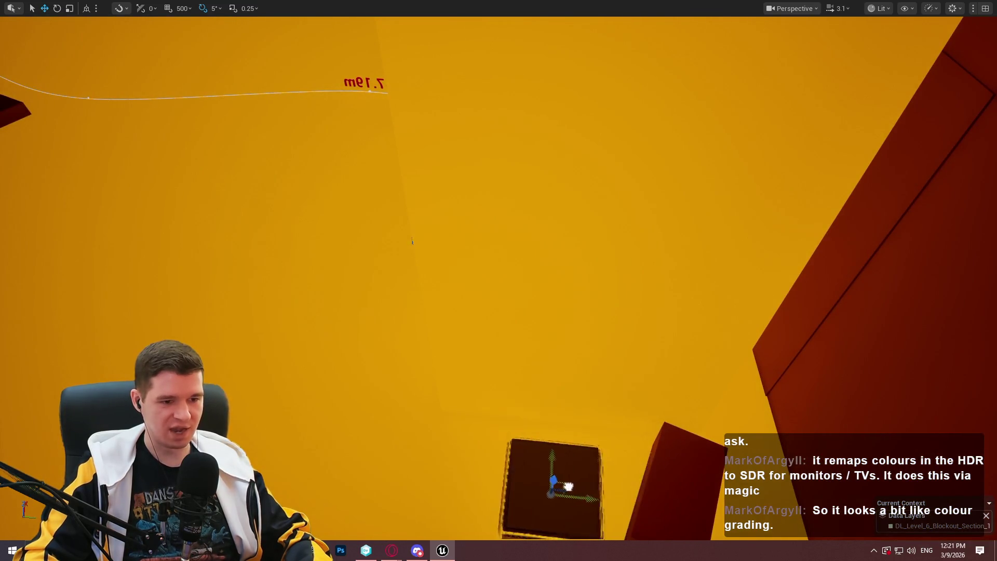
key("f")
key("F11")
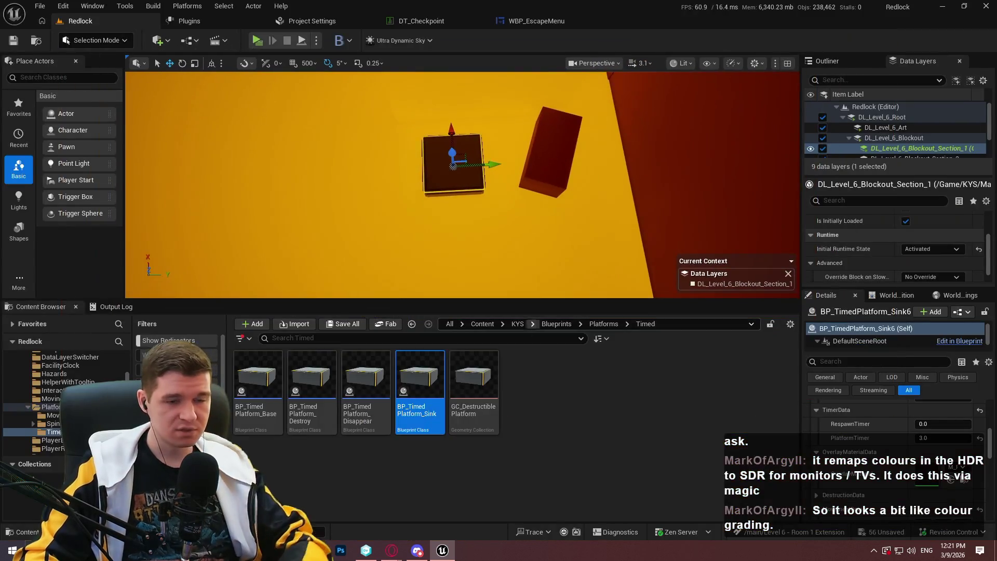
Frame the selected red sinking platform in the viewport.
key("f")
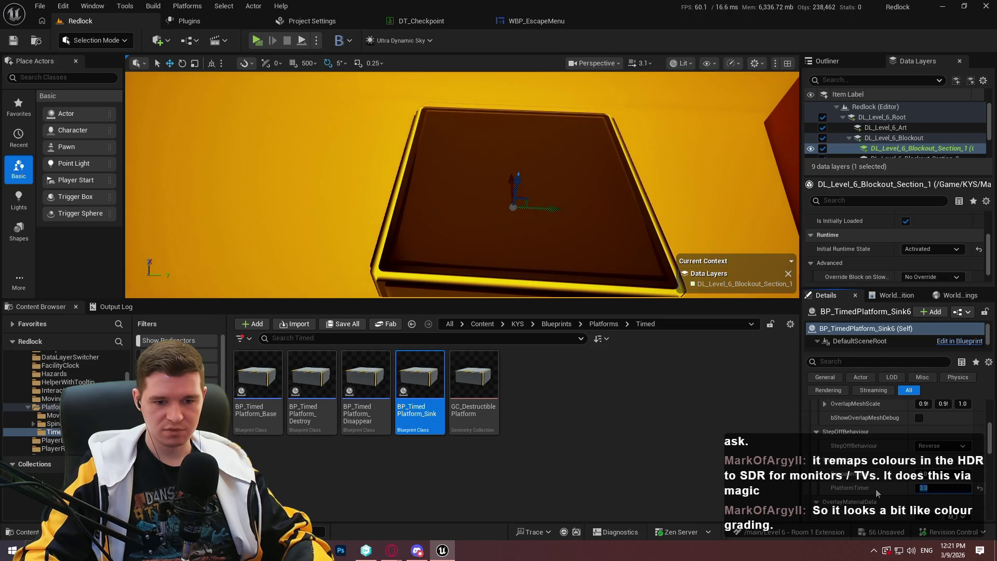
scroll(900, 454, "up", 2)
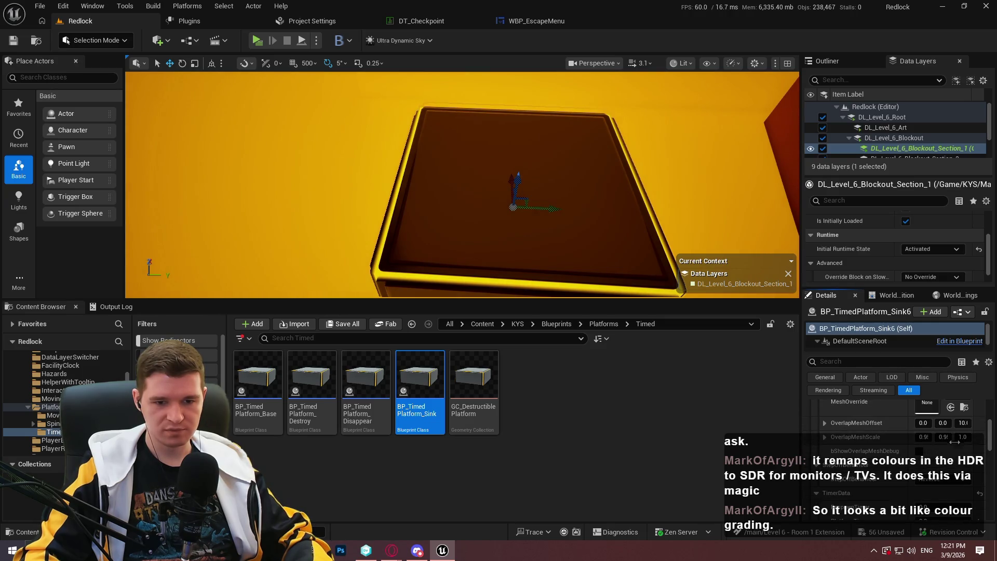
scroll(899, 430, "up", 2)
left_click_drag(462, 187, 431, 190)
scroll(462, 185, "down", 1)
key("f")
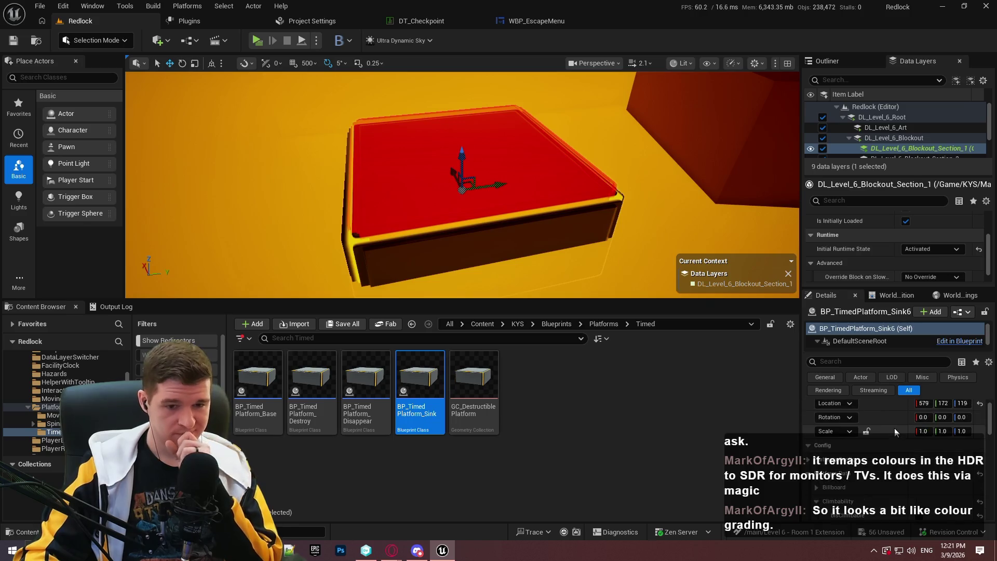
scroll(843, 455, "up", 1)
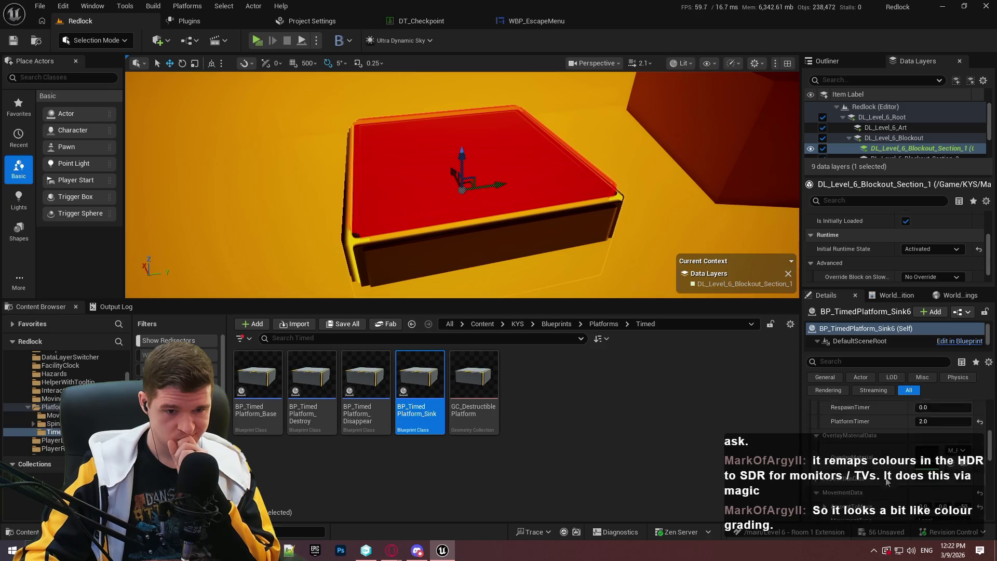
Detach and maximize the Details panel to review TimerData and MovementData, then minimize it.
left_click_drag(835, 294, 415, 161)
double_click(485, 166)
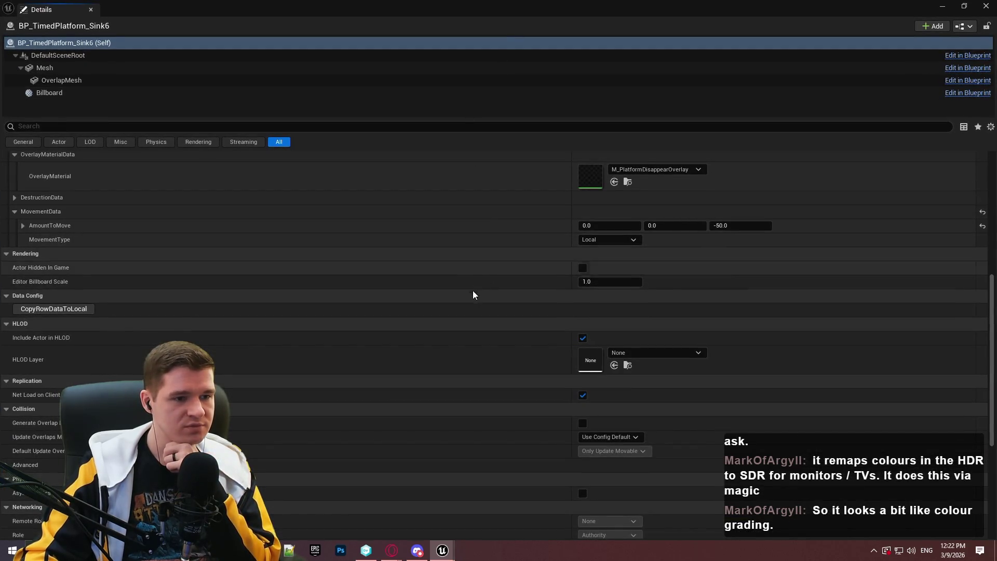
scroll(374, 338, "up", 4)
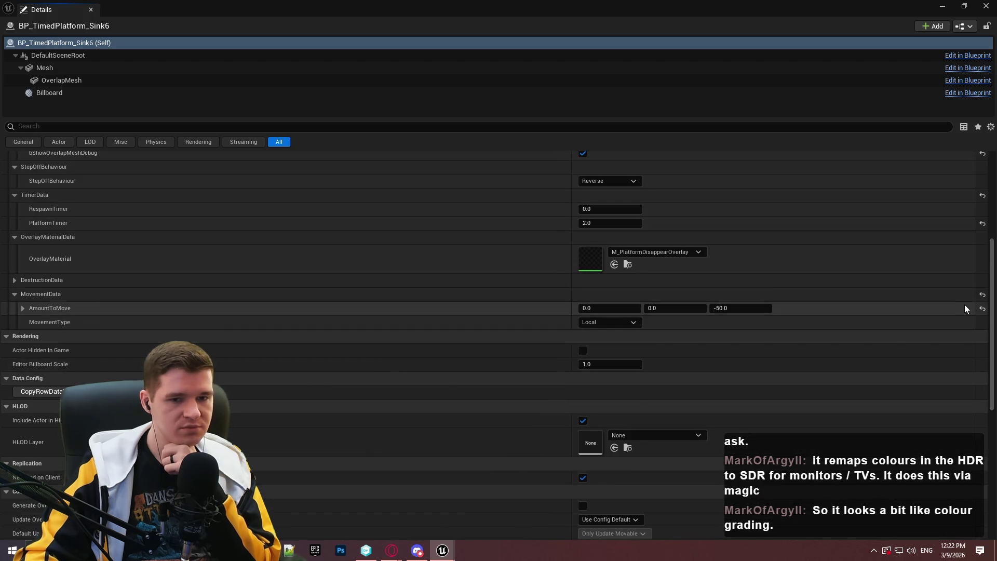
left_click_drag(991, 309, 987, 203)
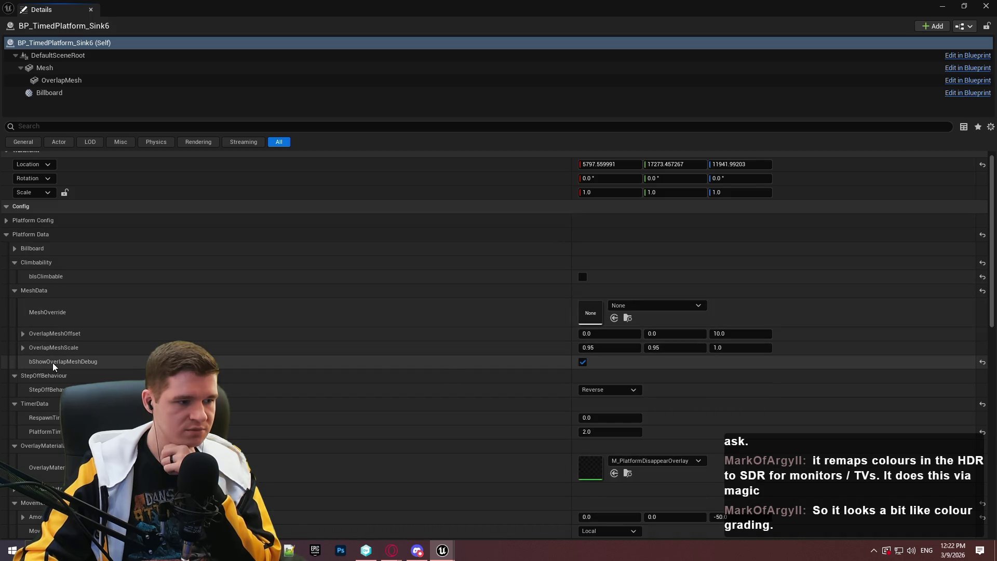
scroll(57, 314, "down", 2)
left_click(942, 6)
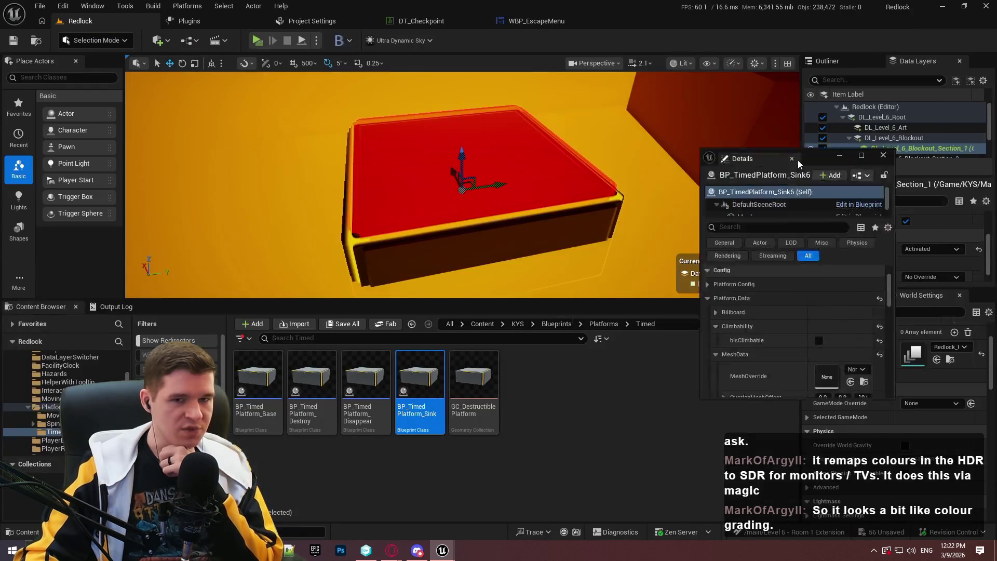
Re-dock the Details panel, delete the stray red cube, and frame the remaining red block.
left_click_drag(555, 225, 737, 288)
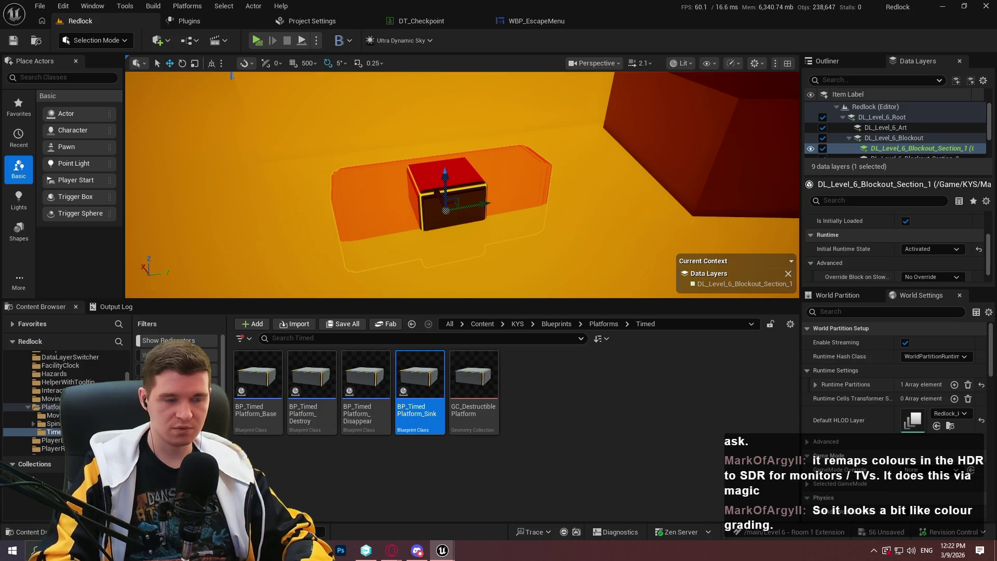
mouse_move(762, 134)
left_mouse_down()
mouse_move(615, 135)
mouse_move(828, 306)
mouse_move(822, 297)
left_mouse_up()
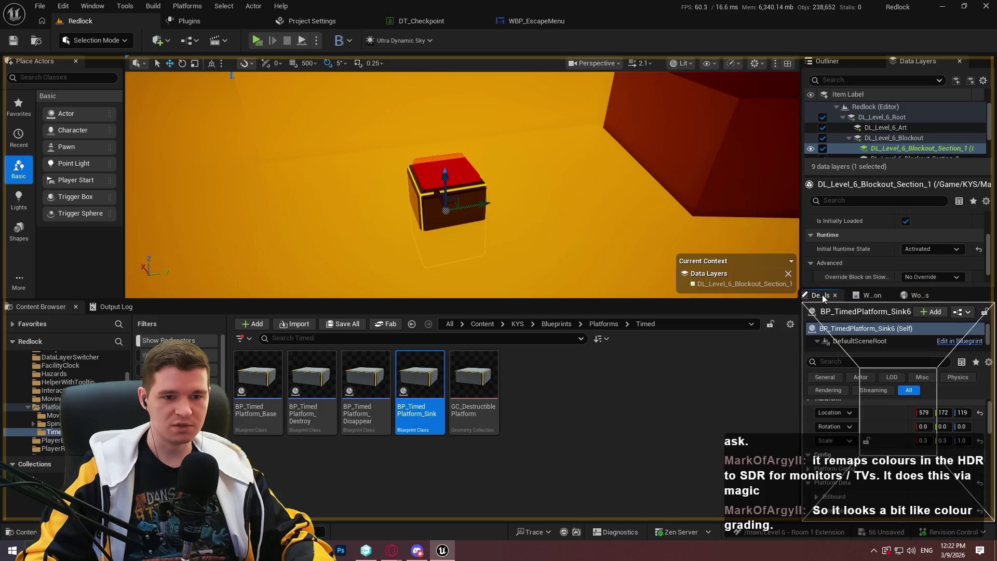
mouse_move(521, 208)
left_mouse_down()
mouse_move(525, 218)
mouse_move(513, 208)
left_mouse_up()
key("Delete")
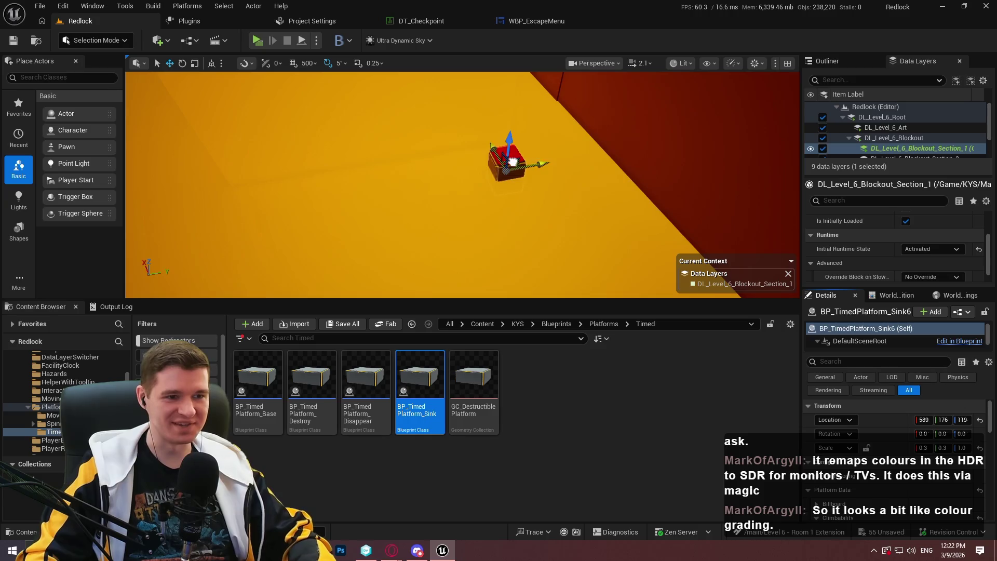
key("f")
right_click(548, 158)
Play from the spot by the sinking platforms, then stop the session.
left_click(649, 528)
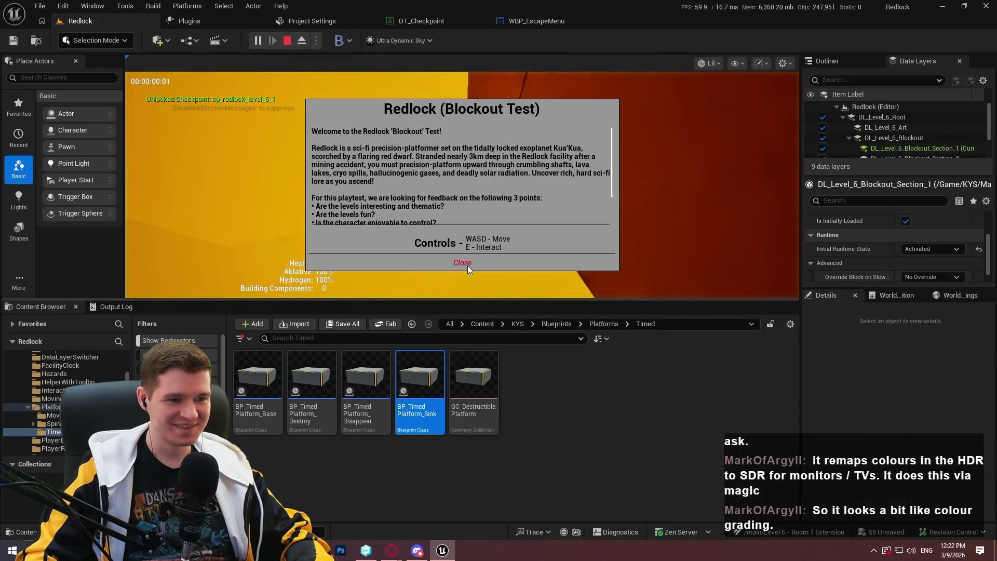
left_click(467, 264)
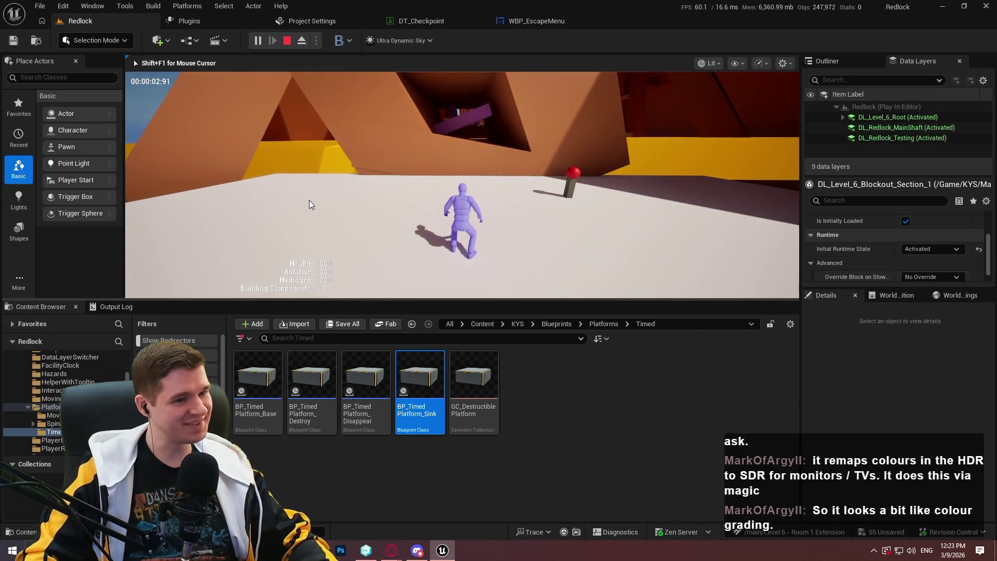
key("Escape")
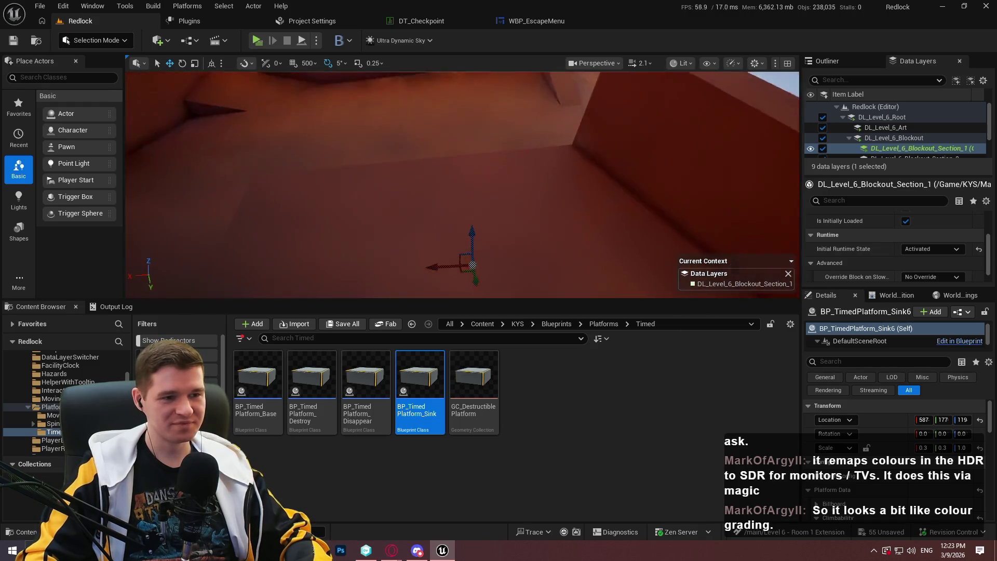
scroll(373, 294, "up", 3)
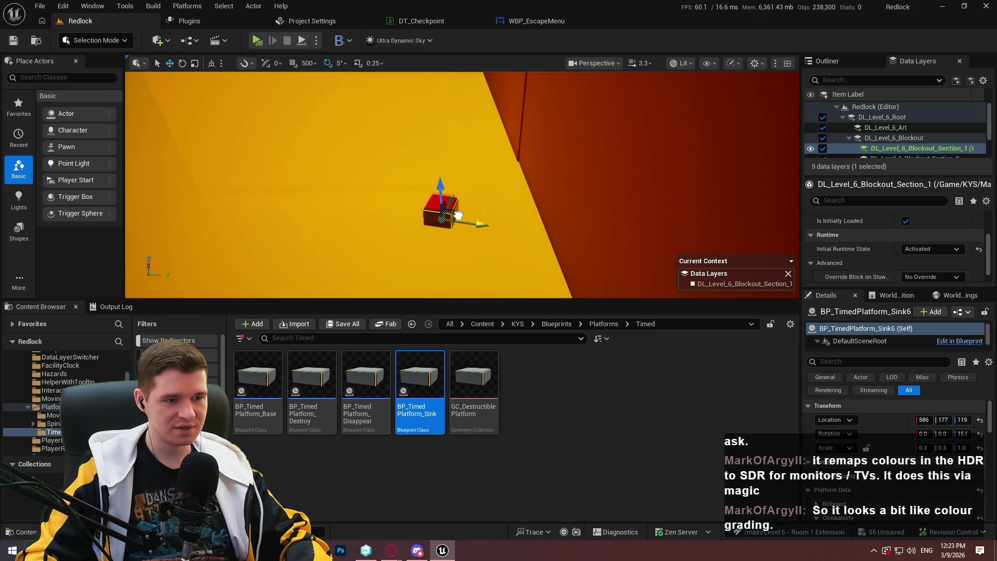
Play from the dark wall block and walk the character up onto the ledge.
left_click_drag(454, 118, 324, 259)
right_click(444, 172)
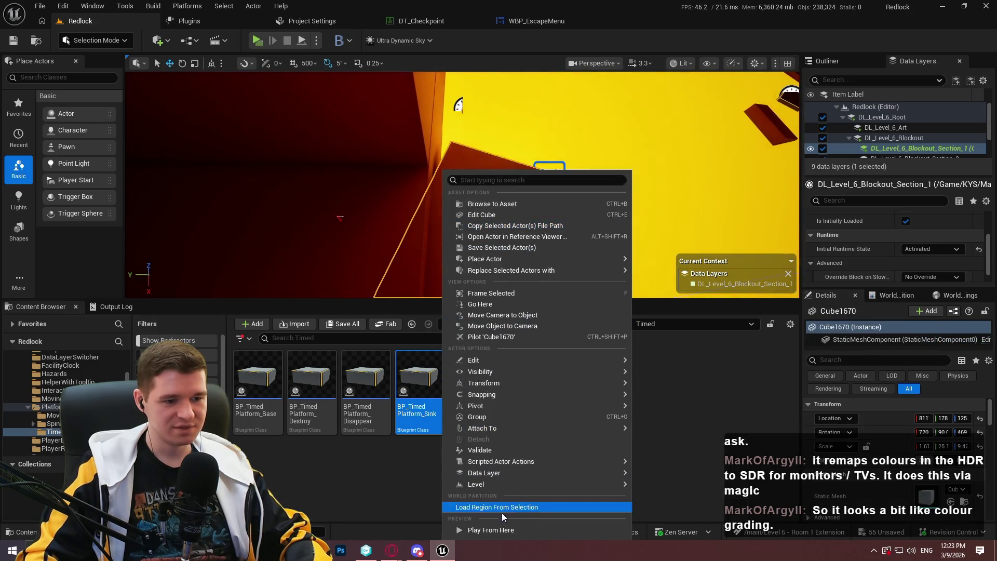
left_click(506, 530)
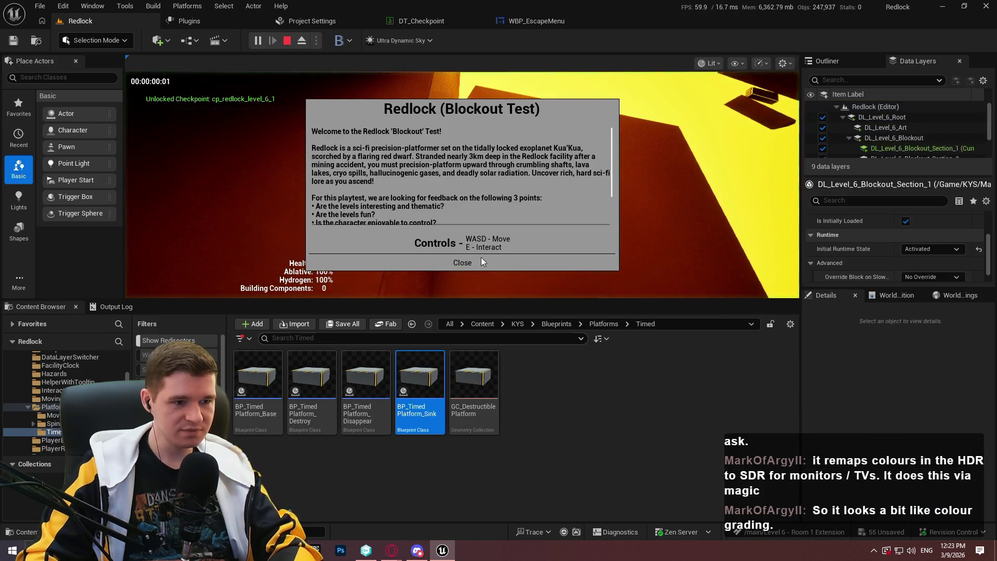
left_click(481, 259)
key("F11")
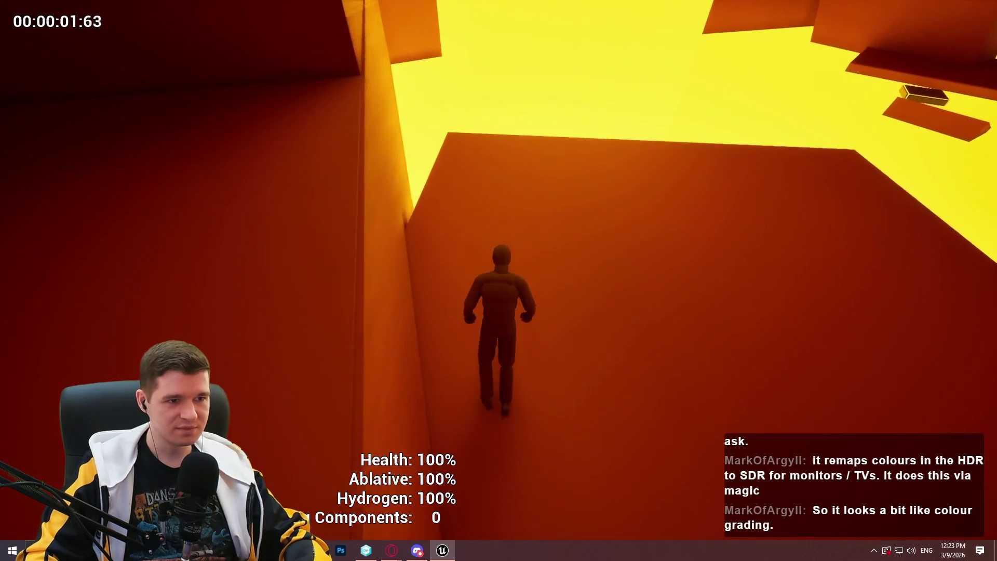
key("w")
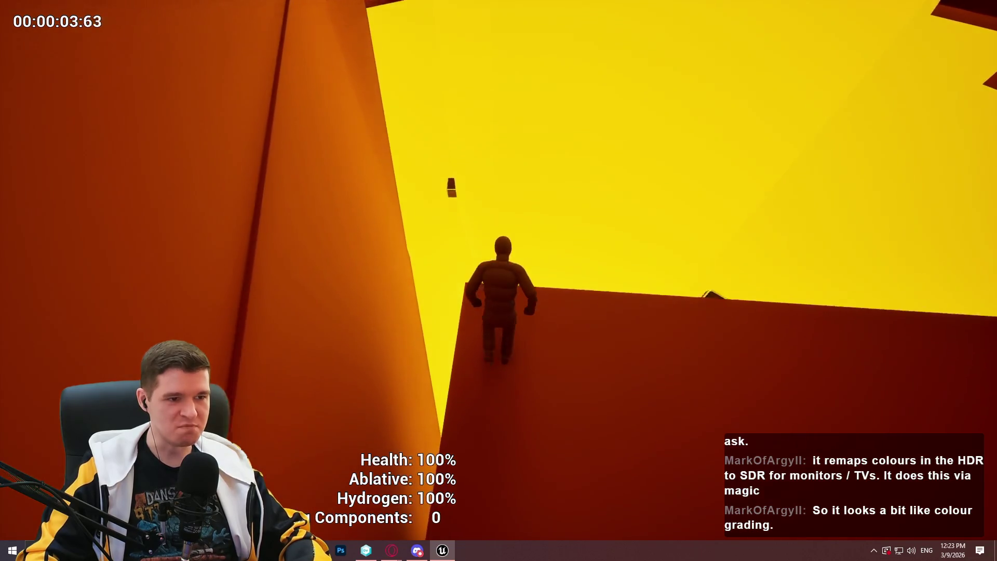
key("w")
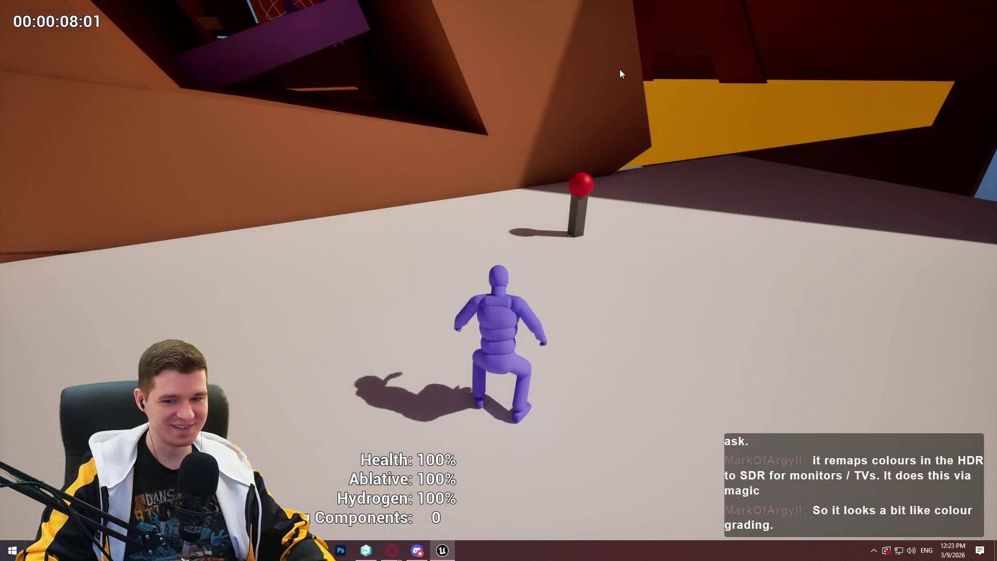
key("Escape")
right_click(575, 394)
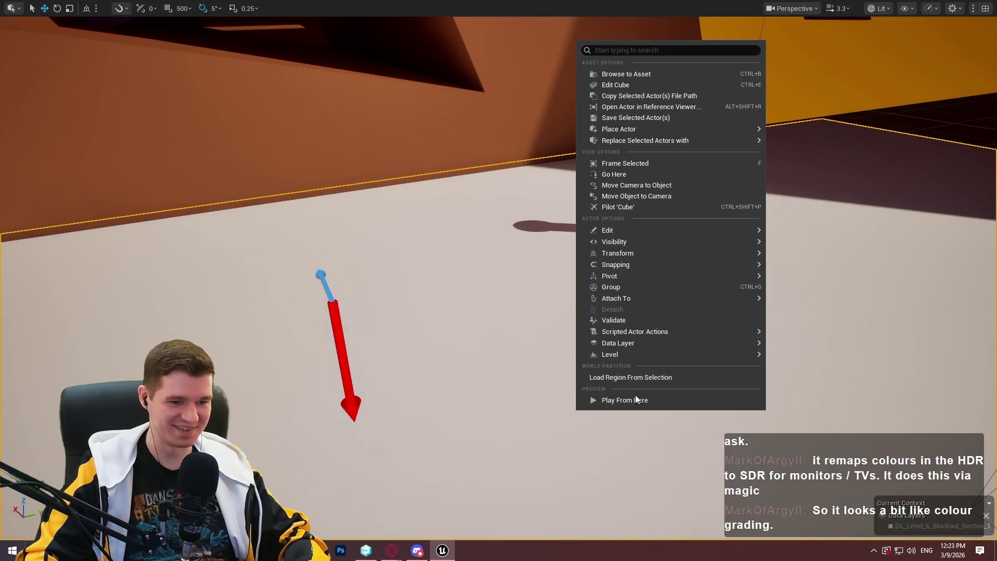
Play from the floor spot and fly the view over the red platforms to the checkpoint.
right_click(635, 418)
right_click(637, 410)
left_click(679, 388)
scroll(498, 281, "up", 3)
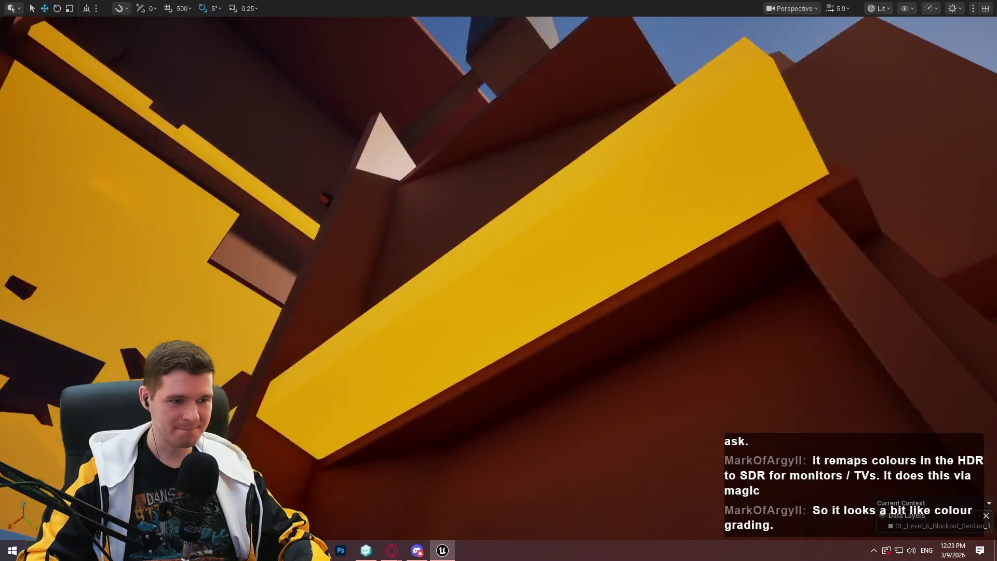
key("w")
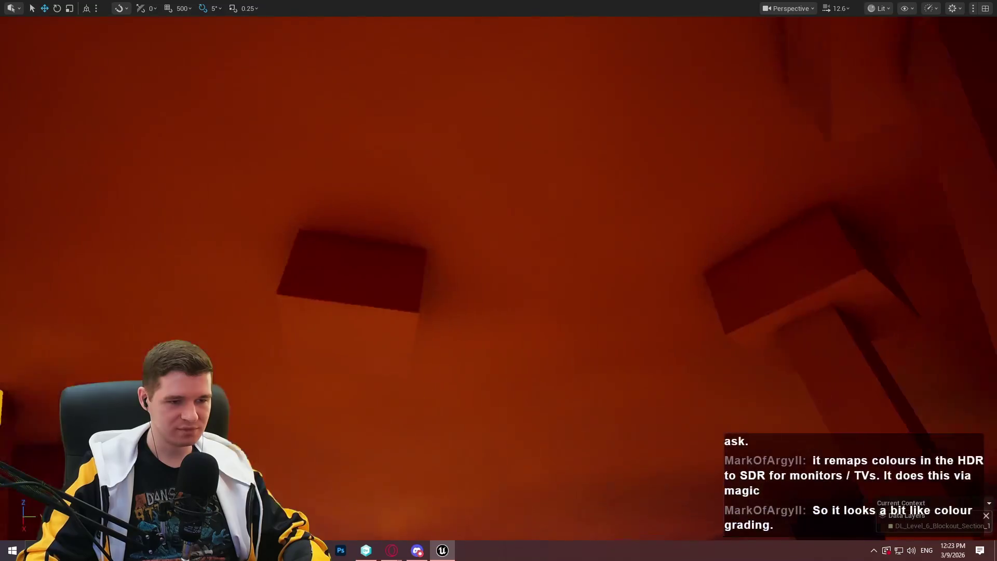
key("w")
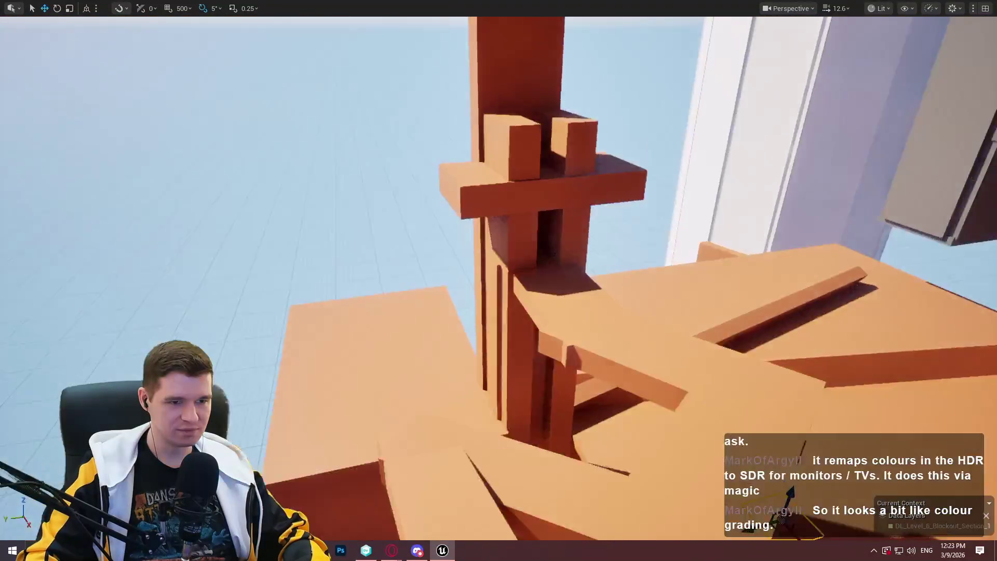
key("w")
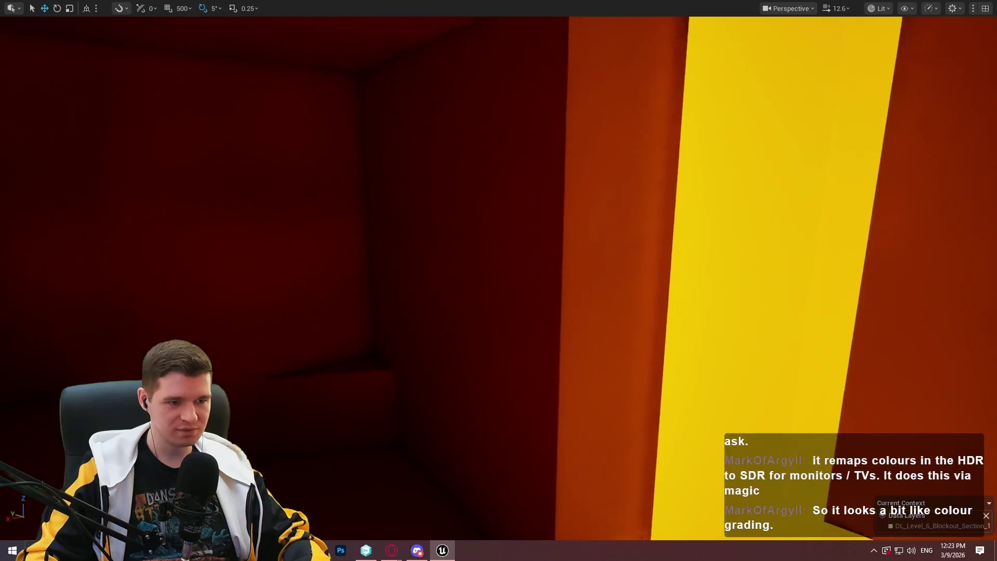
key("w")
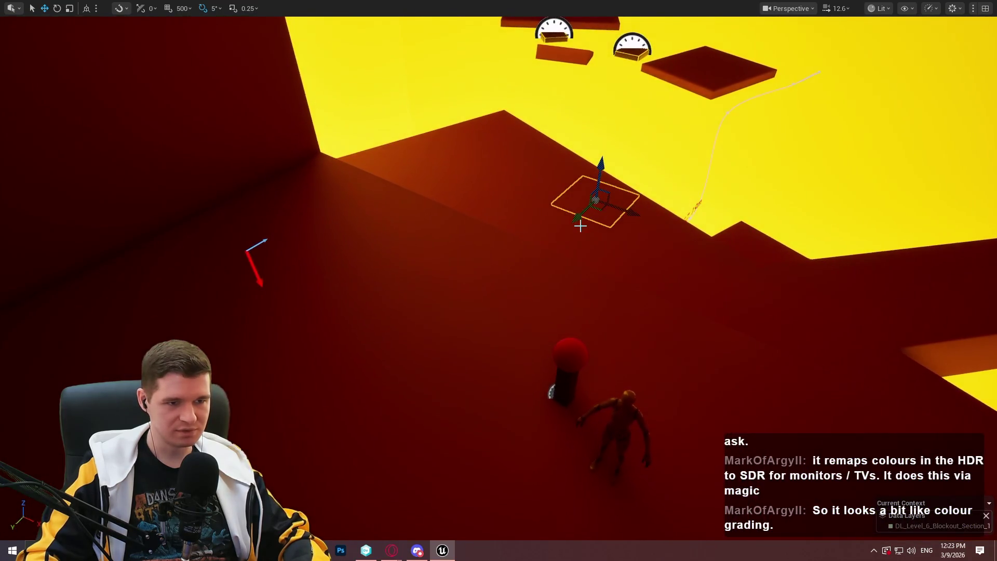
left_click_drag(478, 336, 457, 359)
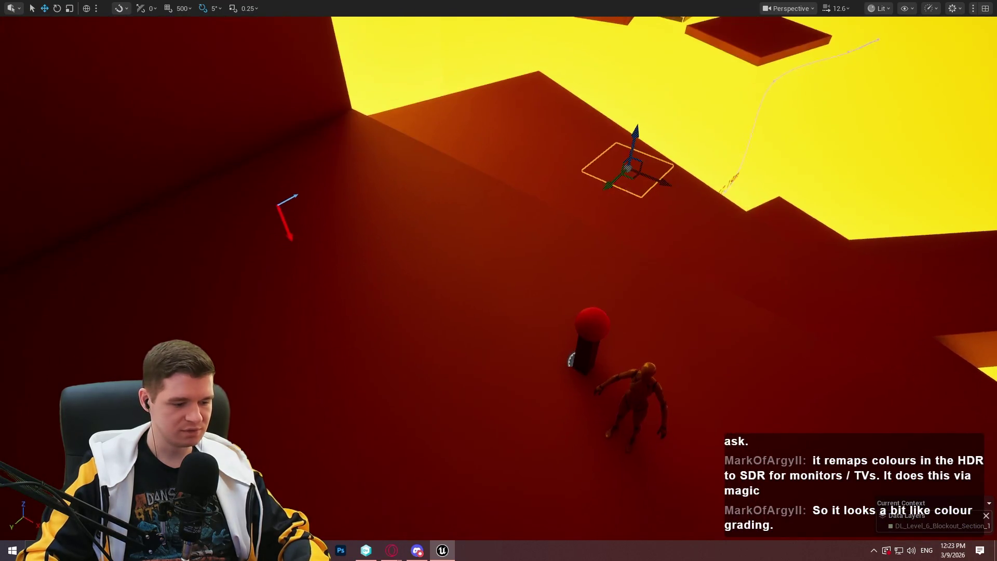
Play from beside the new checkpoint, running the character forward.
right_click(481, 311)
left_click(550, 526)
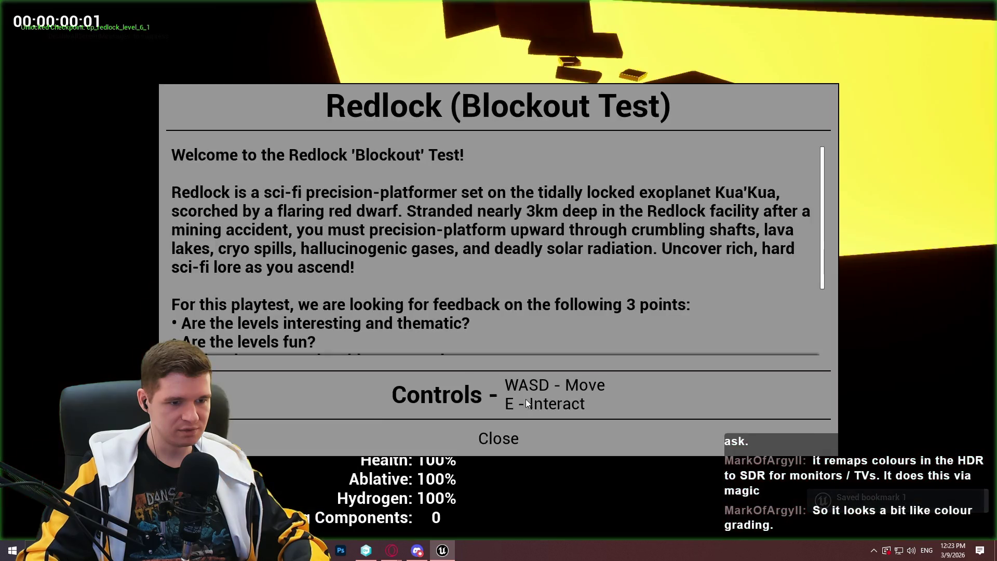
left_click(499, 437)
key("w")
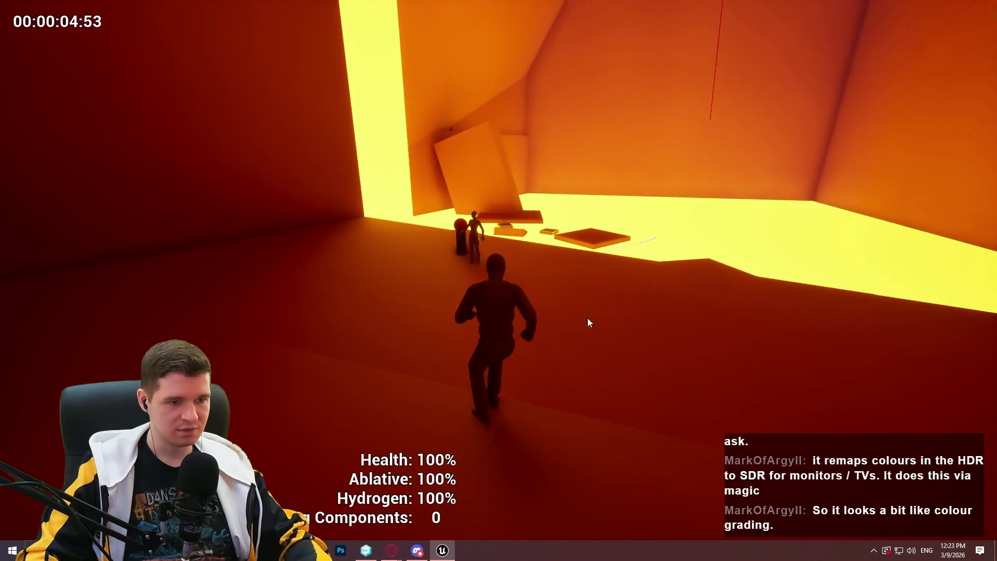
key("Escape")
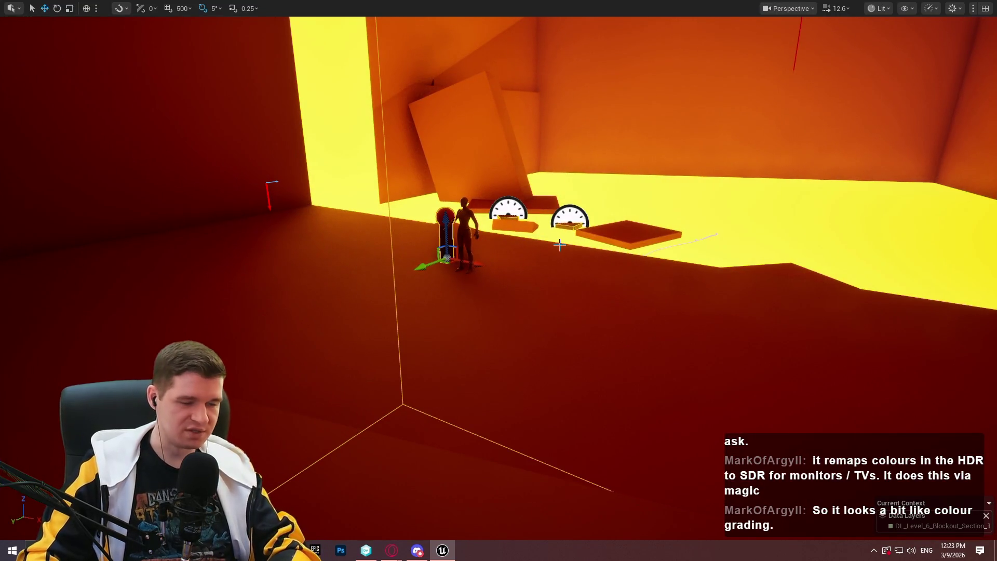
Check the cp_redlock_level_6_1_top Small Lava Room row in DT_Checkpoint.
key("F11")
left_click(443, 24)
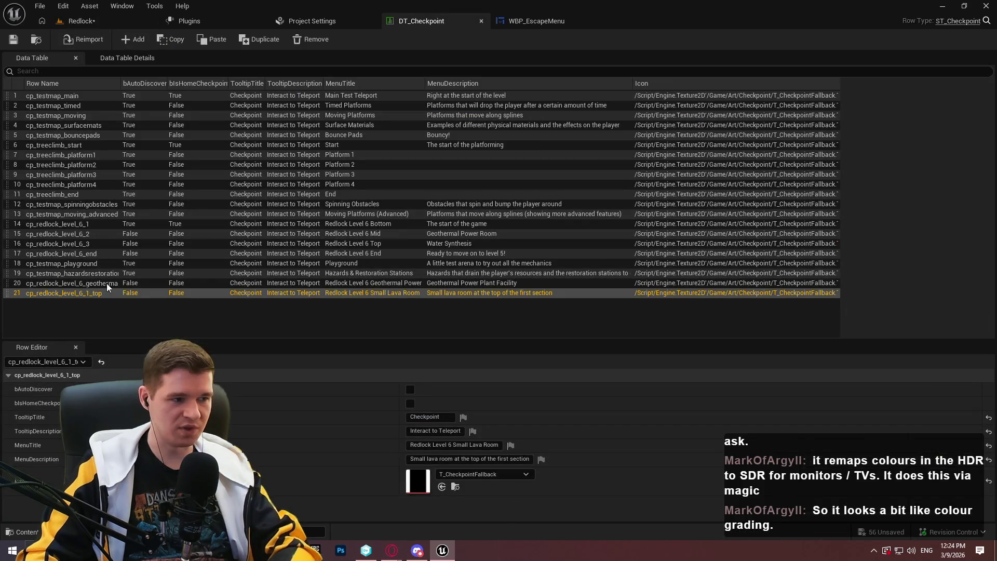
left_click(76, 292)
left_click(96, 17)
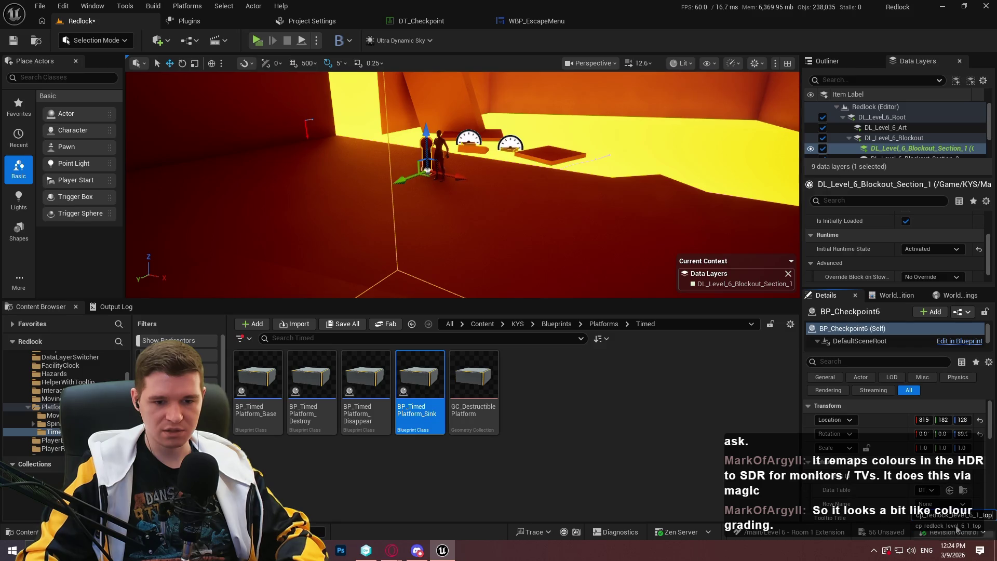
Play from the lower red room, climbing the yellow walls and jumping onto the dark top block.
right_click(458, 246)
left_click(528, 527)
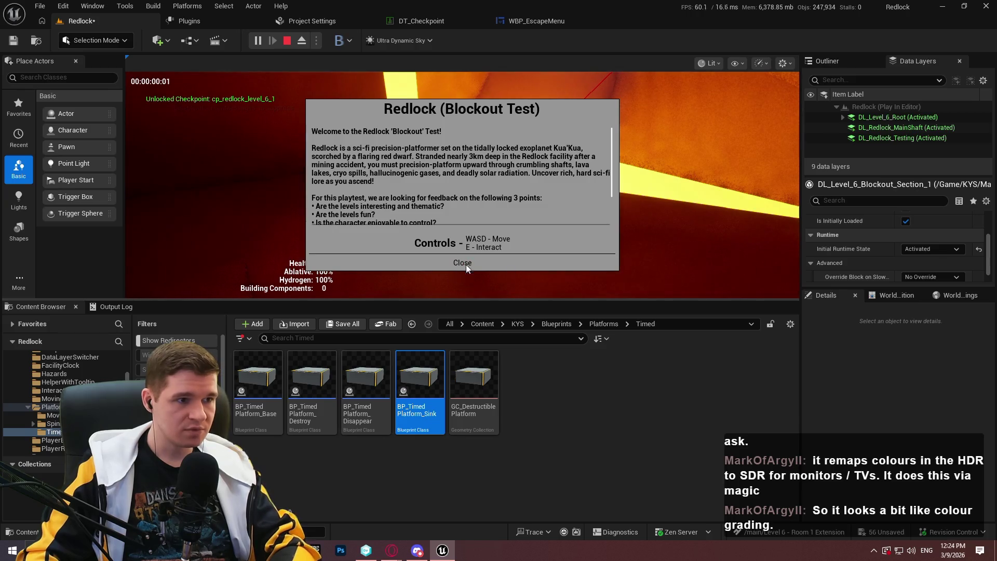
key("Escape")
key("F11")
key("w")
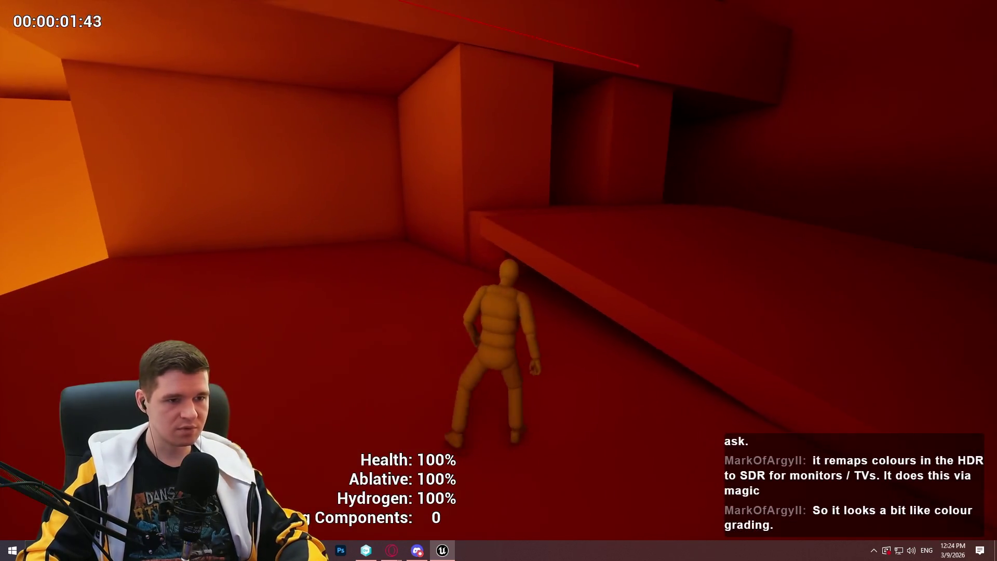
key("w")
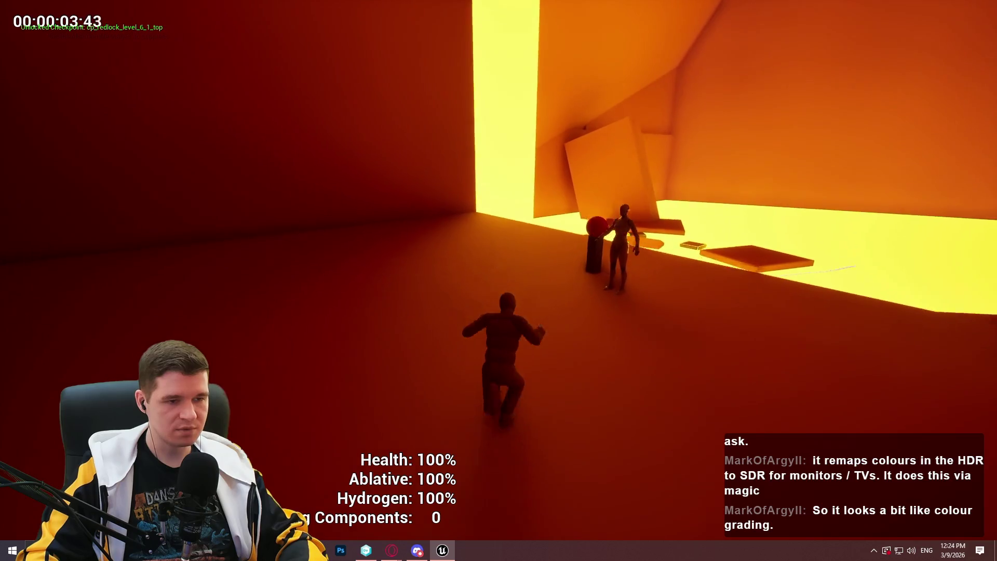
key("w")
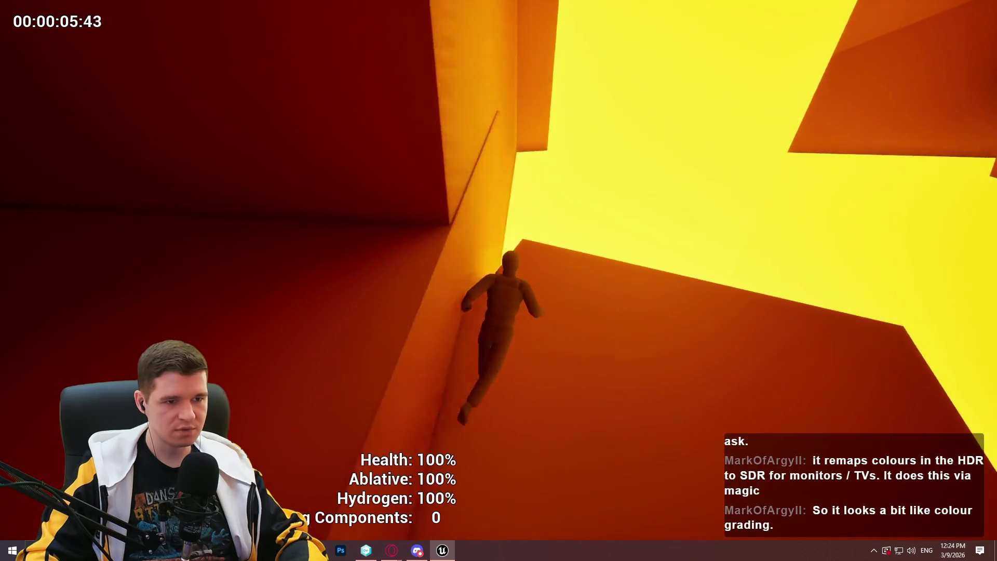
key("w")
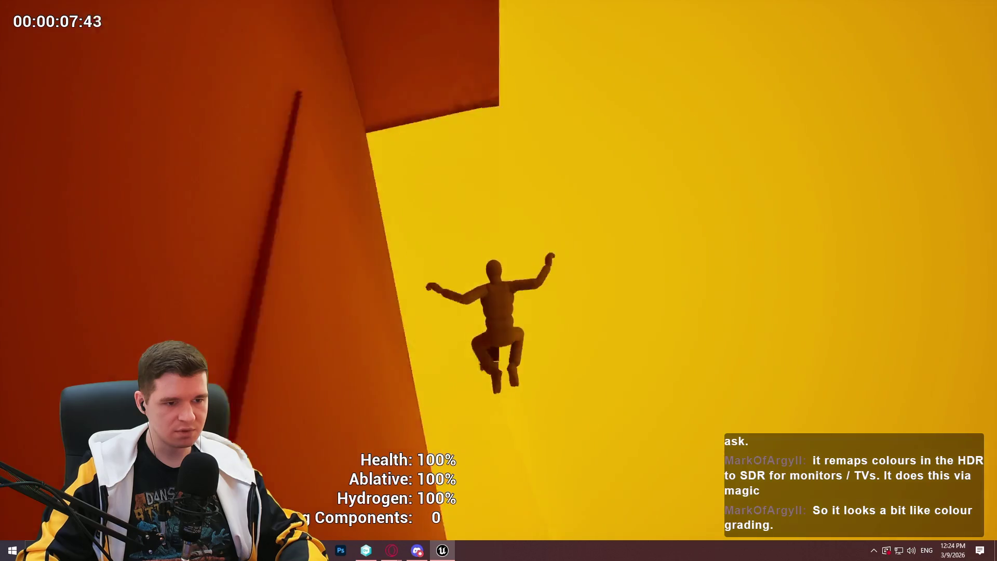
key("w")
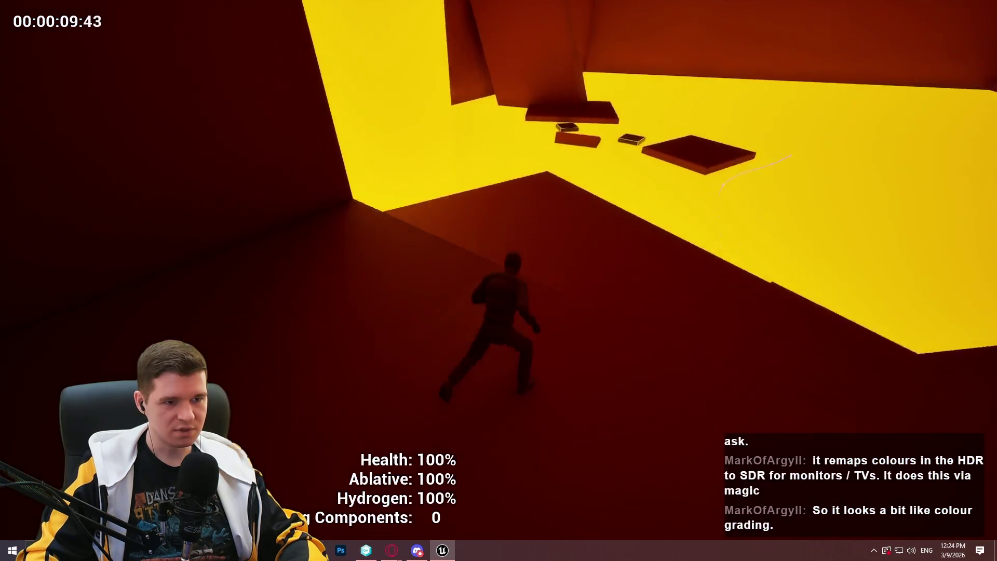
key("w")
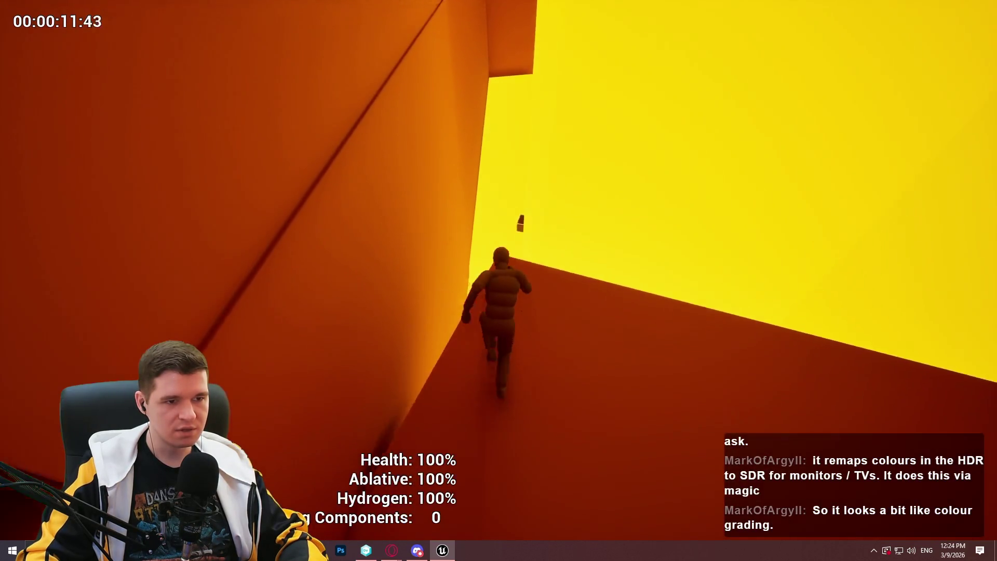
key("w")
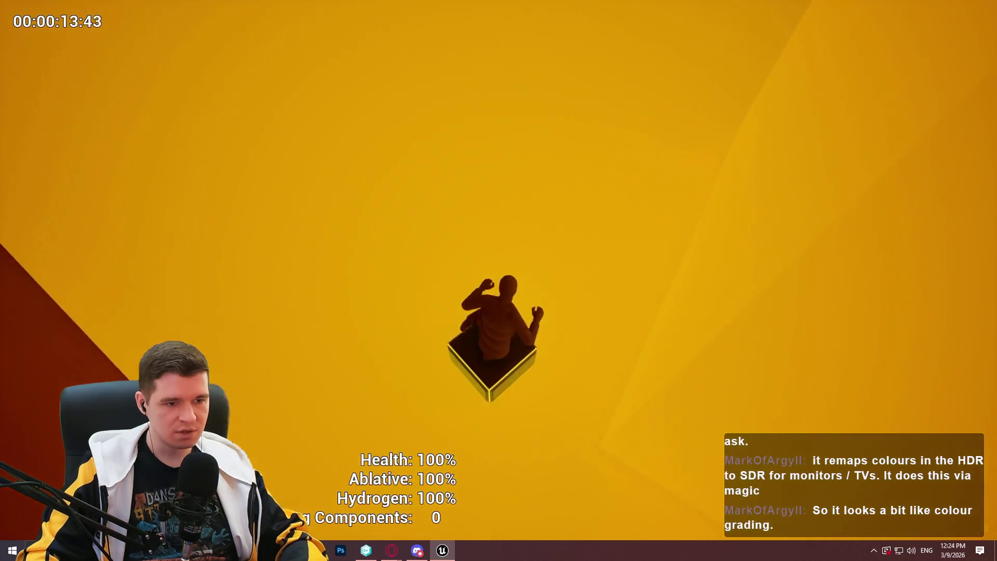
key("w")
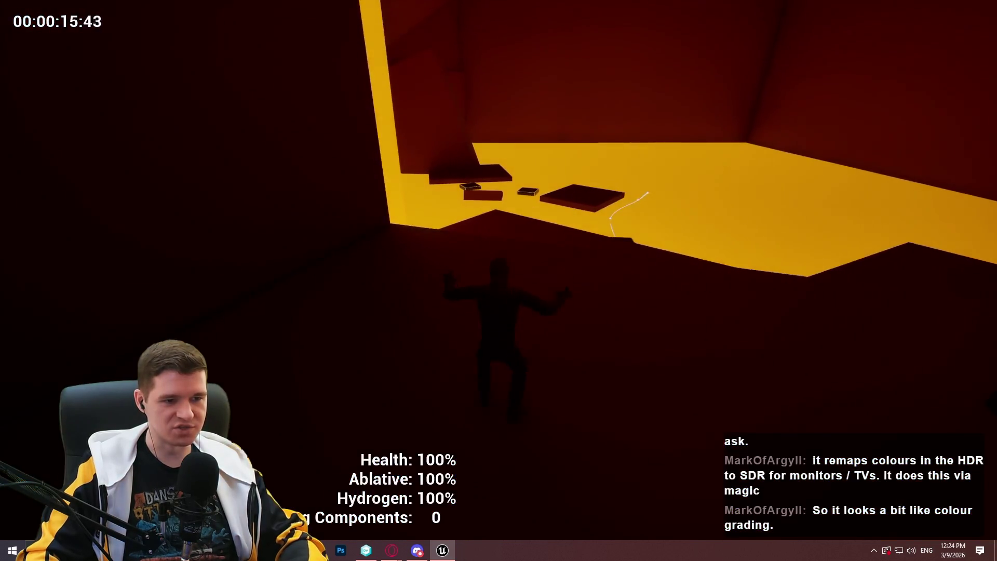
key("w")
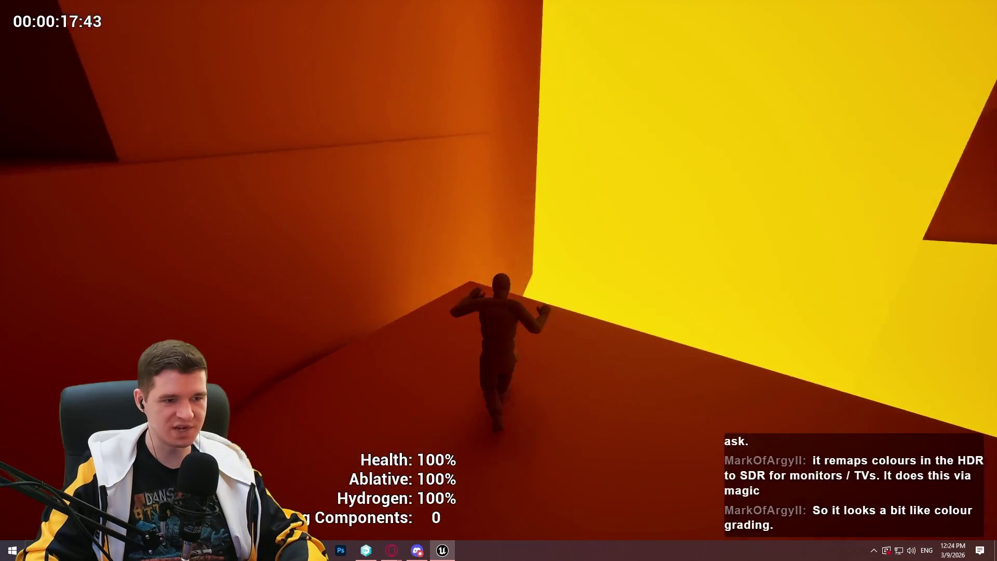
key("space")
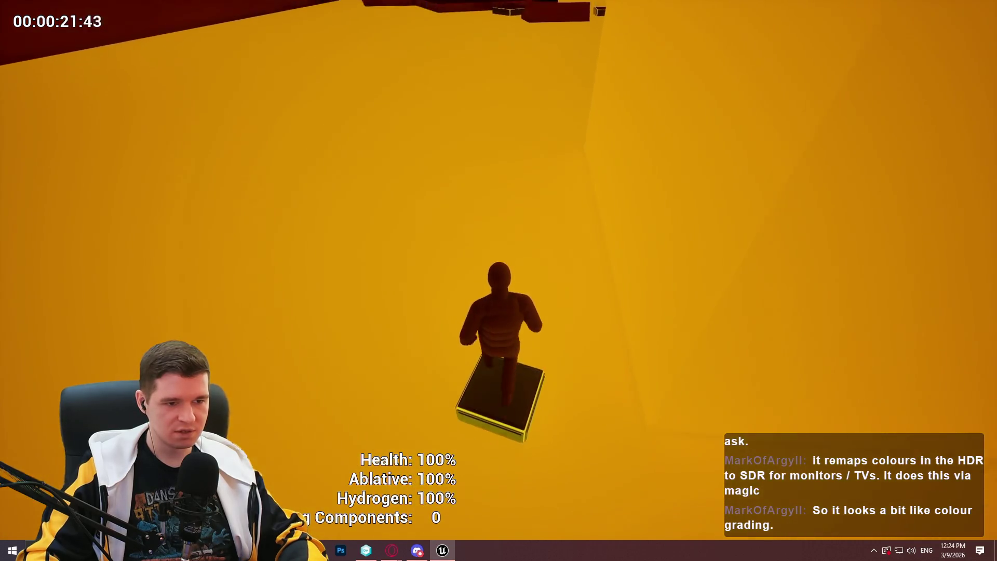
key("Escape")
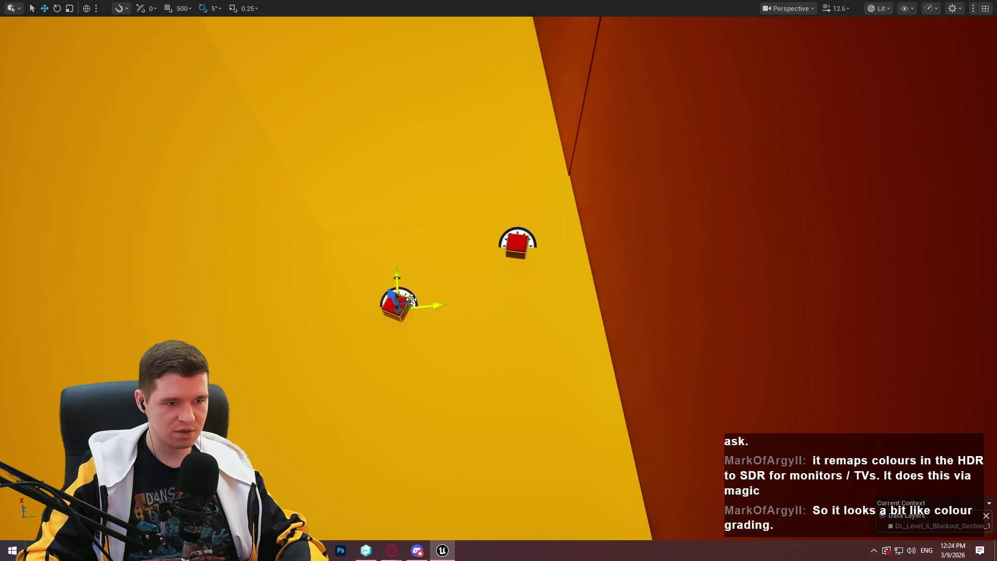
Play from beside the red checkpoint button and run up to the yellow upper floor.
left_click_drag(527, 212, 527, 212)
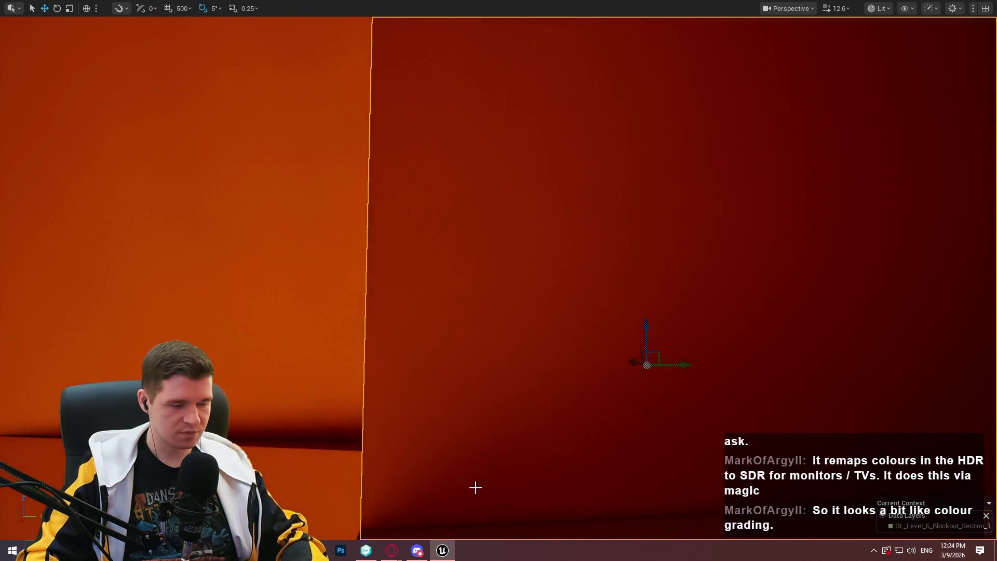
left_click_drag(475, 487, 475, 487)
right_click(483, 373)
left_click(546, 366)
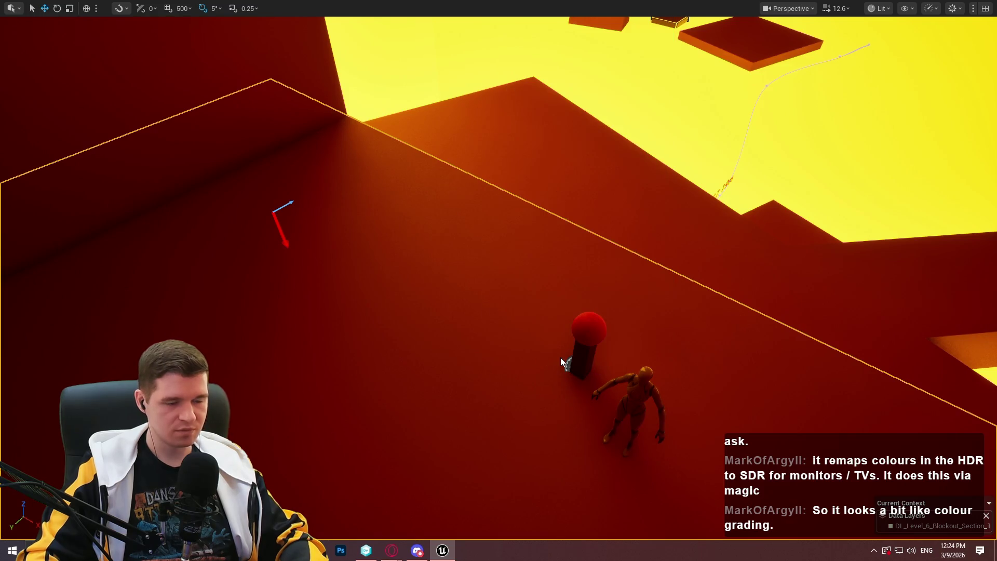
left_click(497, 438)
key("w")
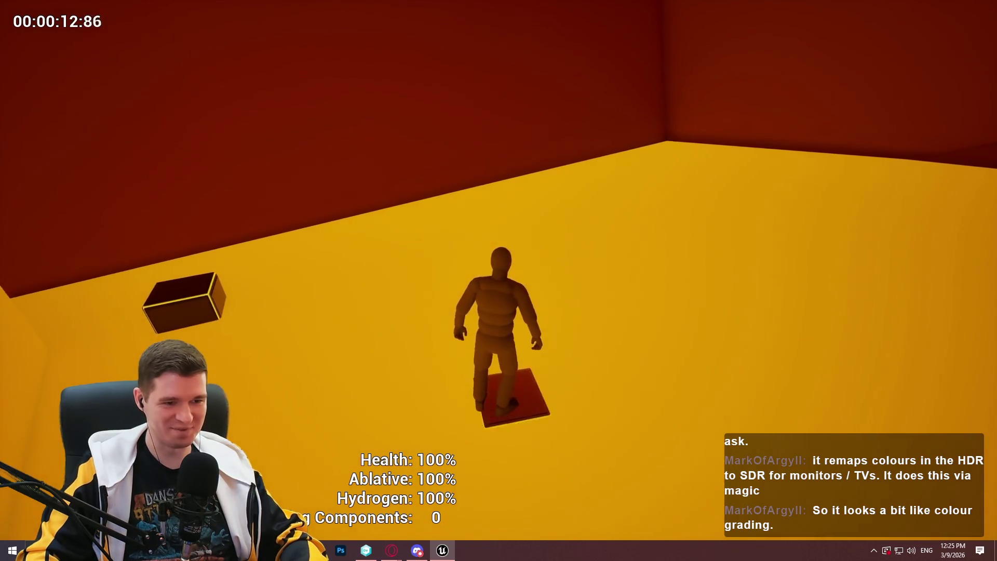
key("Escape")
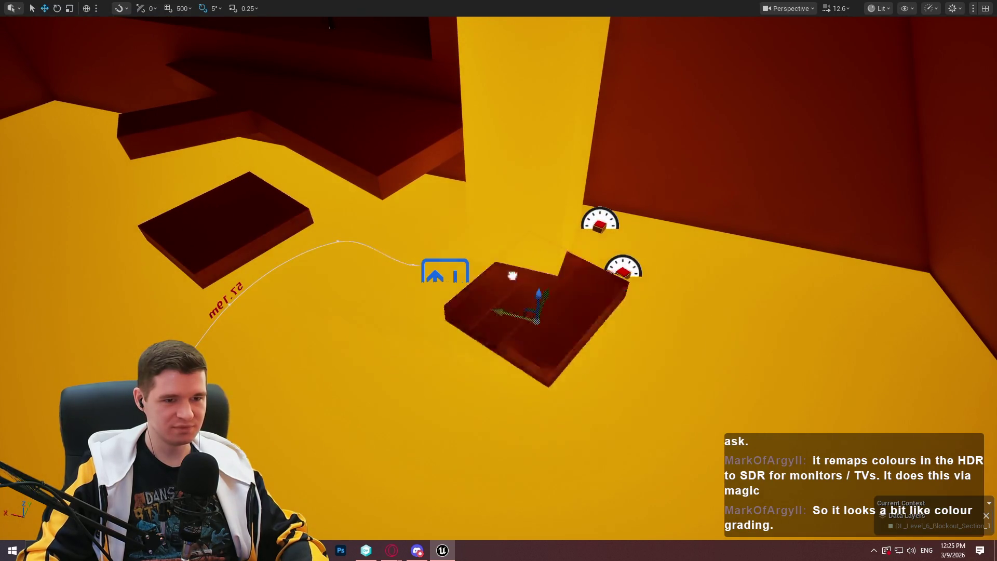
Slide the dark block right across the yellow floor next to the red platforms, turning it slightly.
left_click_drag(512, 276, 681, 299)
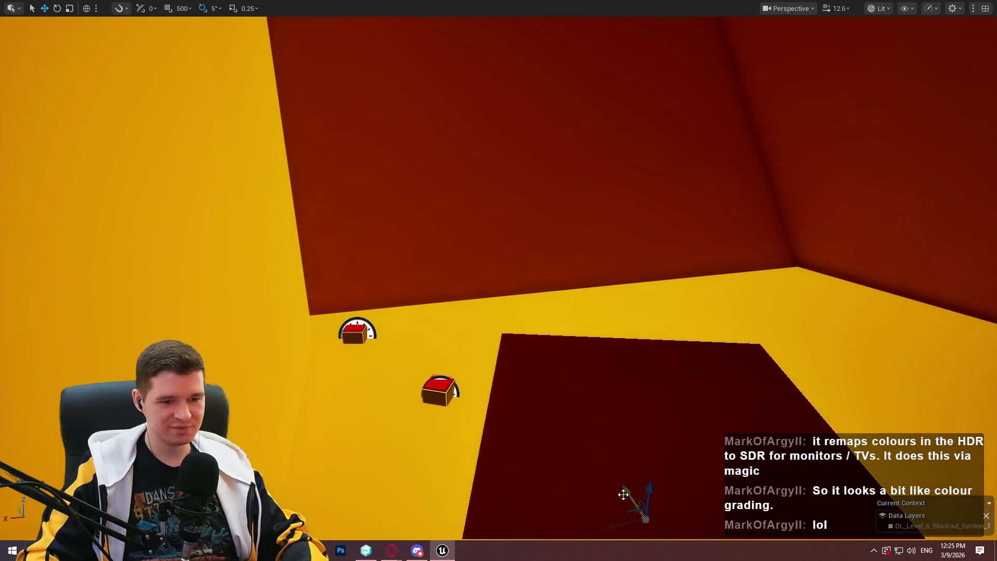
left_click_drag(623, 494, 556, 337)
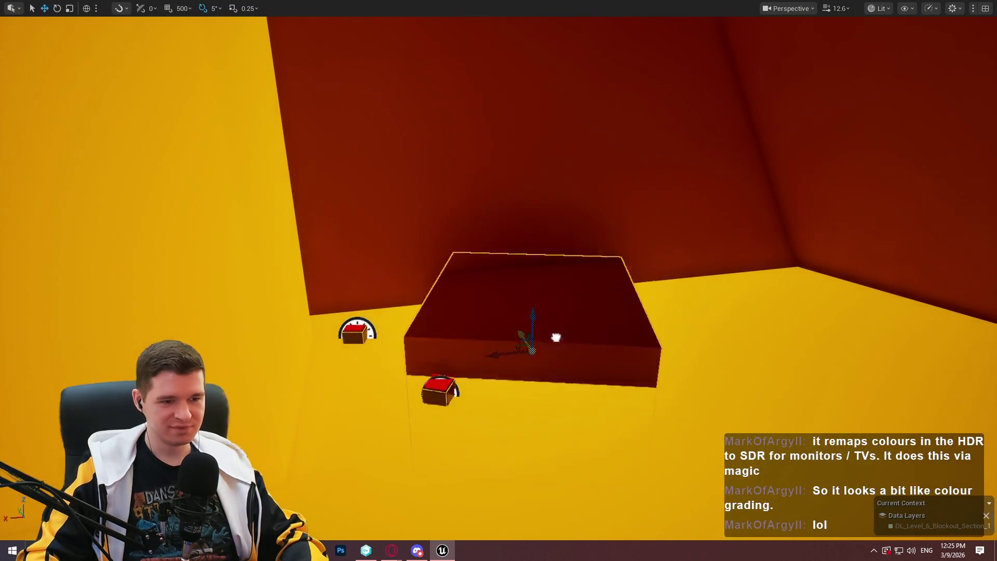
left_click_drag(493, 333, 613, 319)
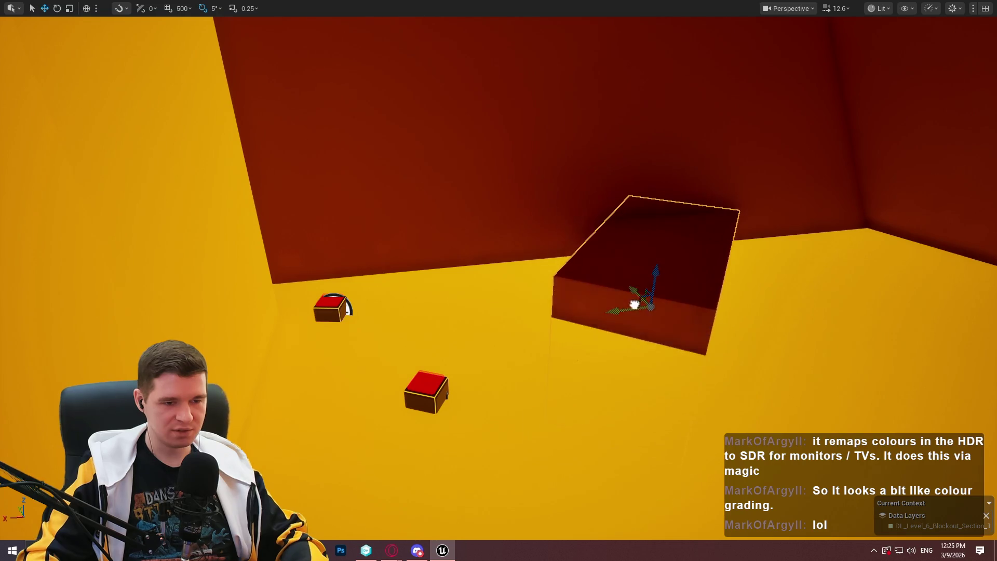
left_click_drag(634, 304, 637, 322)
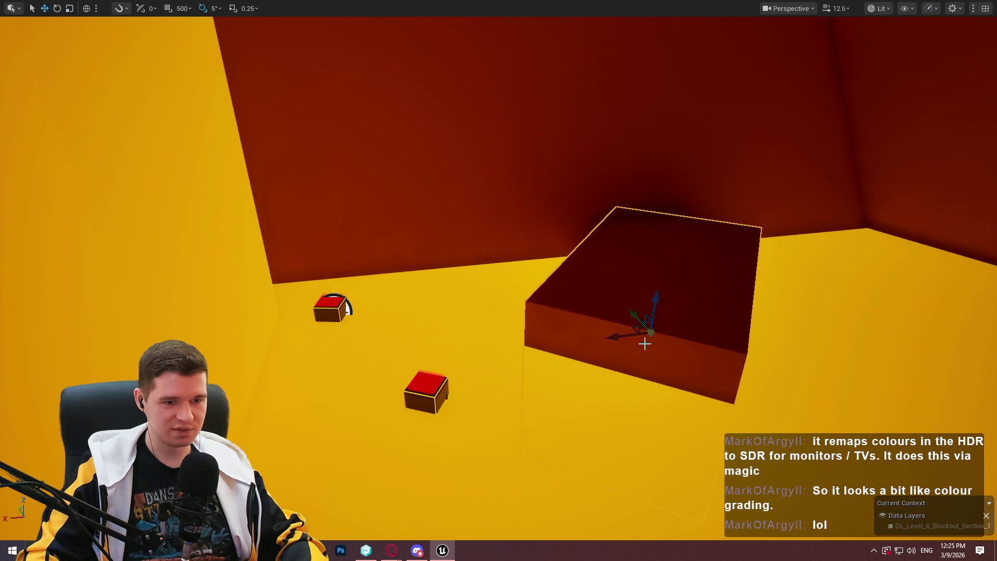
left_click_drag(626, 334, 673, 331)
key("e")
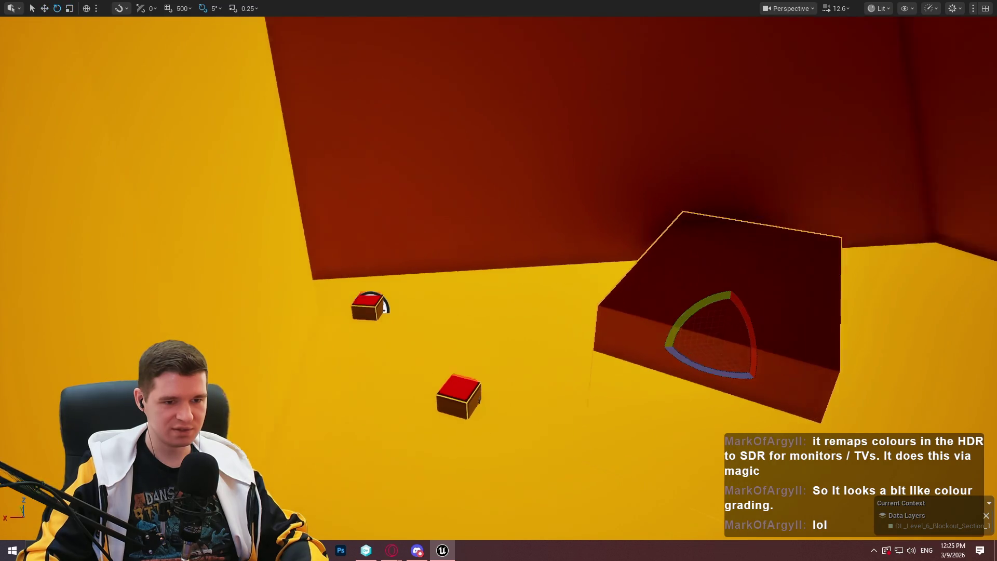
scroll(653, 335, "down", 2)
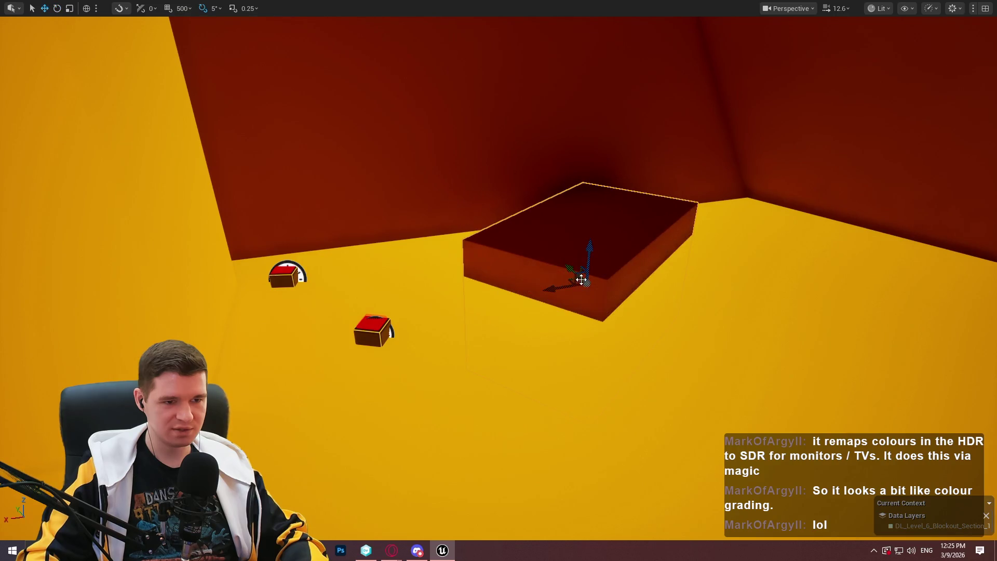
mouse_move(572, 279)
left_mouse_down()
mouse_move(571, 244)
mouse_move(571, 337)
left_mouse_up()
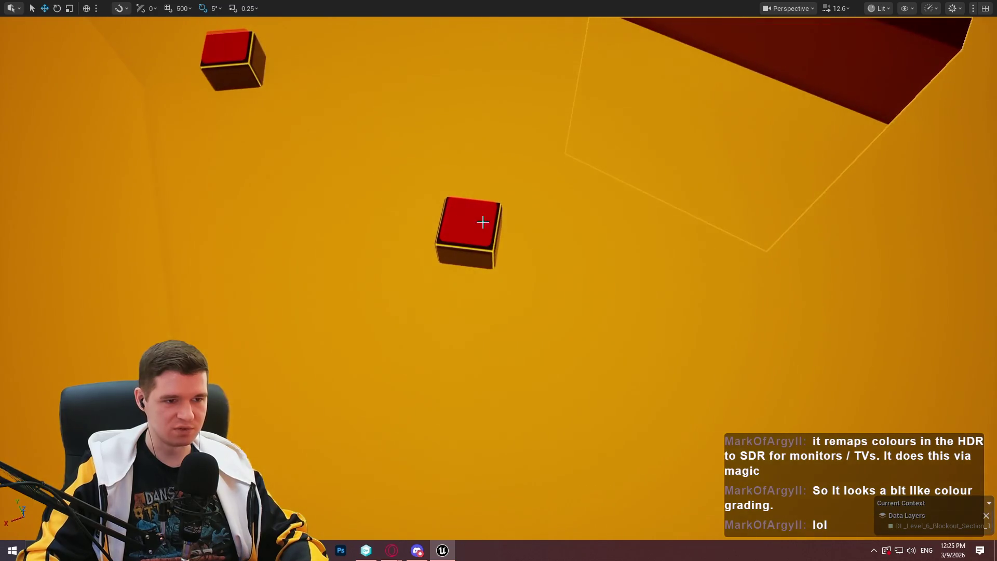
Play from the sinking platform and walk up to the checkpoint button.
right_click(480, 230)
left_click(624, 528)
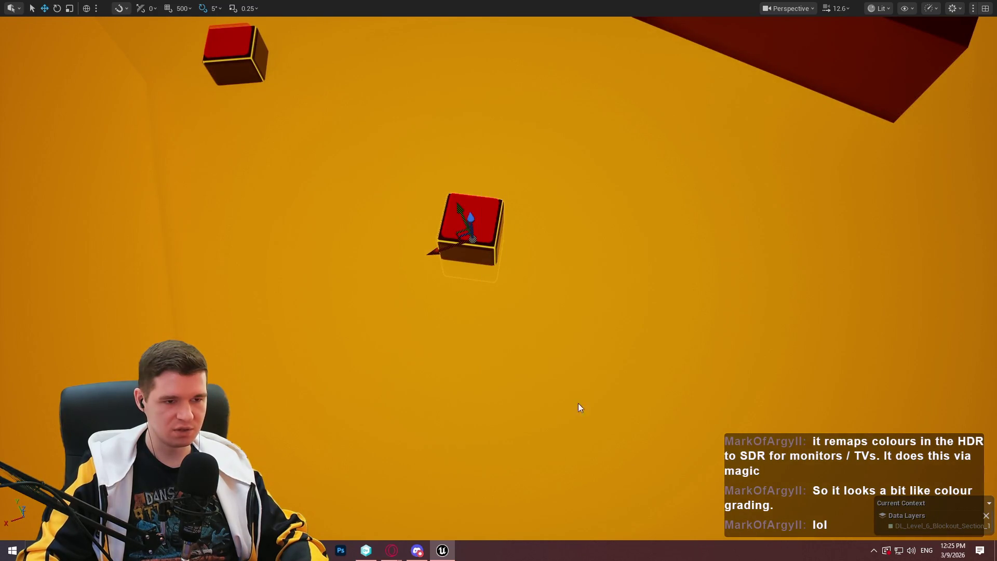
key("Escape")
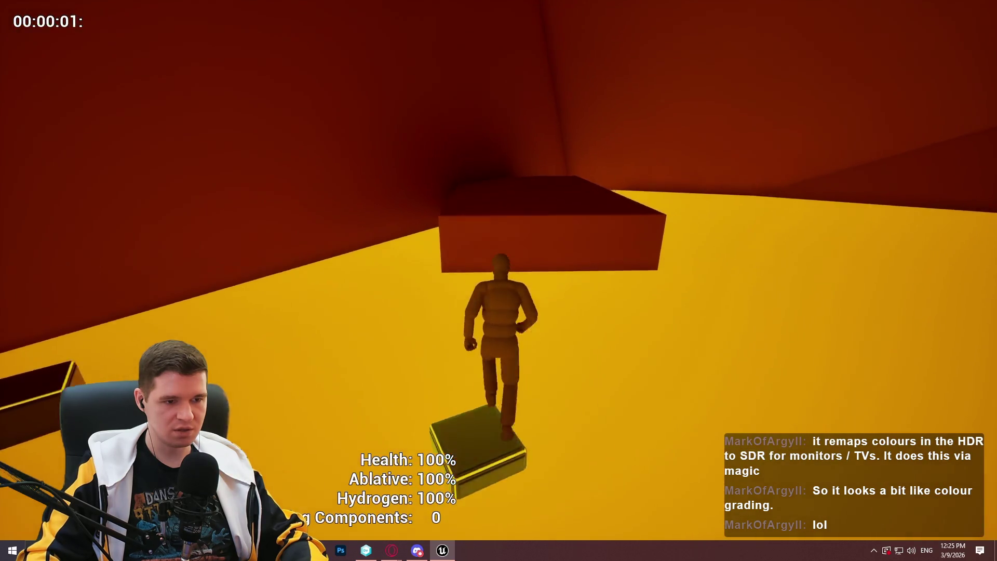
key("w")
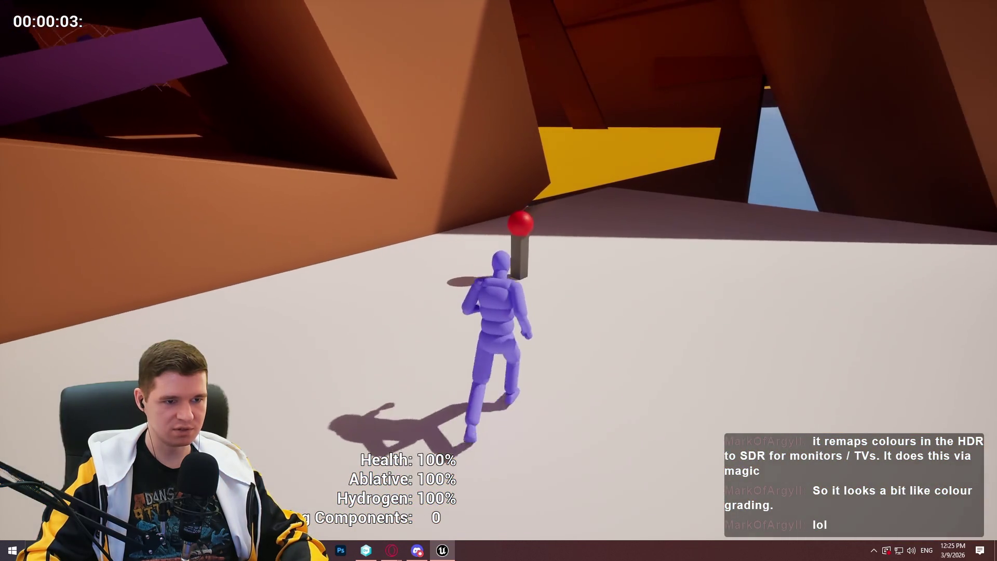
key("Escape")
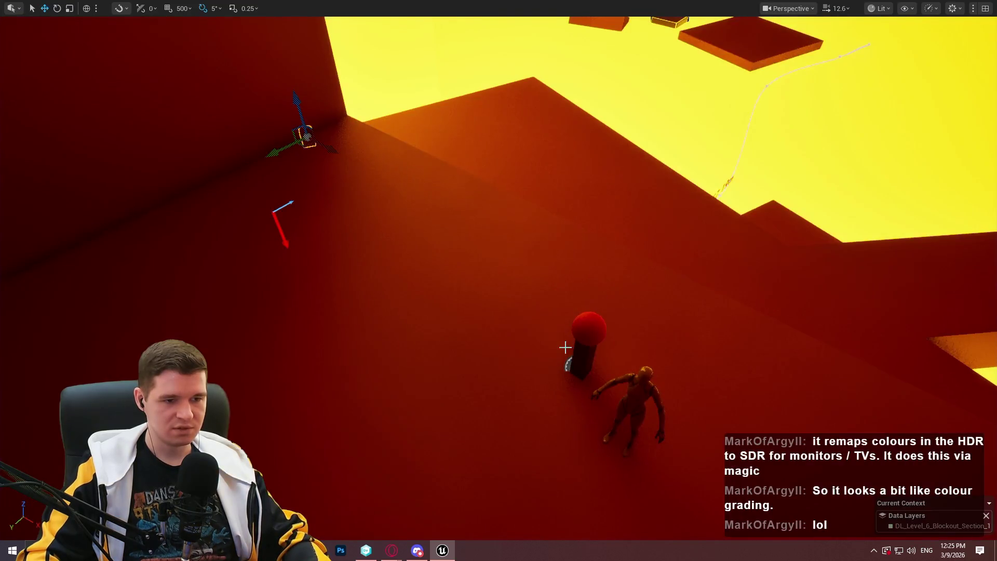
Play from a second spot and run along the narrow ledge toward the lever.
right_click(455, 348)
left_click(501, 528)
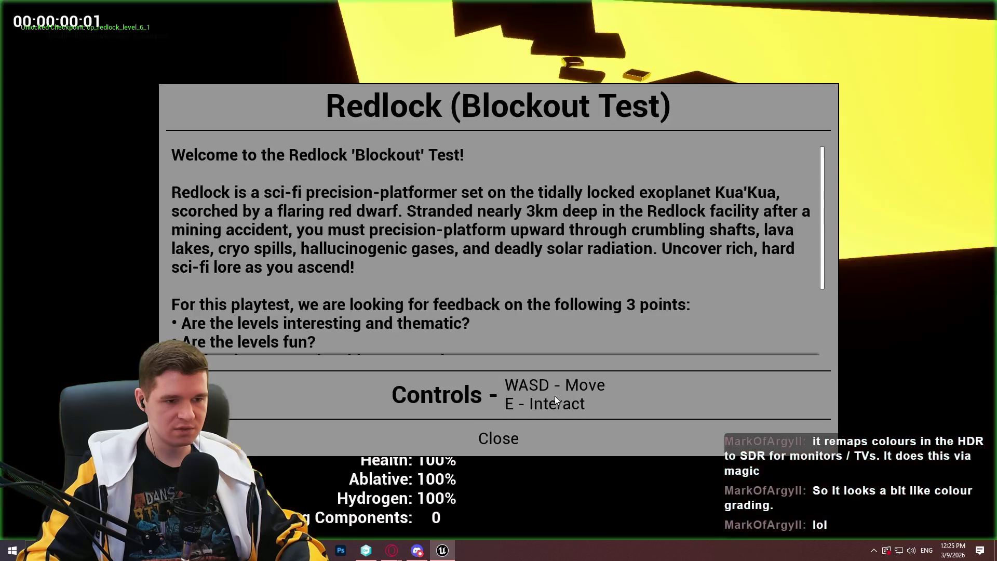
left_click(499, 438)
key("w")
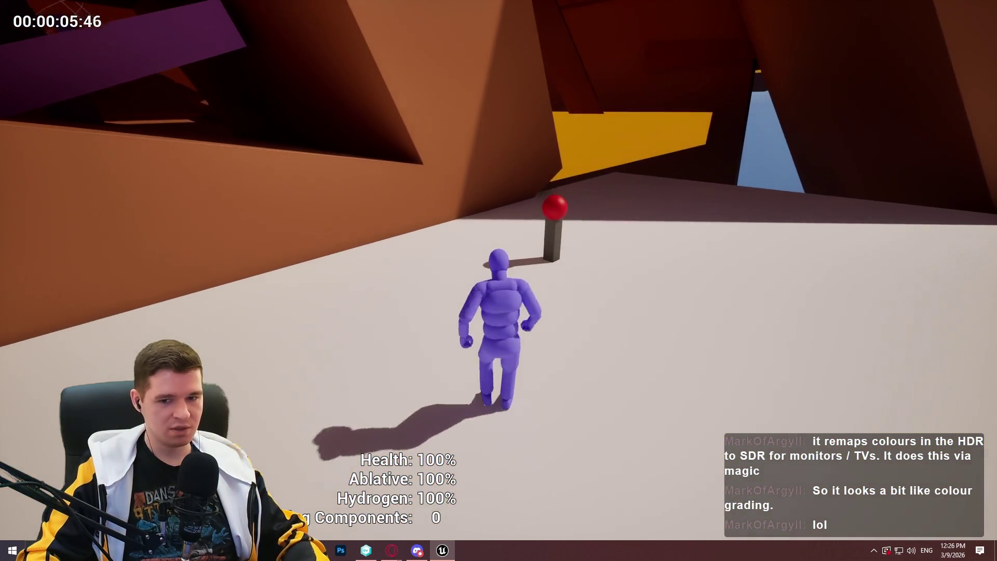
key("Escape")
Start a new play session from the lower red room.
right_click(447, 363)
left_click(536, 526)
left_click(498, 438)
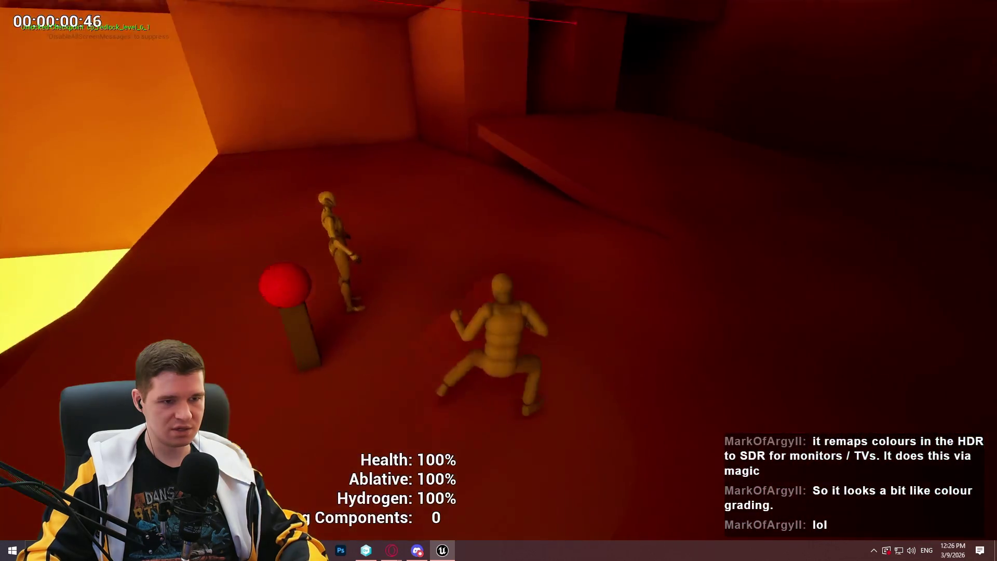
Run and jump through the bright room, over the ledge, onto the small dark box.
key("w")
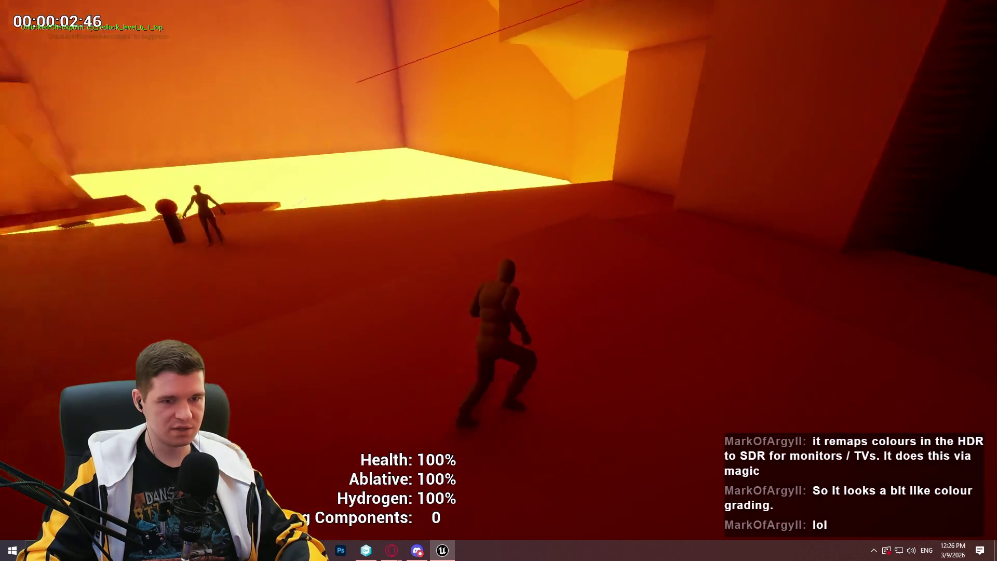
key("space")
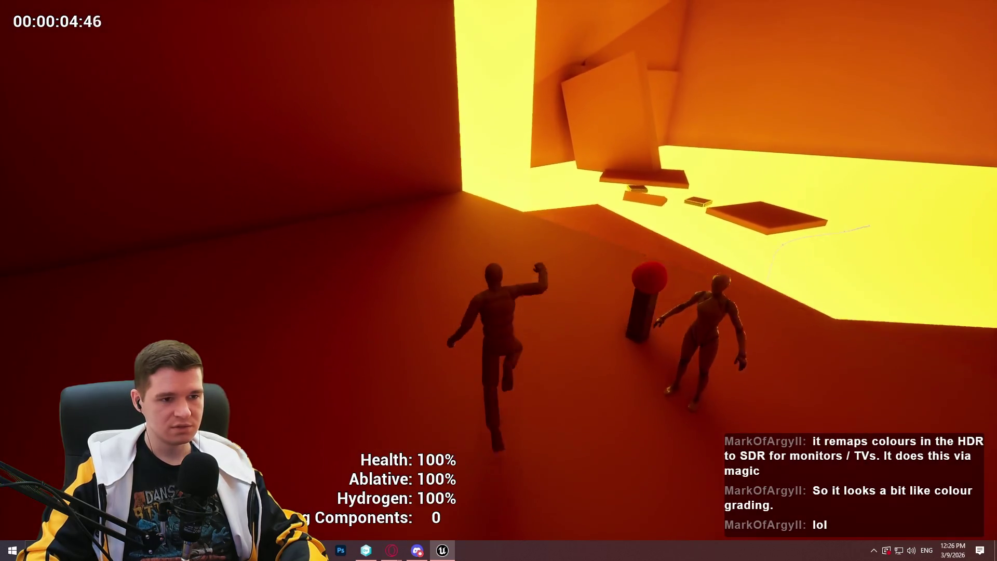
key("space")
key("w")
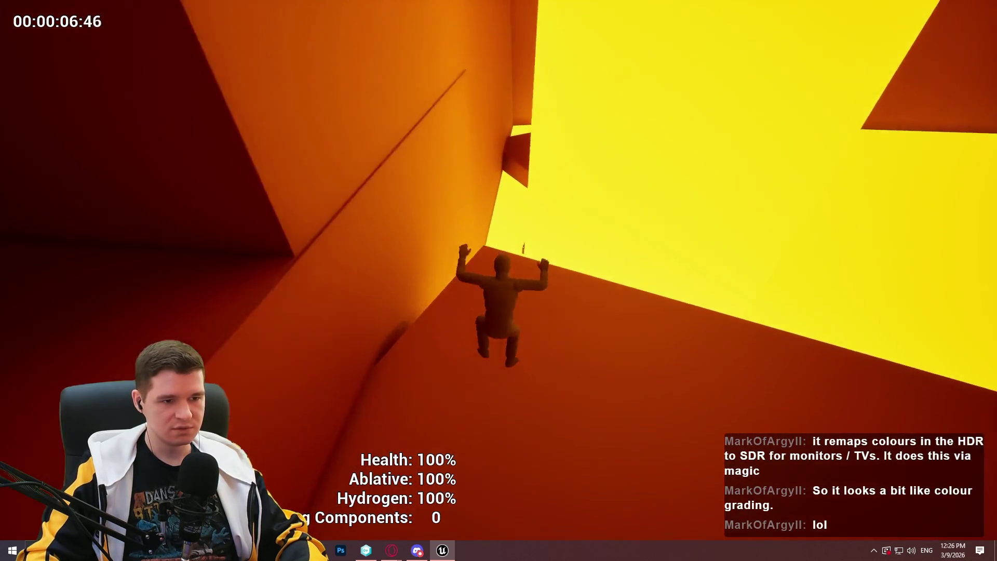
key("space")
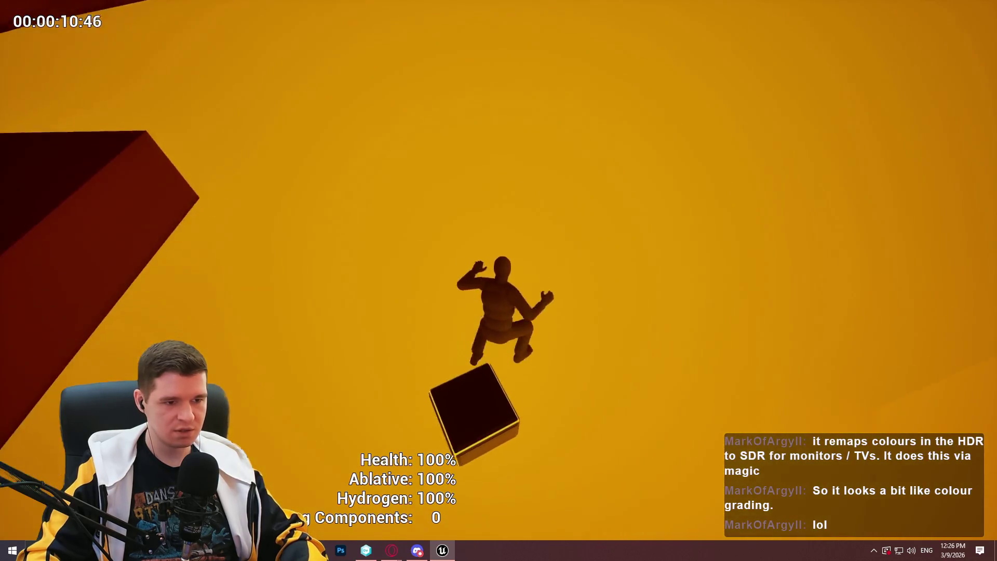
key("w")
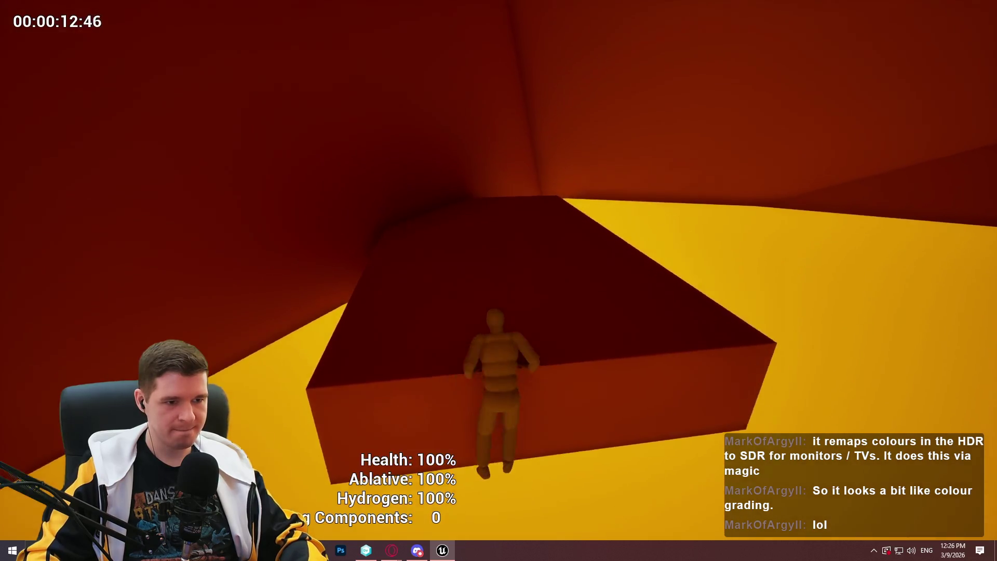
key("w")
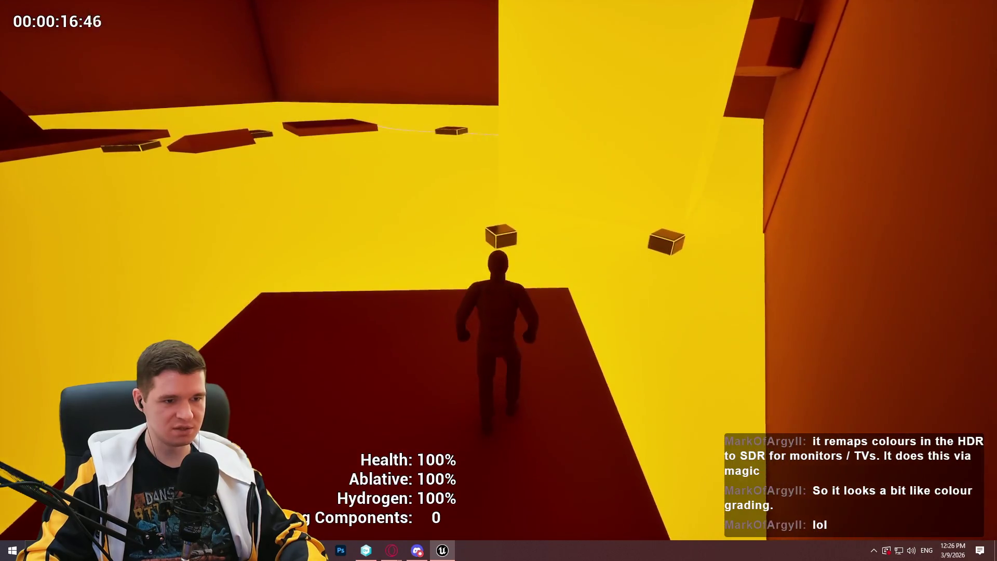
key("w")
key("space")
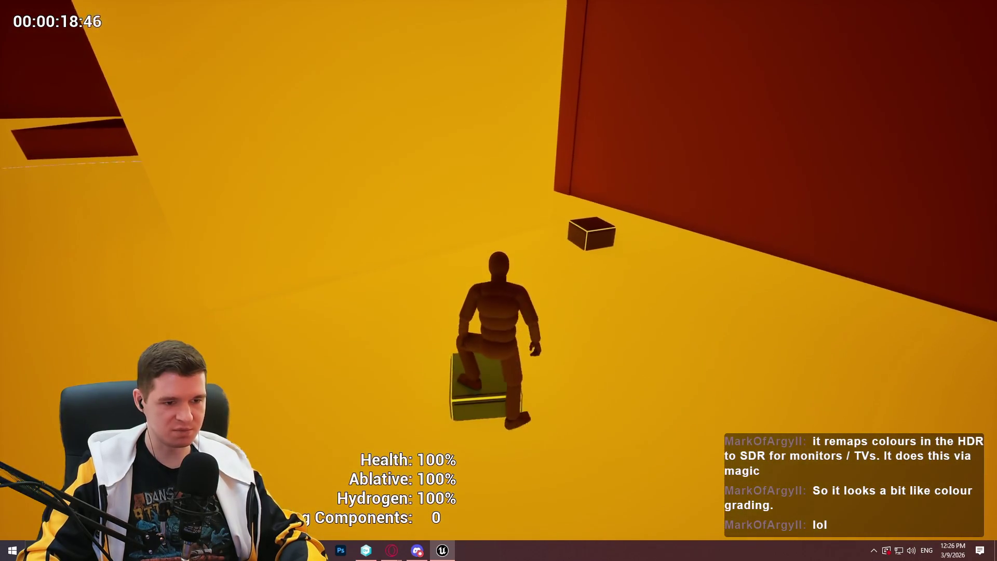
Climb the wall ledge, slope and orange wall to the overhanging block, then return to the editor.
key("w")
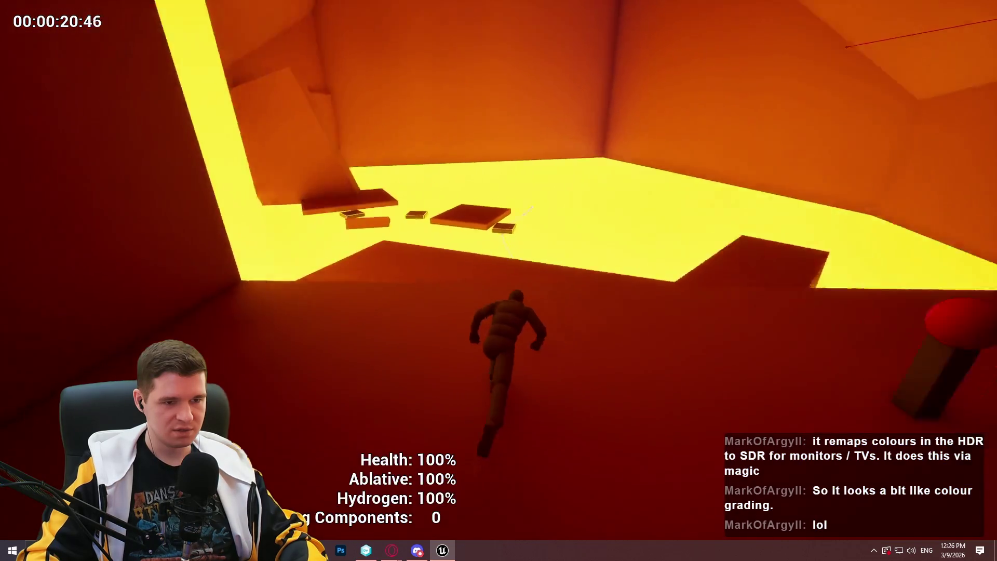
key("w")
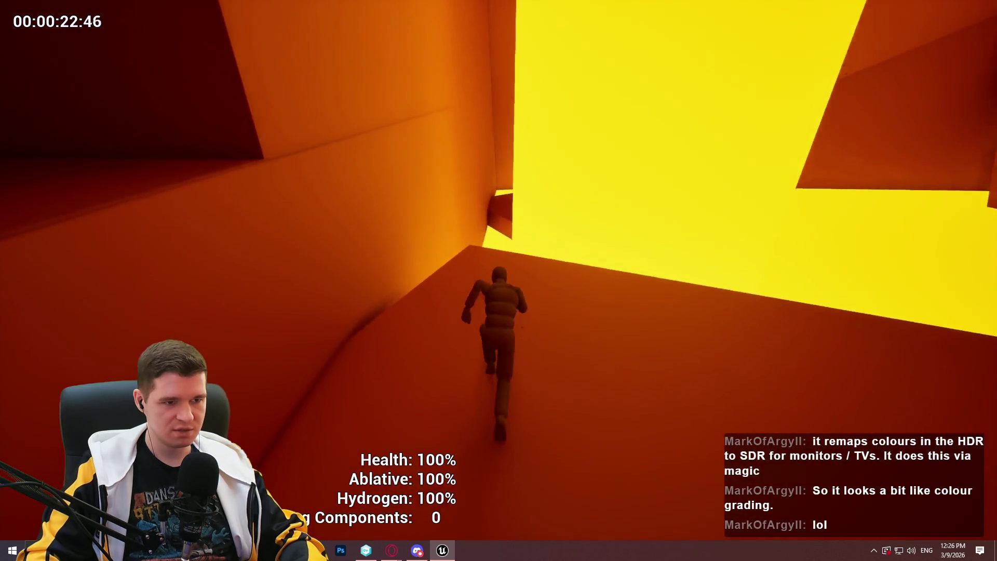
key("space")
key("space")
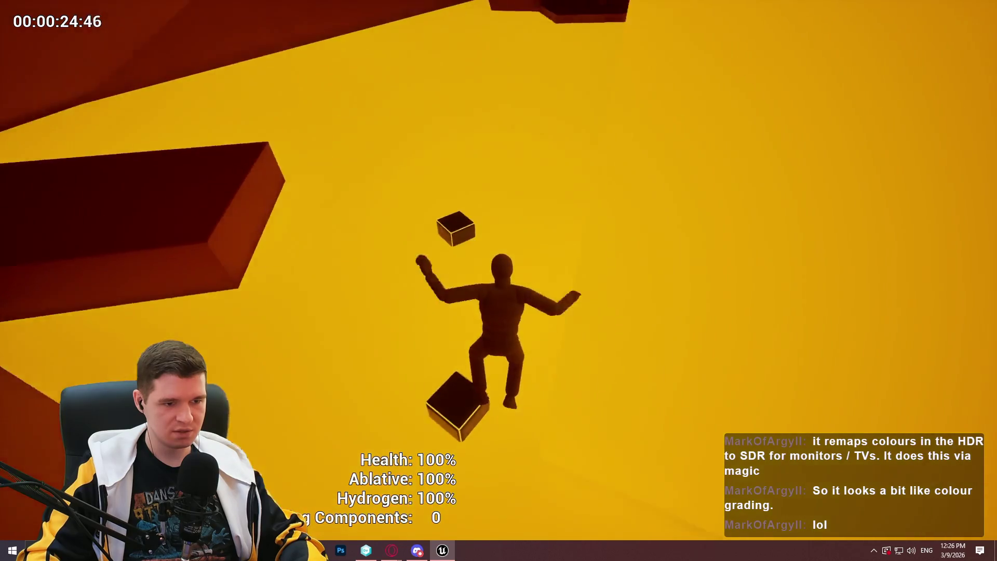
key("w")
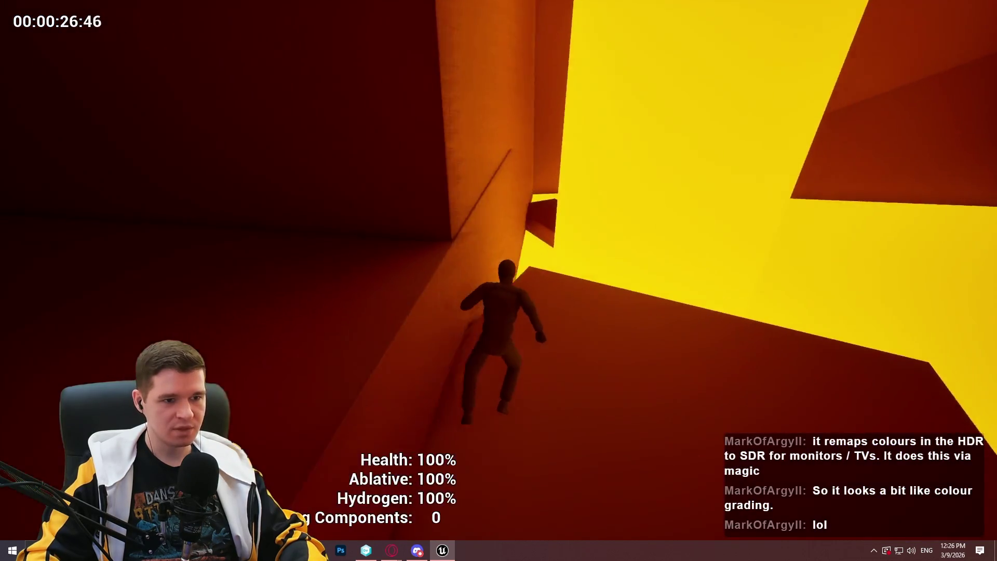
key("space")
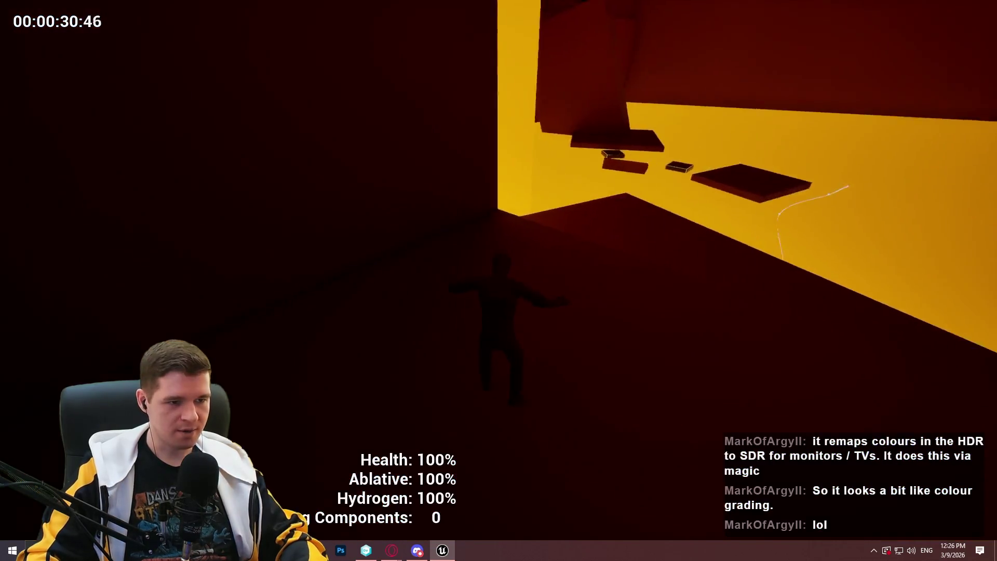
key("w")
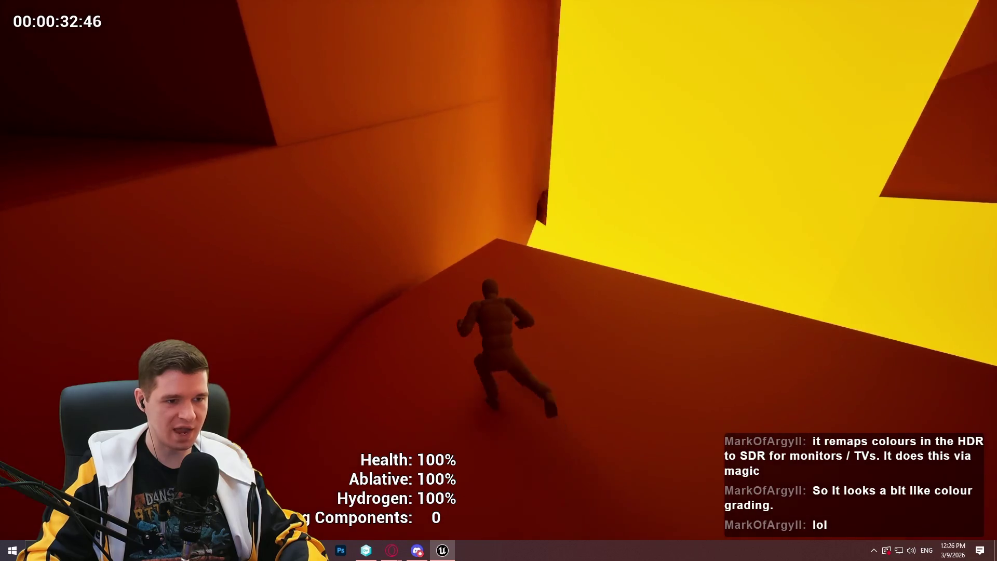
key("space")
key("space")
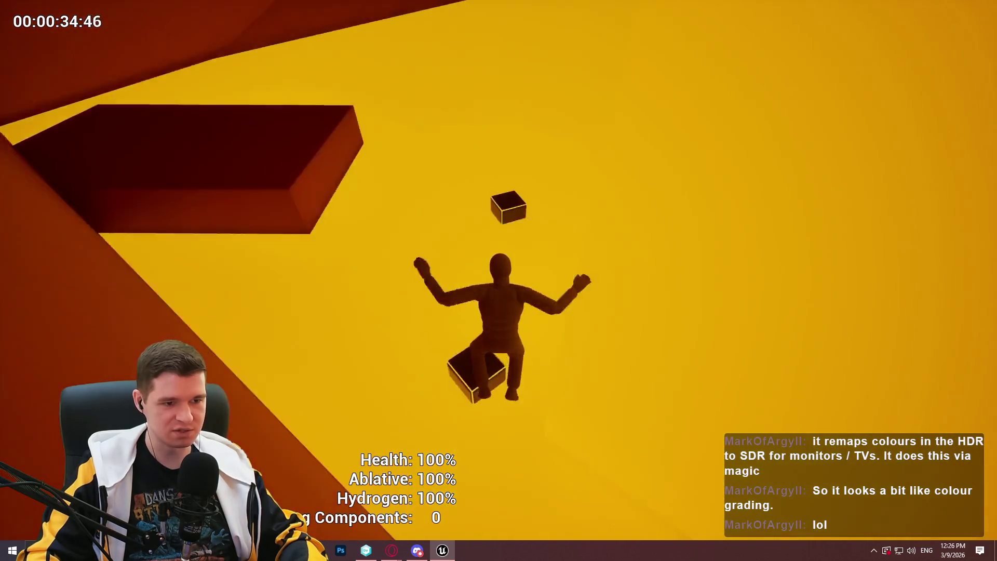
key("space")
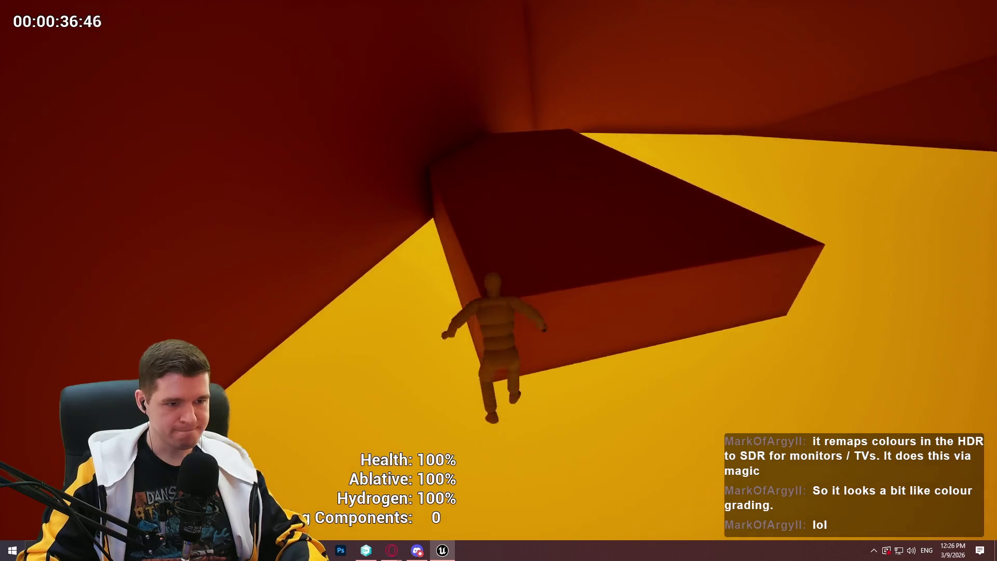
key("space")
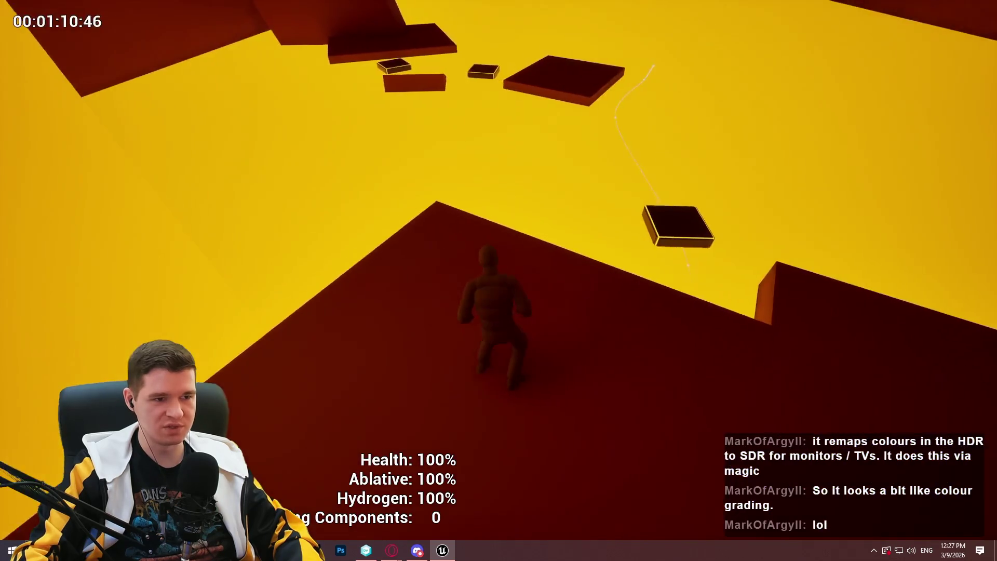
key("Escape")
left_click_drag(358, 337, 358, 337)
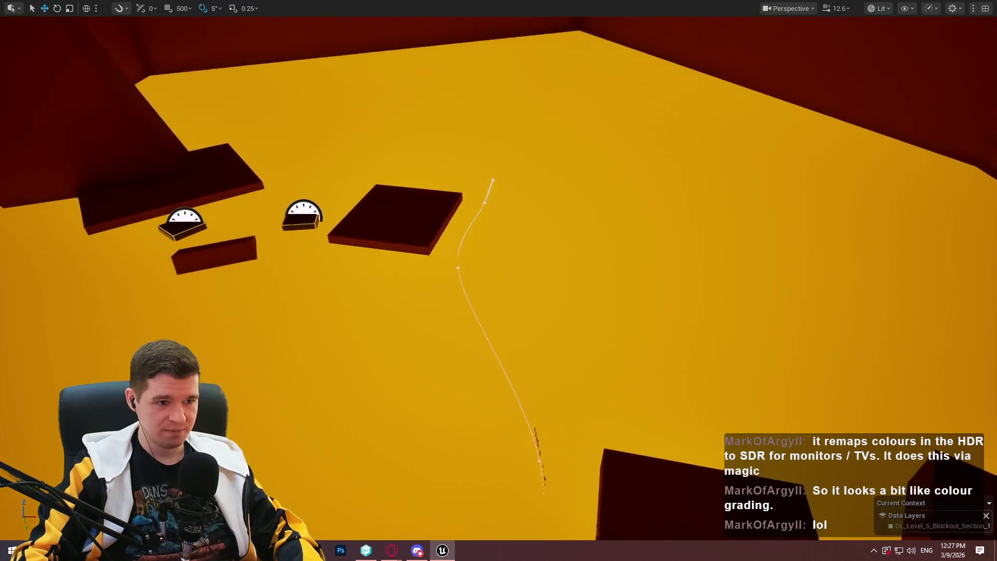
key("F11")
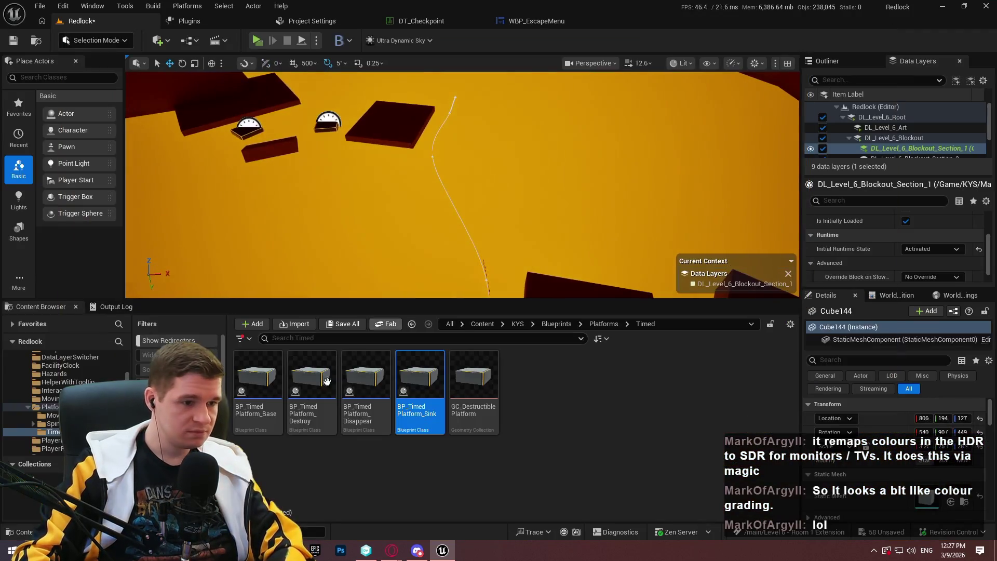
Return to the KYS folder and fly the full-screen view to the slanted beam.
left_click(516, 326)
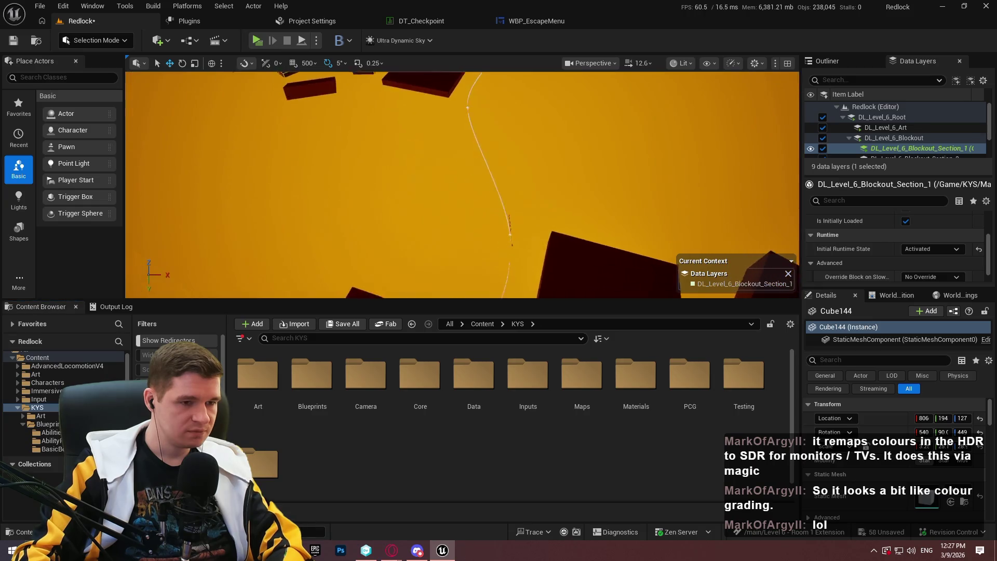
key("F11")
left_click_drag(358, 336, 601, 275)
left_click_drag(497, 265, 497, 265)
left_click_drag(488, 30, 554, 218)
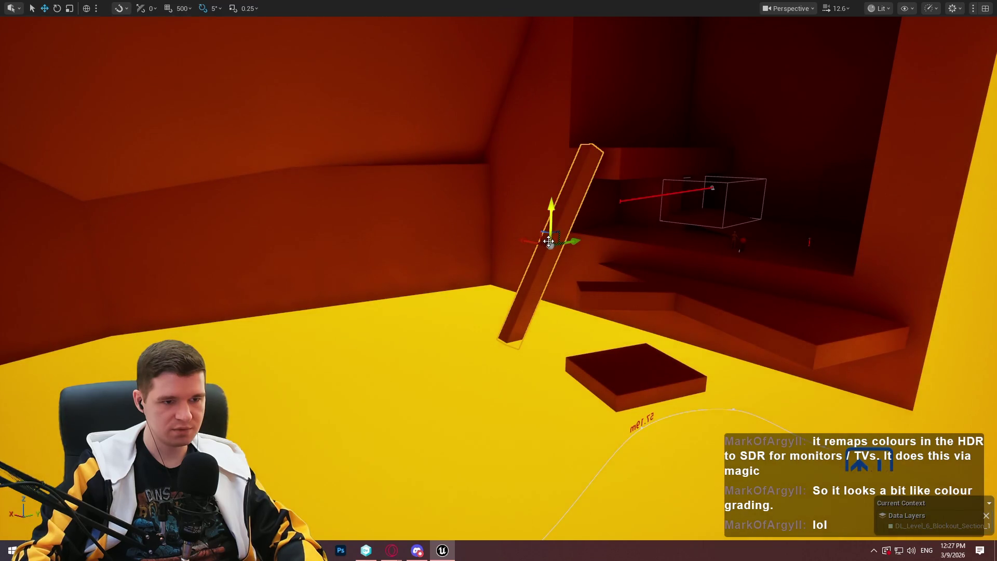
left_click_drag(684, 326, 684, 326)
Rotate the beam toward upright, shift it left along X, and lower it slightly.
key("e")
left_click_drag(431, 249, 463, 270)
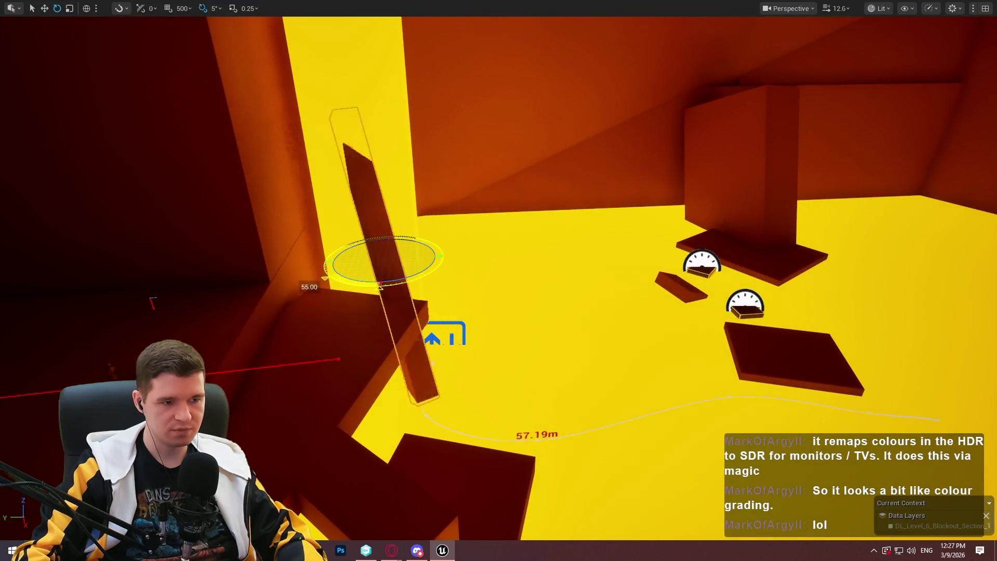
key("w")
left_click_drag(379, 269, 379, 268)
mouse_move(650, 171)
left_mouse_down()
mouse_move(647, 282)
mouse_move(642, 257)
left_mouse_up()
mouse_move(659, 300)
left_mouse_down()
mouse_move(620, 302)
mouse_move(614, 314)
mouse_move(540, 280)
left_mouse_up()
key("r")
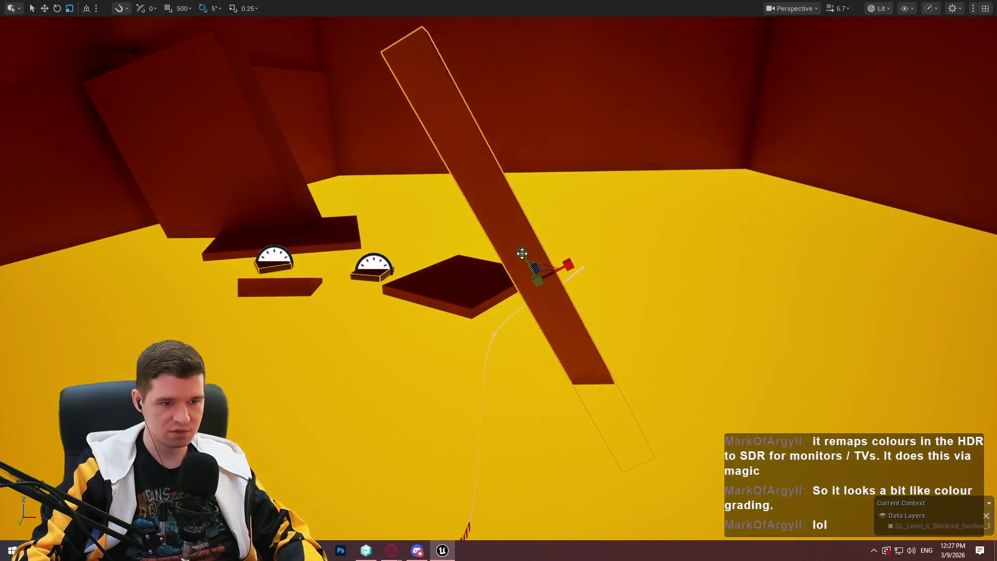
mouse_move(541, 250)
left_mouse_down()
mouse_move(555, 279)
mouse_move(540, 280)
left_mouse_up()
scroll(540, 280, "down", 2)
left_click_drag(682, 303, 683, 303)
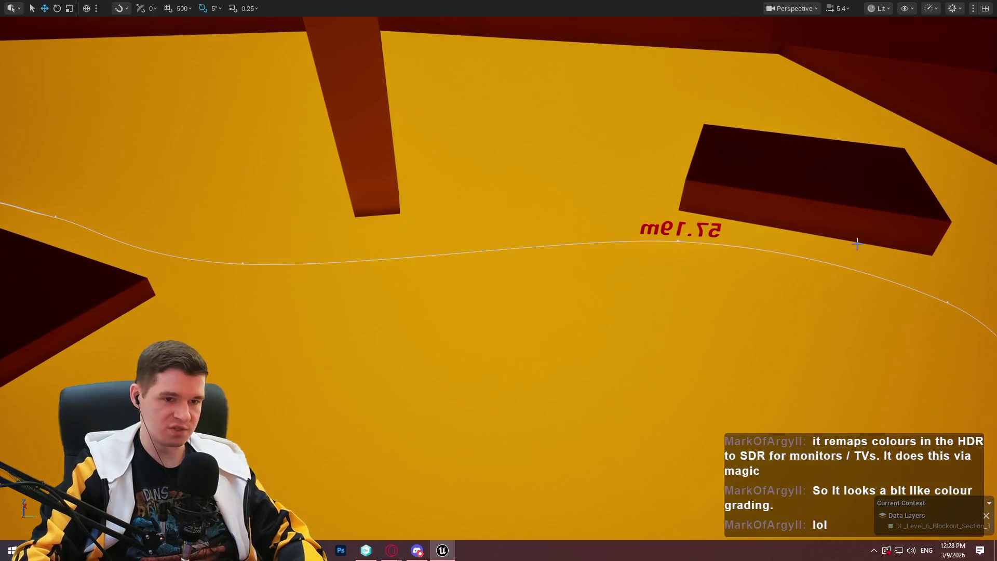
Drag the dark block beside the two red cubes up and right across the floor, then leave immersive mode.
left_click_drag(337, 243, 455, 169)
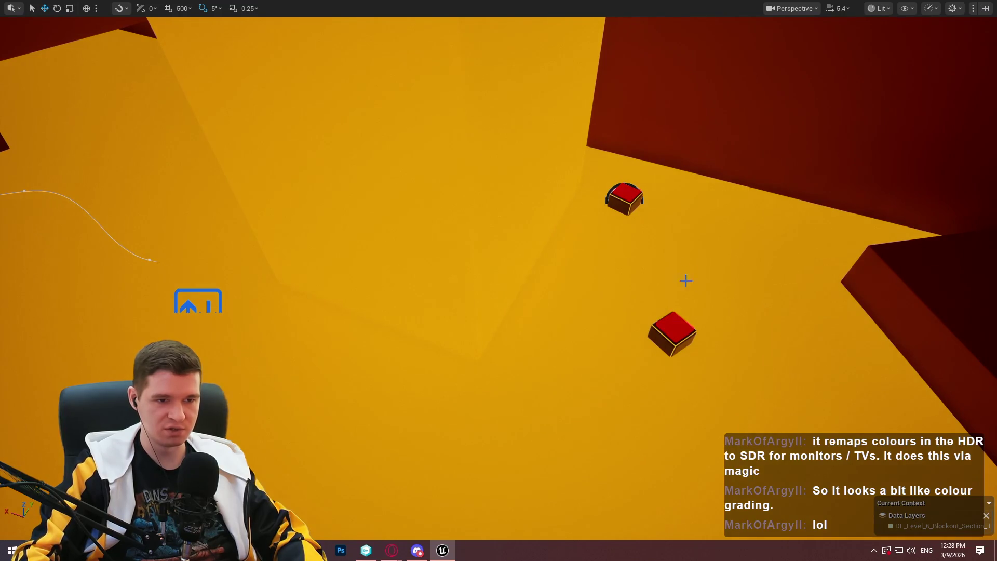
left_click_drag(455, 168, 456, 168)
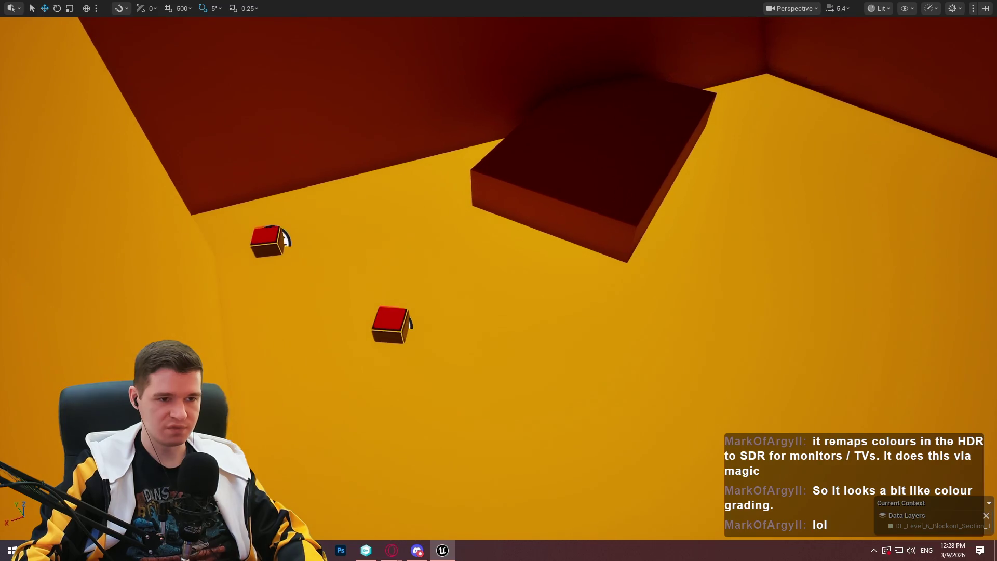
mouse_move(575, 190)
left_mouse_down()
mouse_move(630, 184)
mouse_move(670, 164)
left_mouse_up()
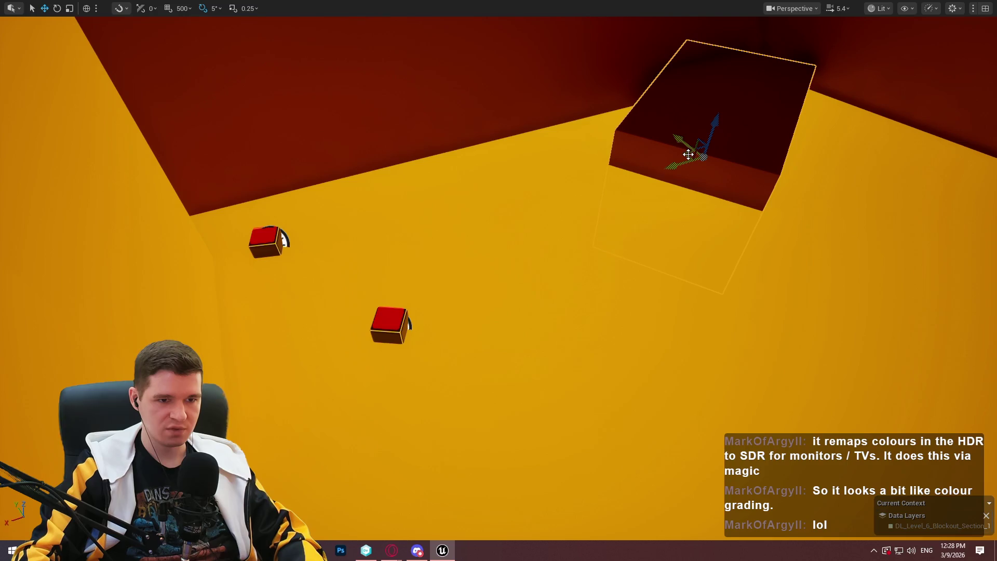
mouse_move(702, 274)
left_mouse_down()
mouse_move(702, 260)
mouse_move(649, 275)
left_mouse_up()
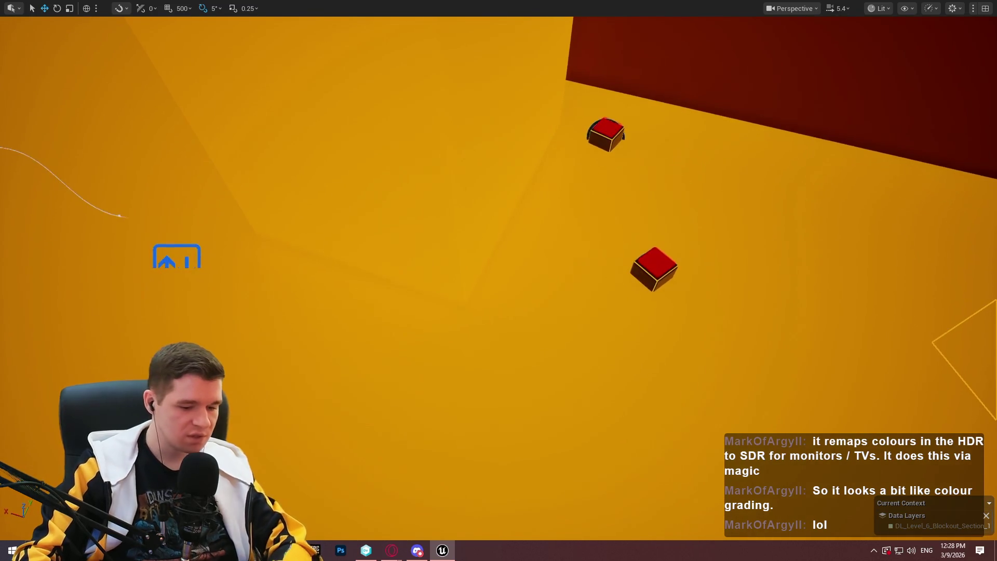
key("F11")
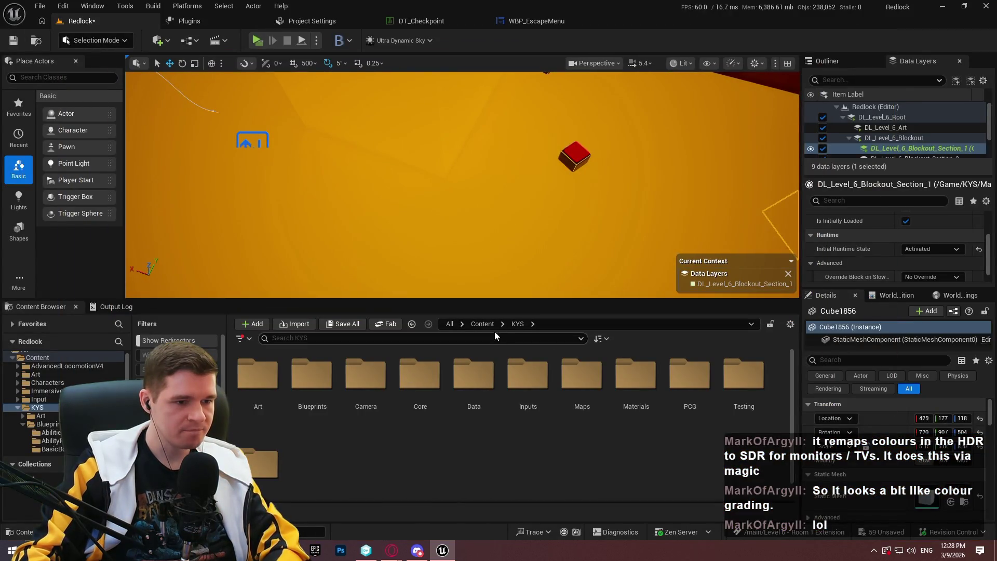
double_click(301, 385)
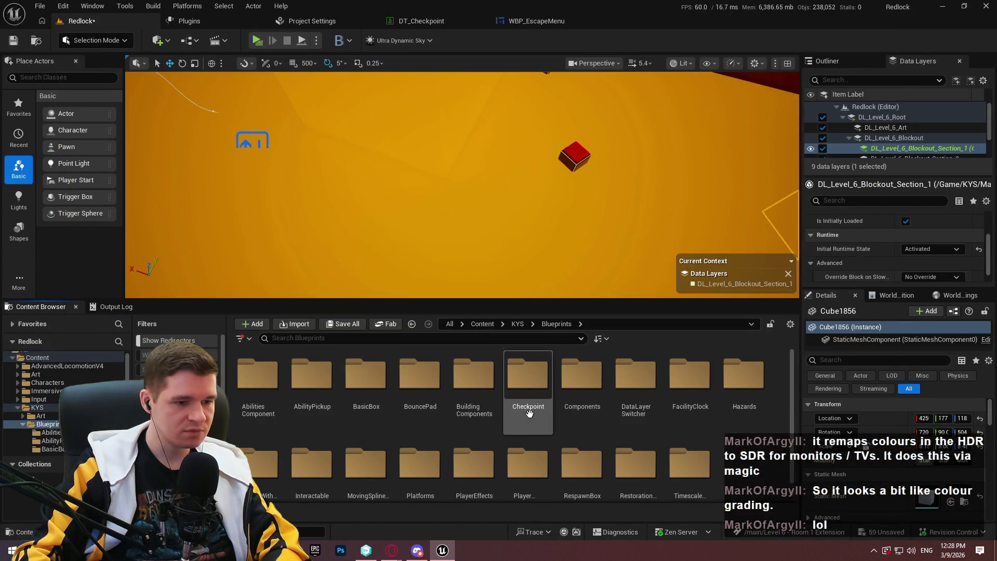
scroll(529, 412, "down", 1)
double_click(428, 464)
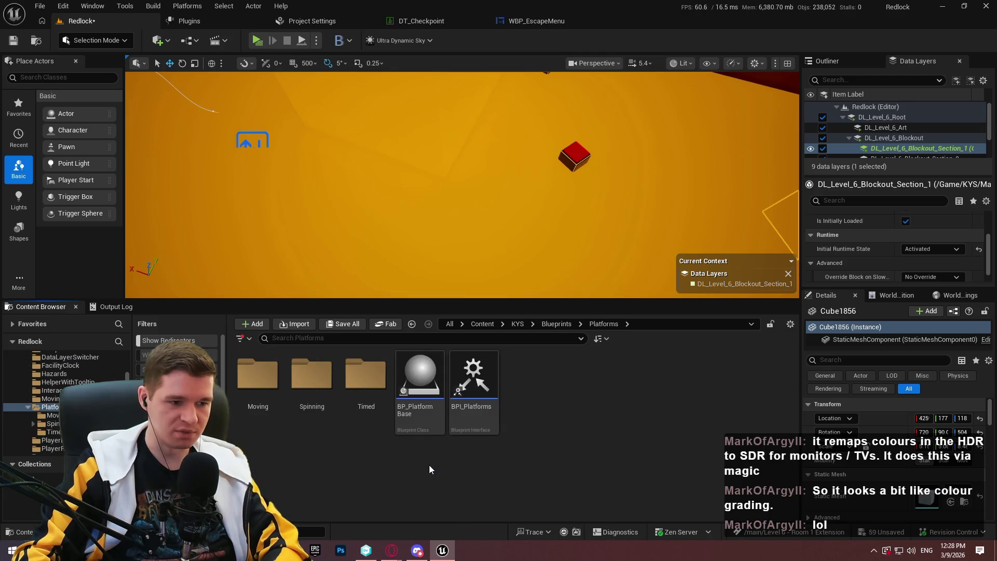
double_click(366, 385)
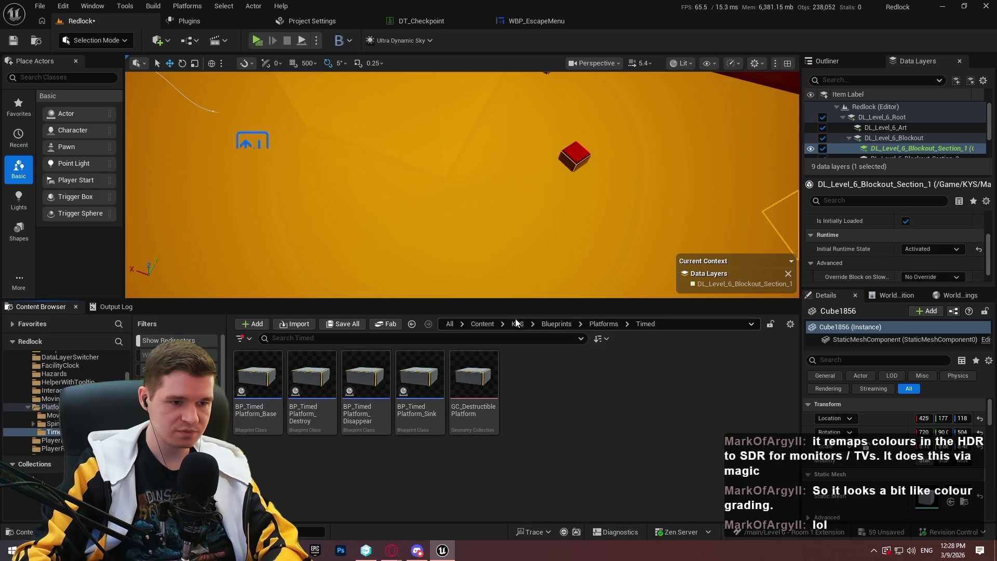
left_click(599, 323)
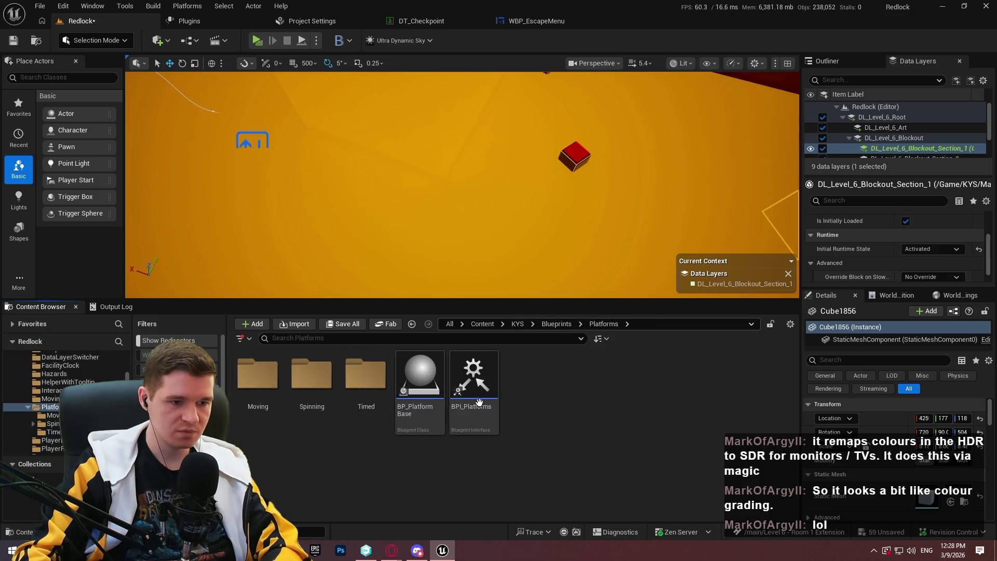
double_click(274, 393)
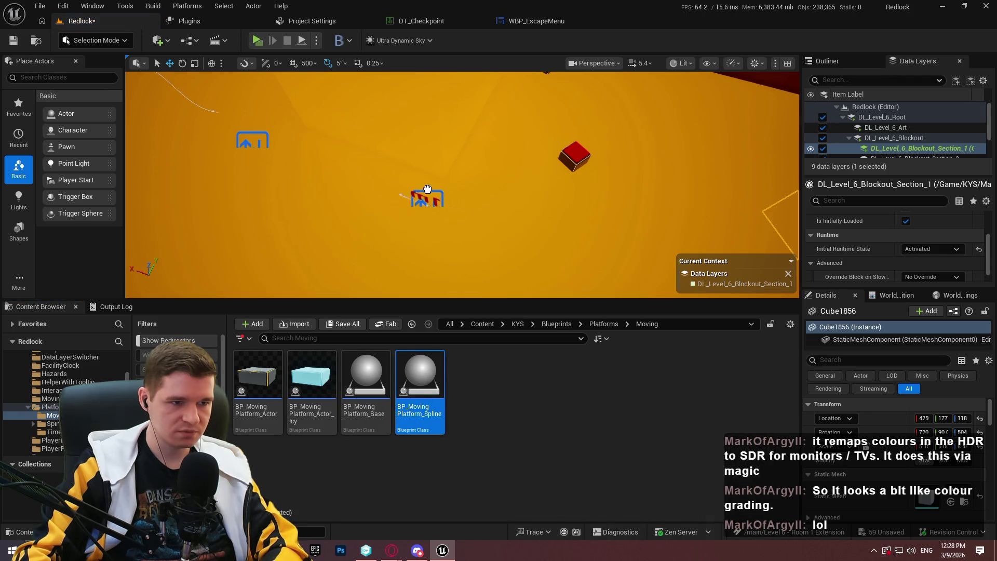
left_click_drag(426, 188, 426, 190)
key("F11")
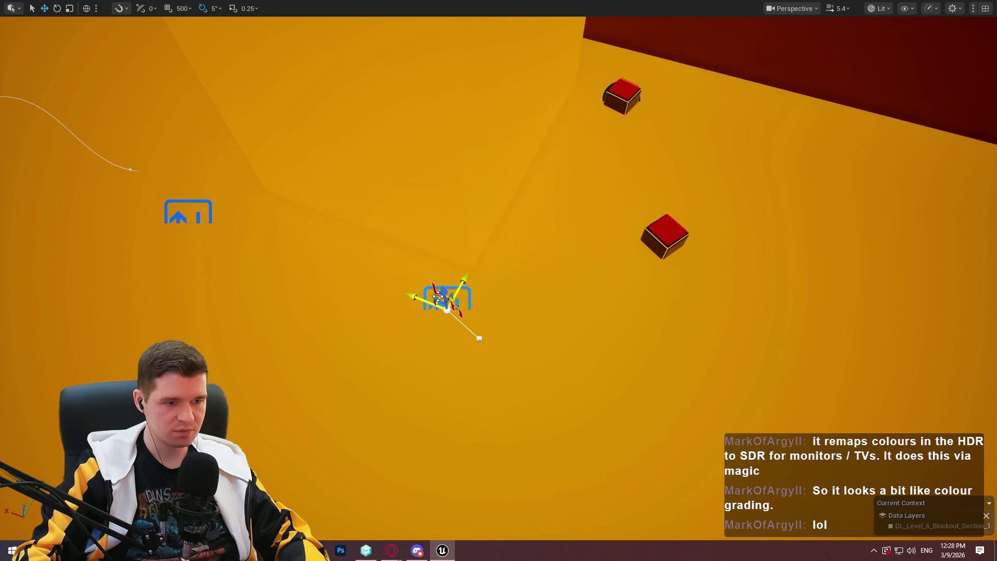
Nudge the tall yellow pillar left along its X axis, beside the yellow wall.
left_click_drag(498, 280, 498, 244)
mouse_move(263, 361)
left_mouse_down()
mouse_move(323, 301)
mouse_move(551, 304)
mouse_move(649, 289)
mouse_move(643, 271)
mouse_move(665, 252)
mouse_move(725, 122)
left_mouse_up()
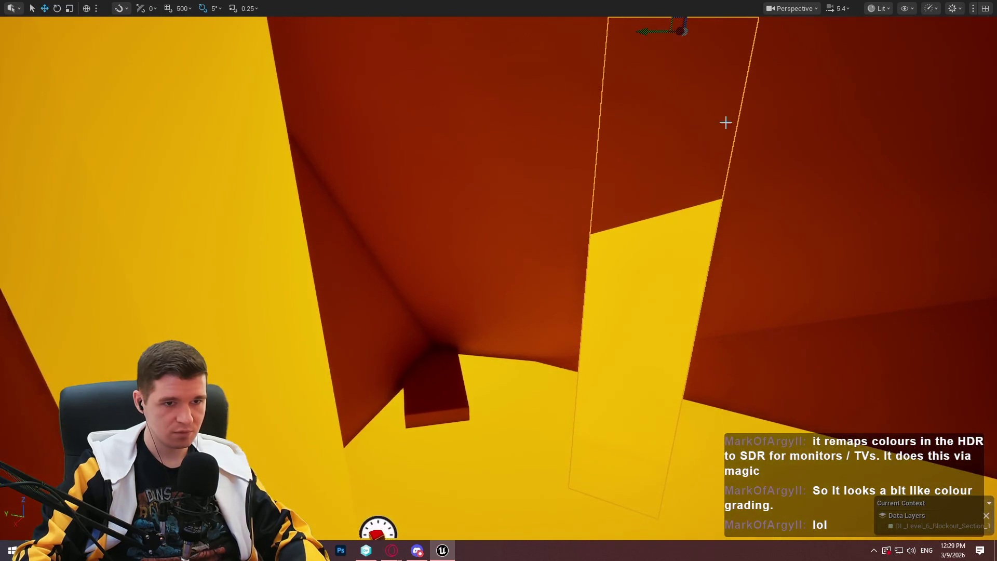
mouse_move(655, 29)
left_mouse_down()
mouse_move(503, 36)
mouse_move(525, 58)
mouse_move(567, 69)
mouse_move(493, 78)
mouse_move(556, 96)
mouse_move(527, 97)
left_mouse_up()
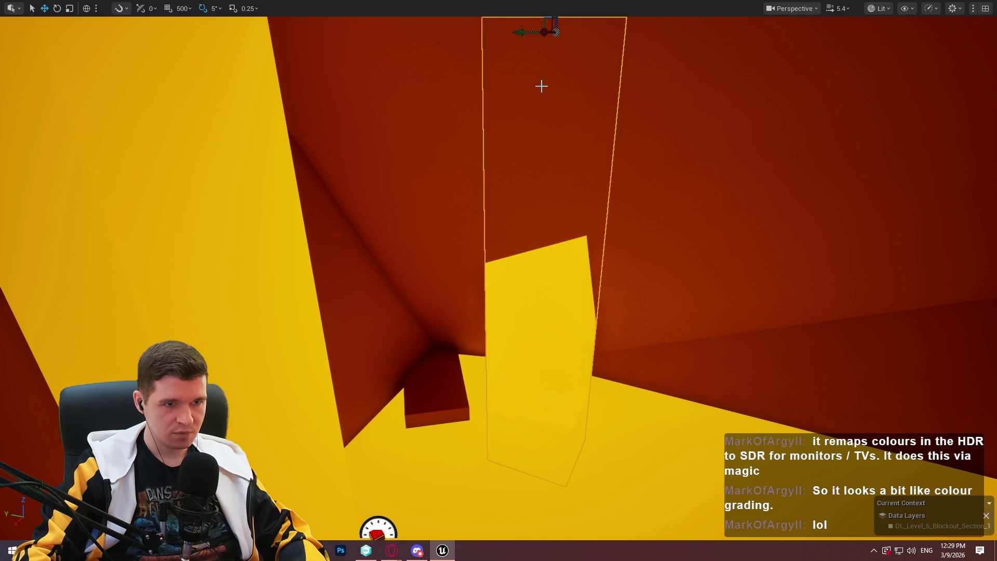
mouse_move(557, 46)
left_mouse_down()
mouse_move(672, 213)
mouse_move(665, 201)
mouse_move(623, 209)
mouse_move(653, 192)
left_mouse_up()
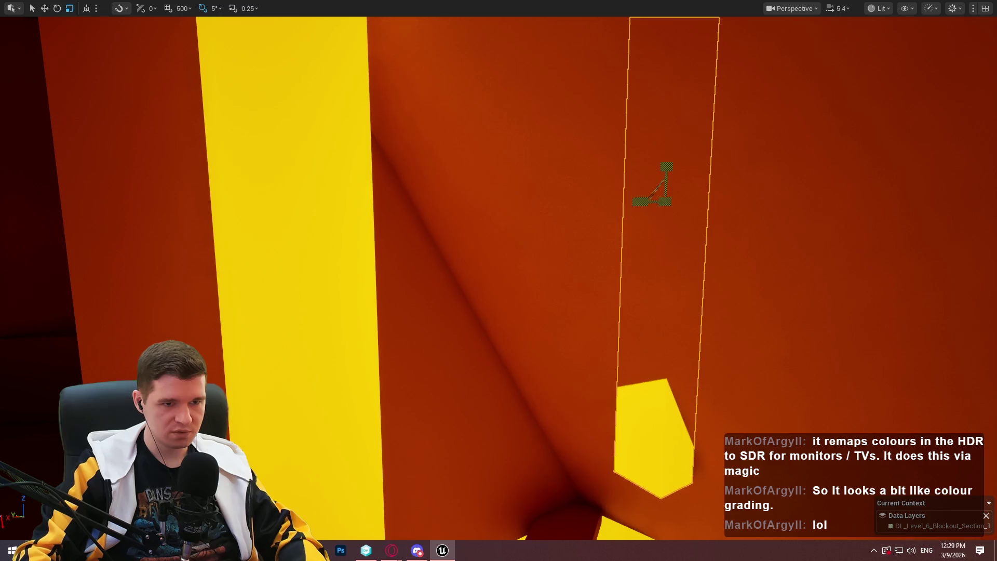
left_click_drag(686, 387, 686, 387)
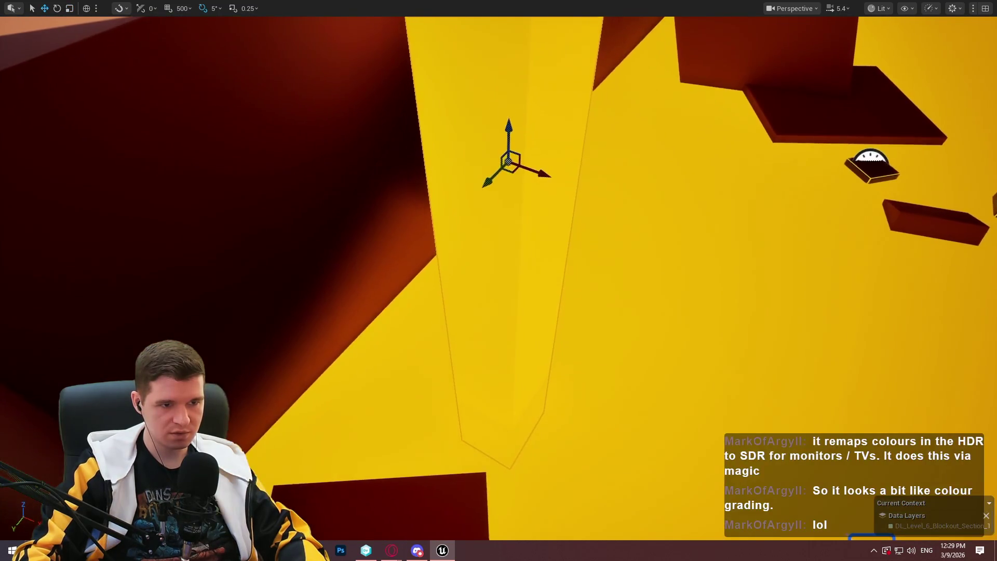
mouse_move(533, 170)
left_mouse_down()
mouse_move(523, 163)
mouse_move(535, 160)
left_mouse_up()
left_click_drag(253, 369, 253, 369)
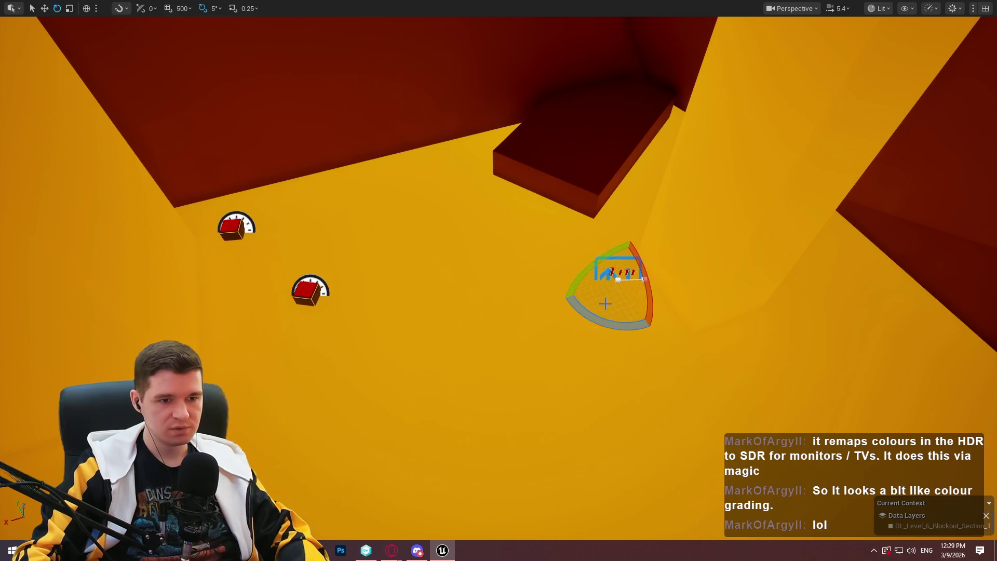
Switch to Move, bend the platform spline, and Alt-drag its first point up-left to add a point.
key("w")
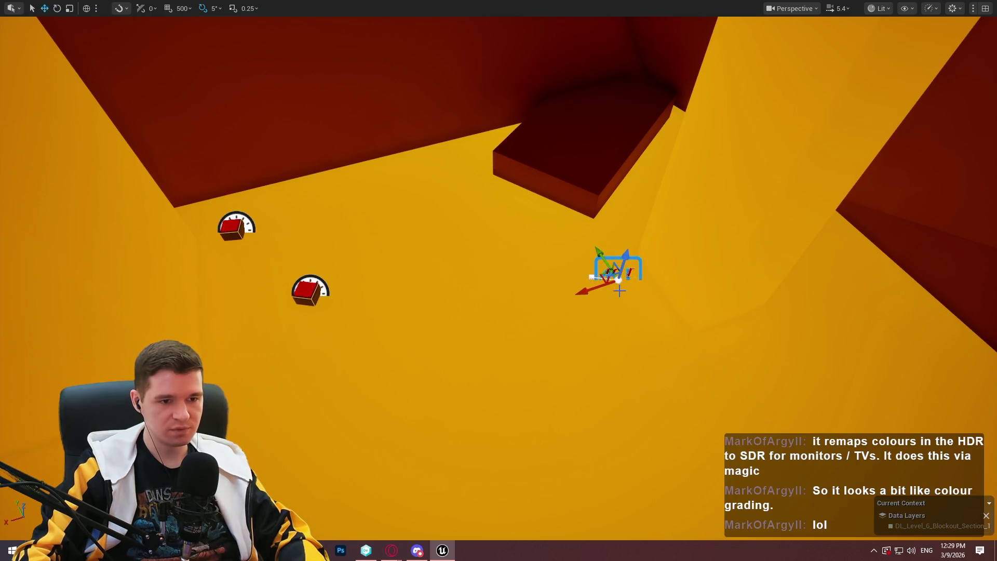
mouse_move(604, 276)
left_mouse_down()
mouse_move(665, 272)
mouse_move(712, 201)
mouse_move(725, 216)
mouse_move(745, 195)
left_mouse_up()
mouse_move(689, 228)
left_mouse_down()
mouse_move(698, 214)
mouse_move(710, 233)
left_mouse_up()
left_click(588, 271)
mouse_move(571, 266)
left_mouse_down()
mouse_move(430, 201)
mouse_move(448, 208)
mouse_move(428, 215)
mouse_move(444, 237)
mouse_move(417, 179)
left_mouse_up()
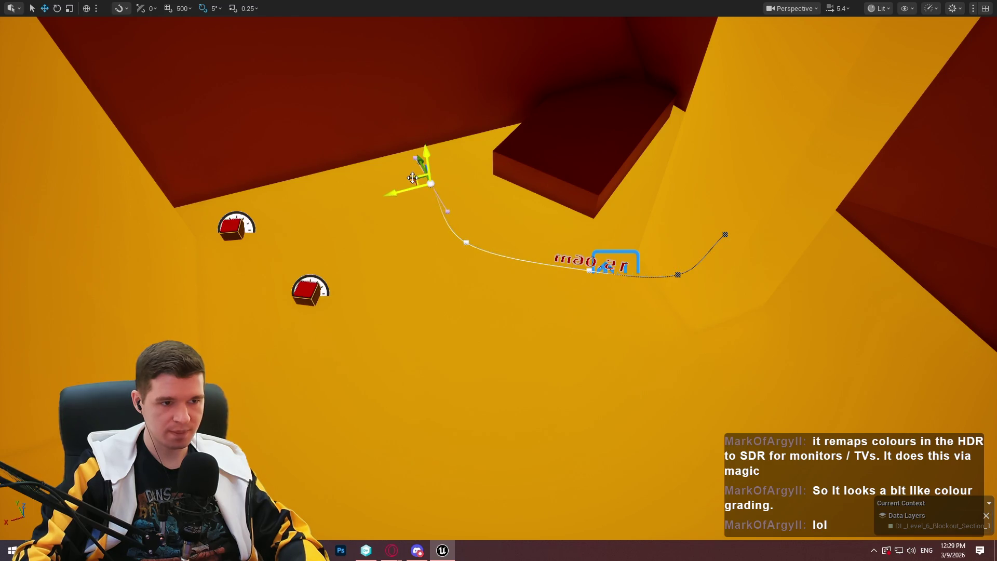
Raise the new spline point to about 18.13m, then deselect it and exit immersive mode.
key("f")
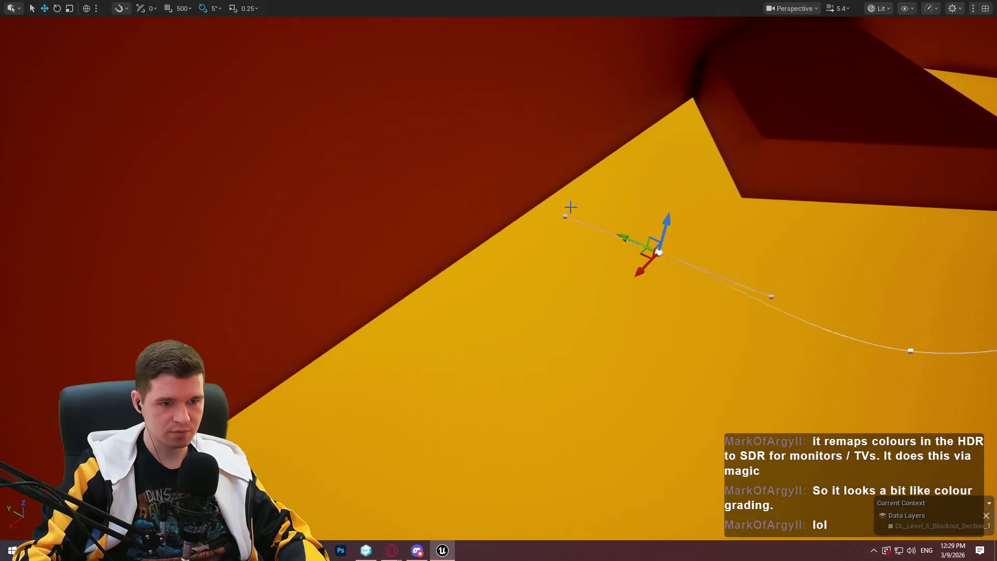
left_click_drag(643, 251, 649, 175)
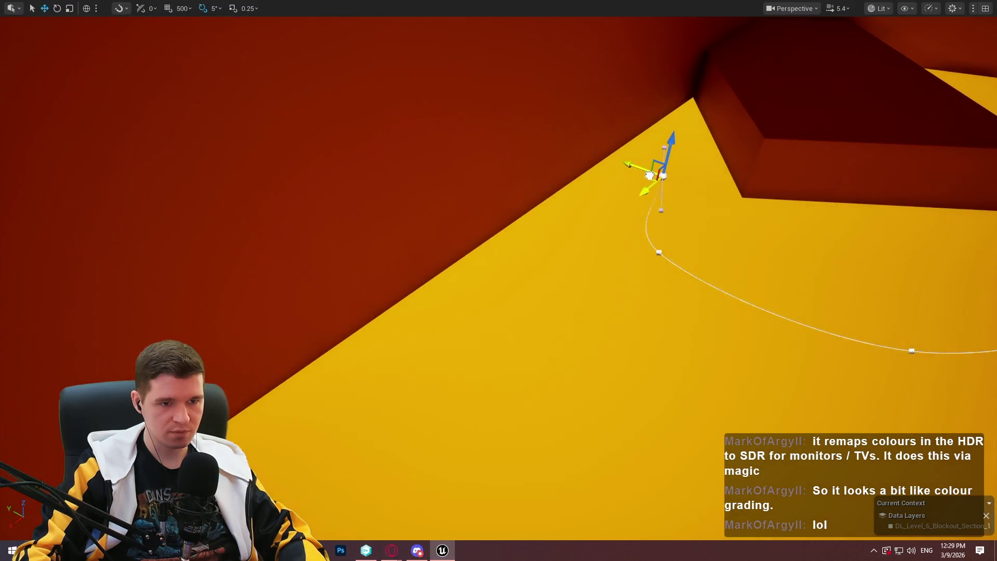
mouse_move(670, 139)
left_mouse_down()
mouse_move(671, 159)
mouse_move(544, 156)
left_mouse_up()
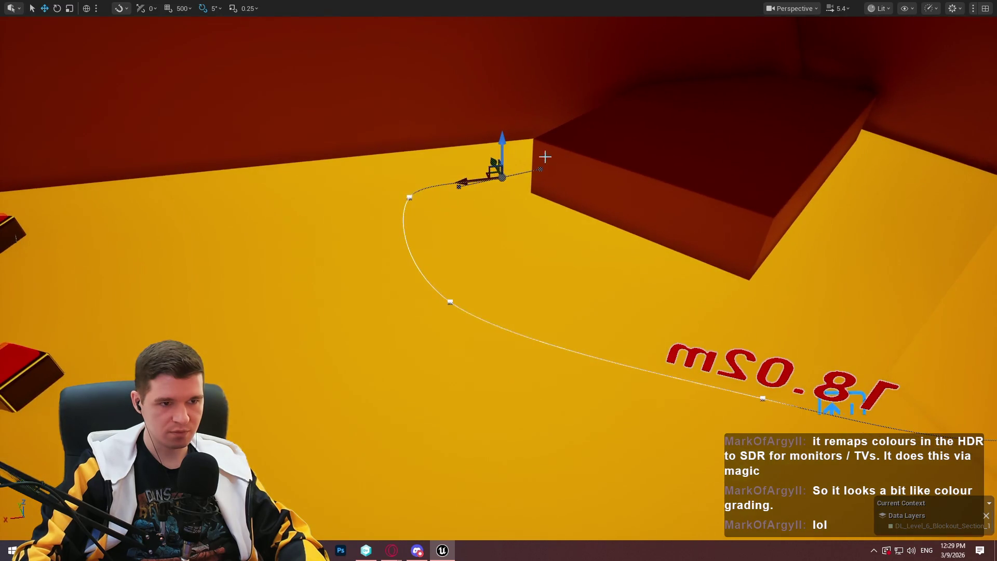
left_click_drag(503, 132, 503, 151)
left_click_drag(623, 233, 732, 308)
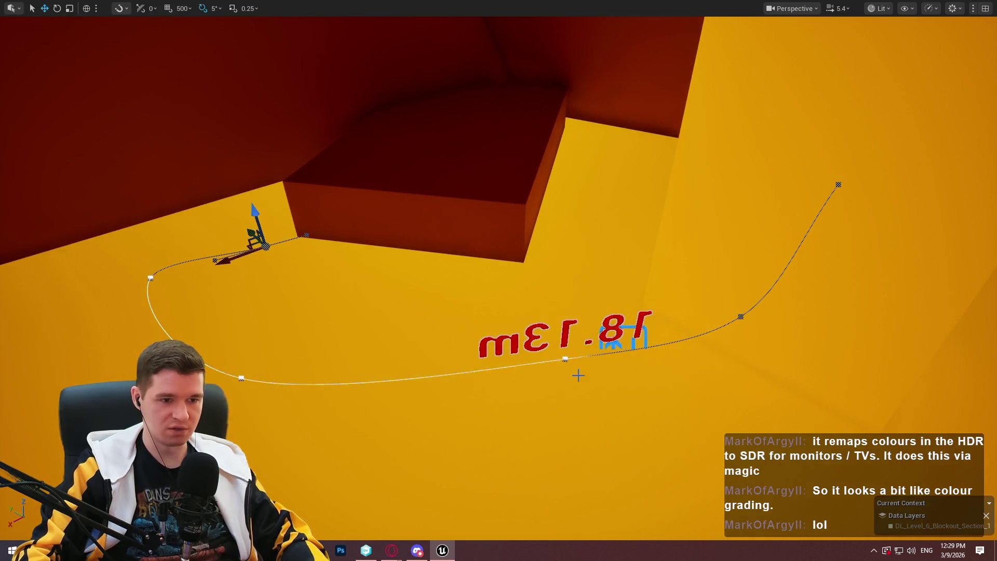
key("Escape")
key("F11")
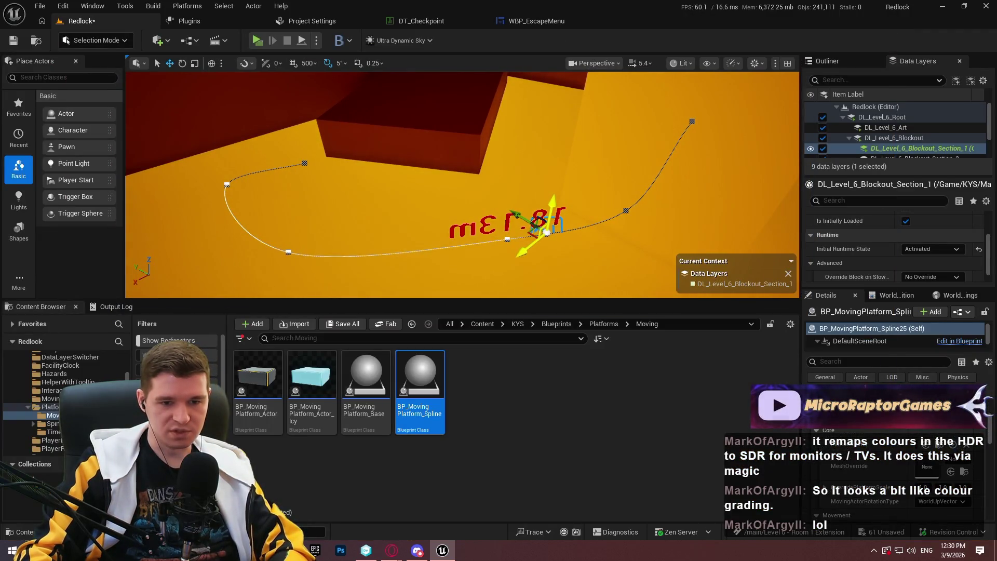
Set the spline platform's MetersPerSecond to 3.0 and enable bWaitOnStart in Details.
scroll(893, 478, "down", 2)
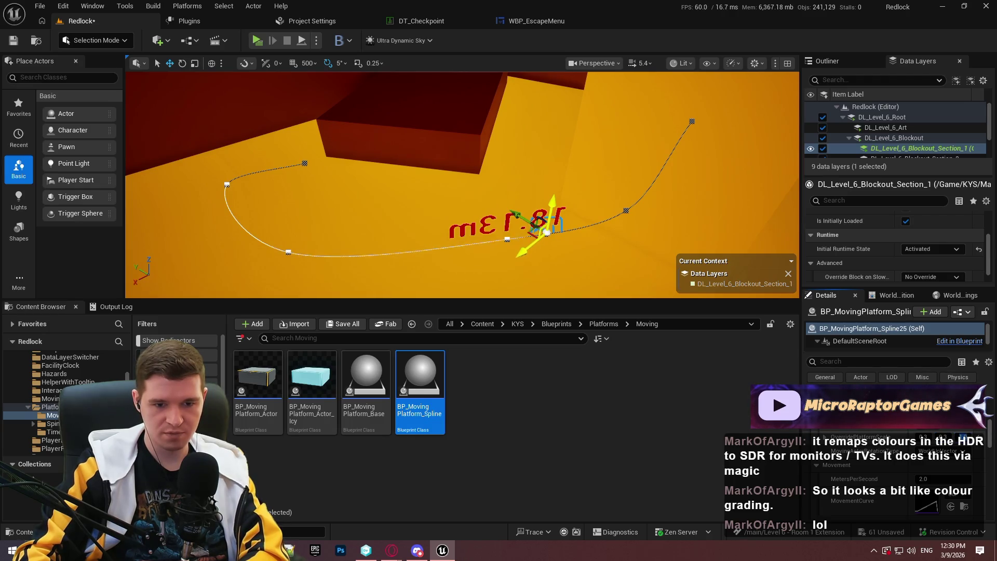
scroll(863, 435, "down", 2)
left_click(945, 447)
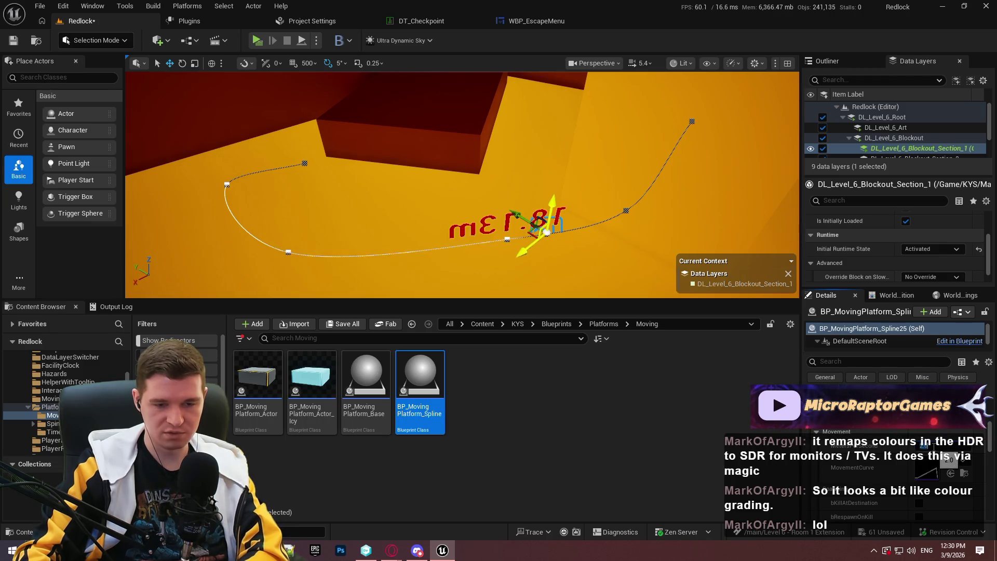
scroll(916, 439, "down", 1)
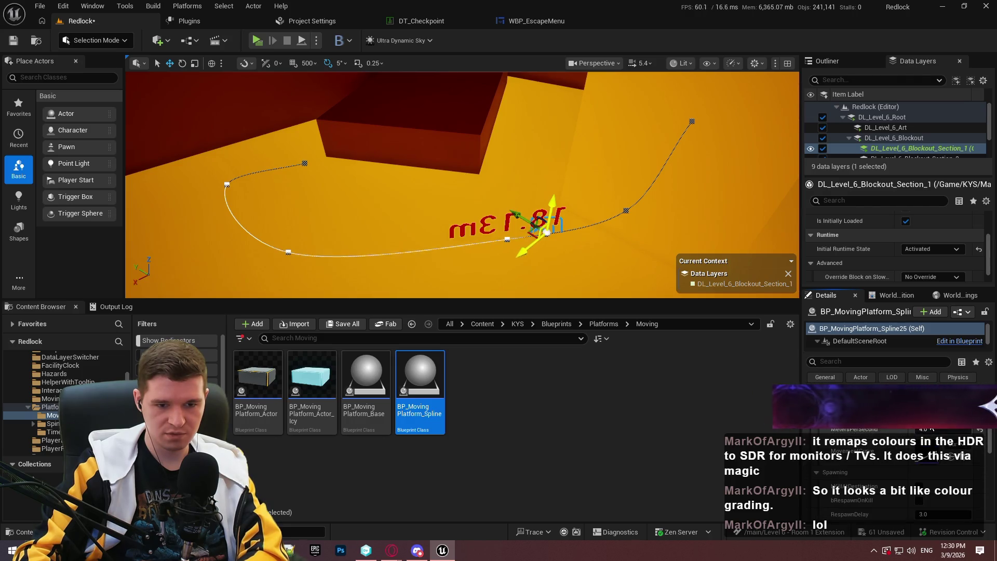
left_click(932, 428)
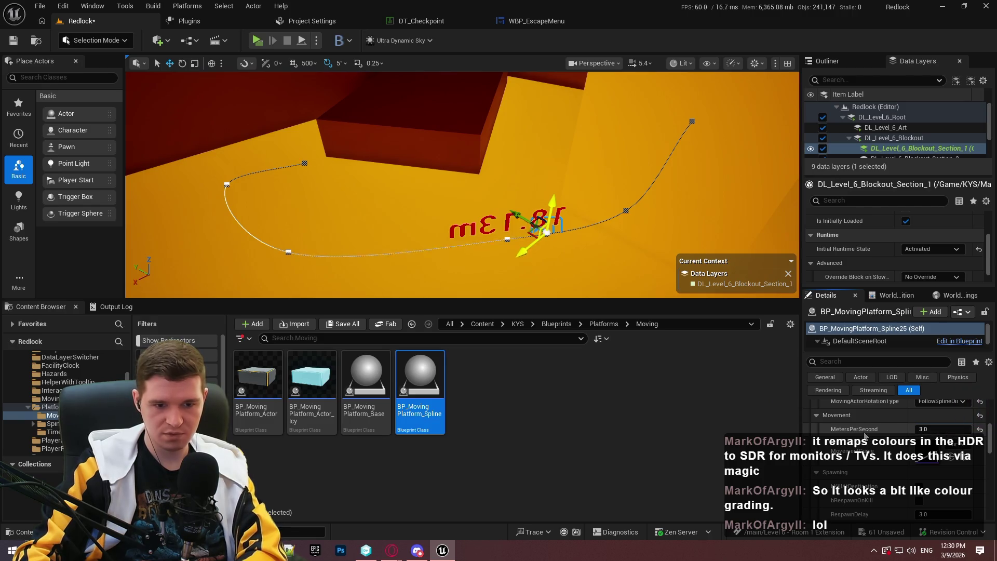
scroll(864, 435, "down", 2)
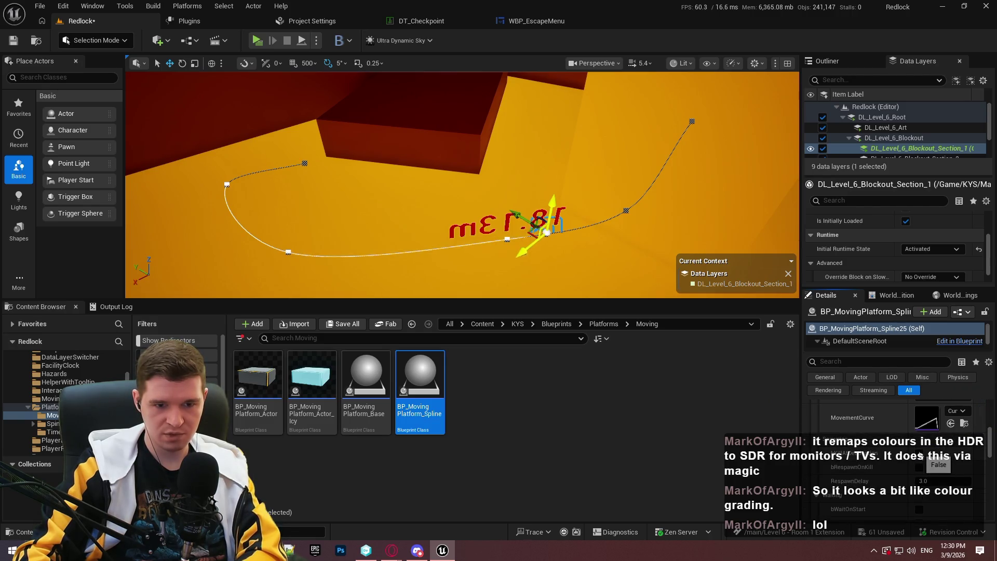
scroll(918, 470, "down", 2)
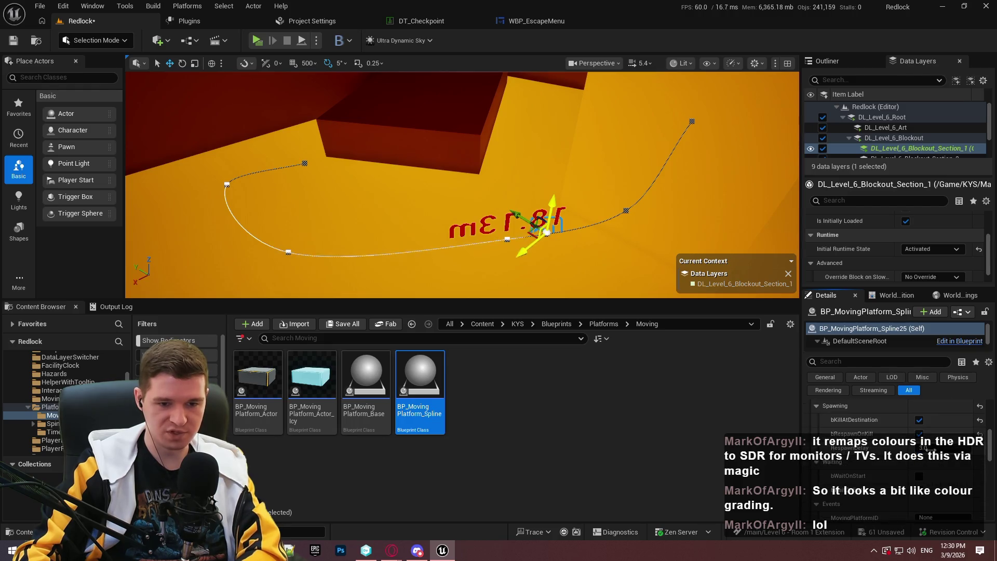
scroll(899, 469, "down", 1)
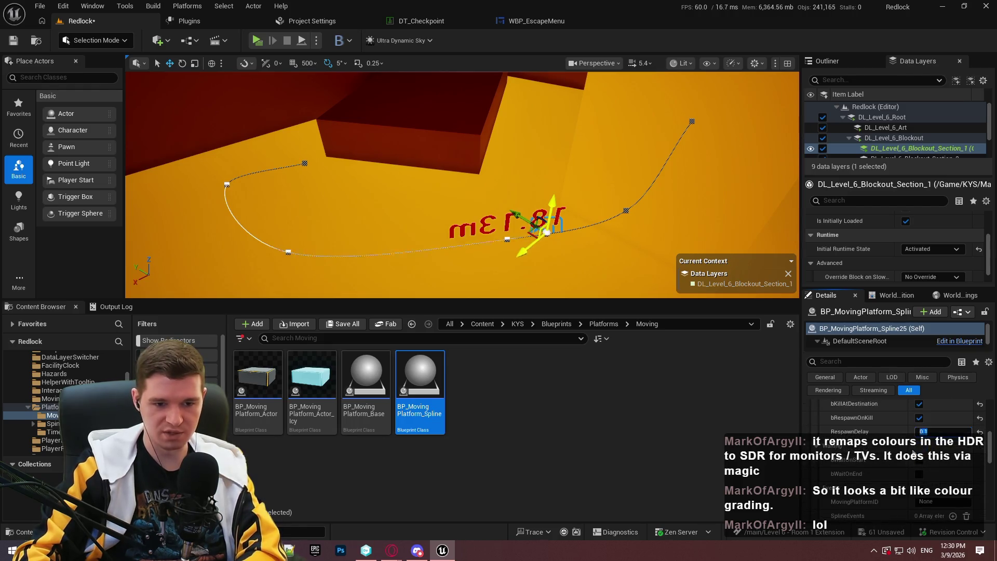
scroll(908, 462, "down", 3)
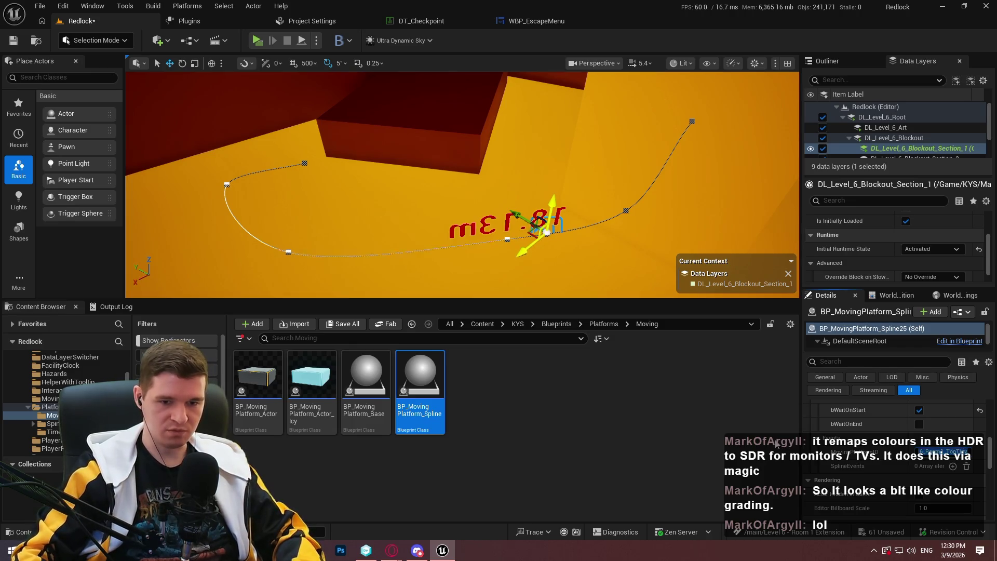
Save the current level, checking out the assets so the save completes.
left_click(40, 7)
left_click(98, 156)
left_click(531, 392)
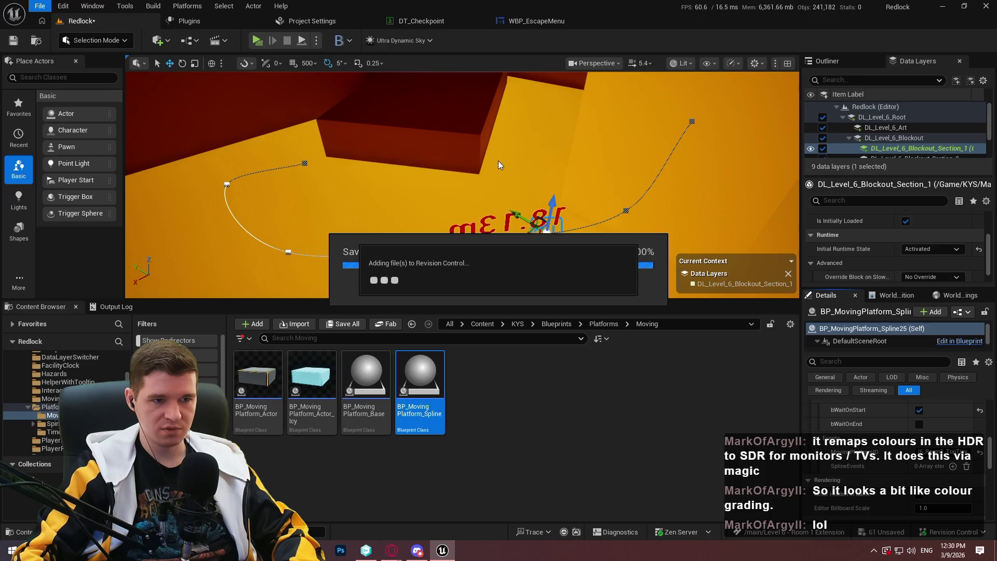
Select the other moving spline platform and review its SplineEvents entry in Details.
left_click_drag(686, 171, 686, 172)
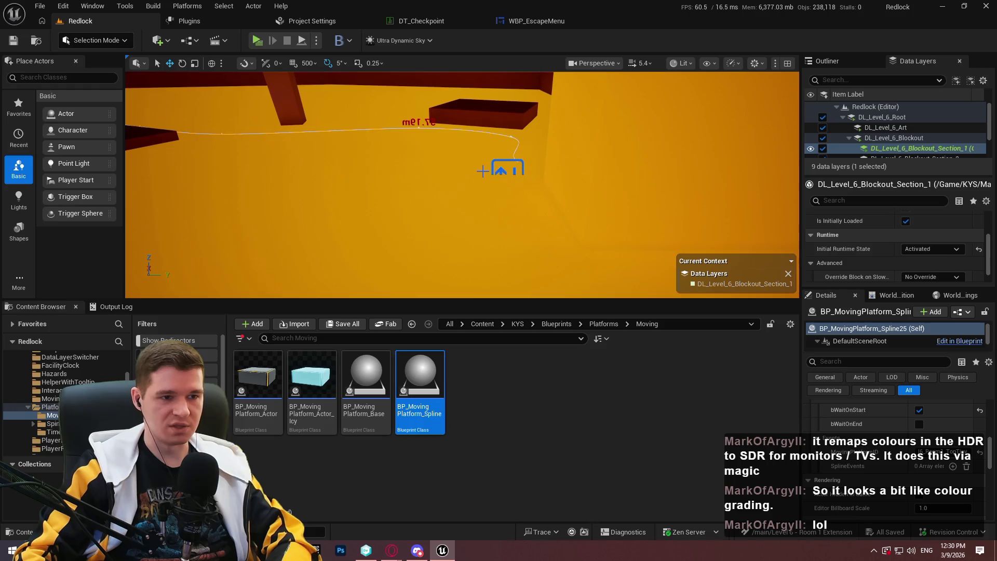
left_click(506, 167)
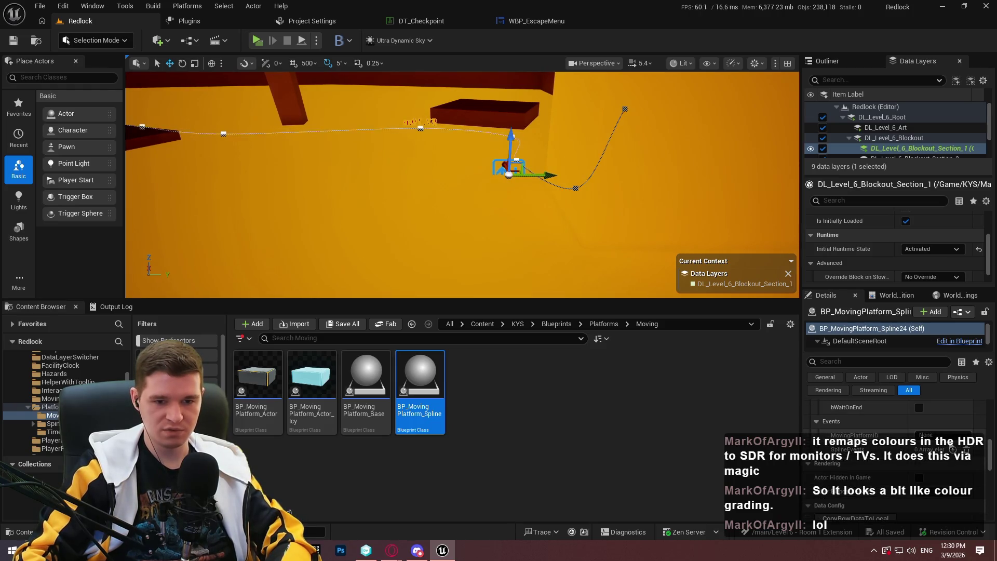
scroll(878, 480, "down", 2)
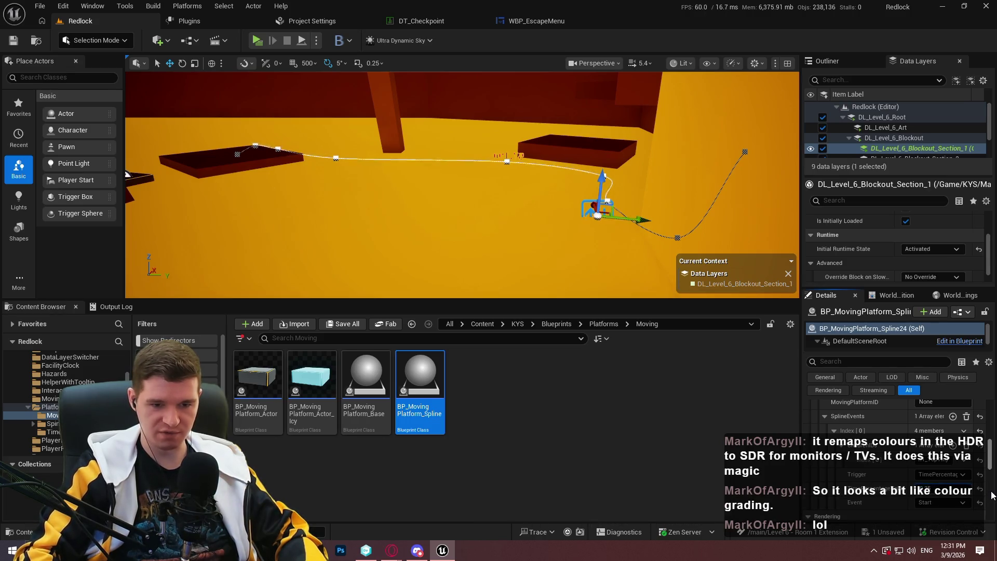
left_click_drag(542, 192, 521, 179)
Restore the normal editor layout and start playing the level in the selected viewport.
key("F11")
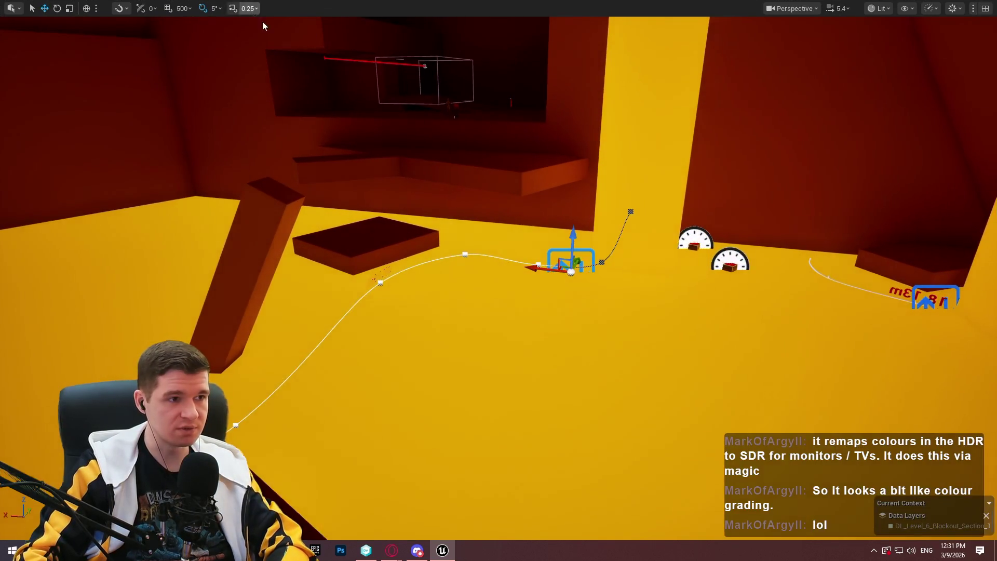
key("F11")
left_click(316, 40)
left_click(372, 83)
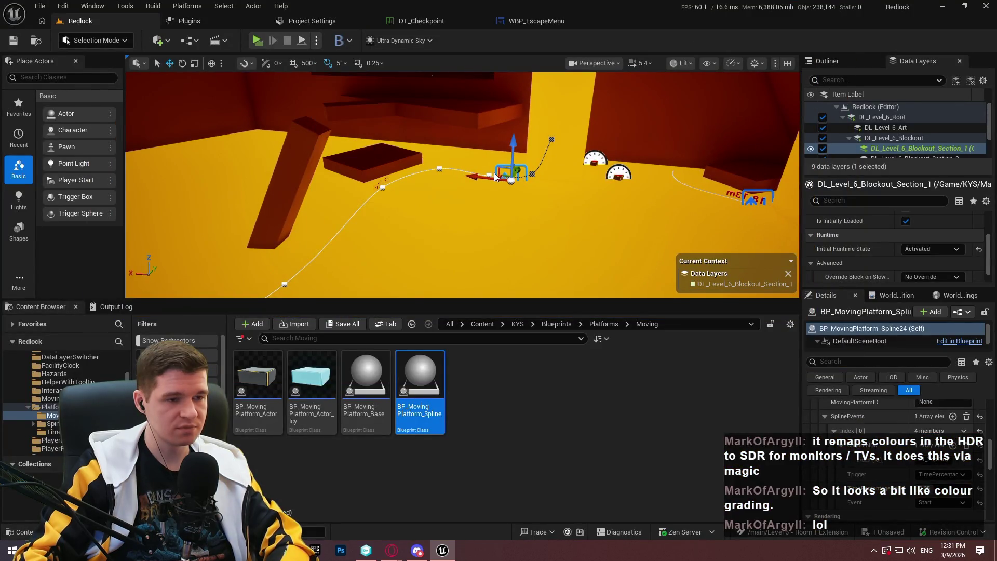
Close the game's welcome dialog and make the running play view fill the window.
left_click(463, 263)
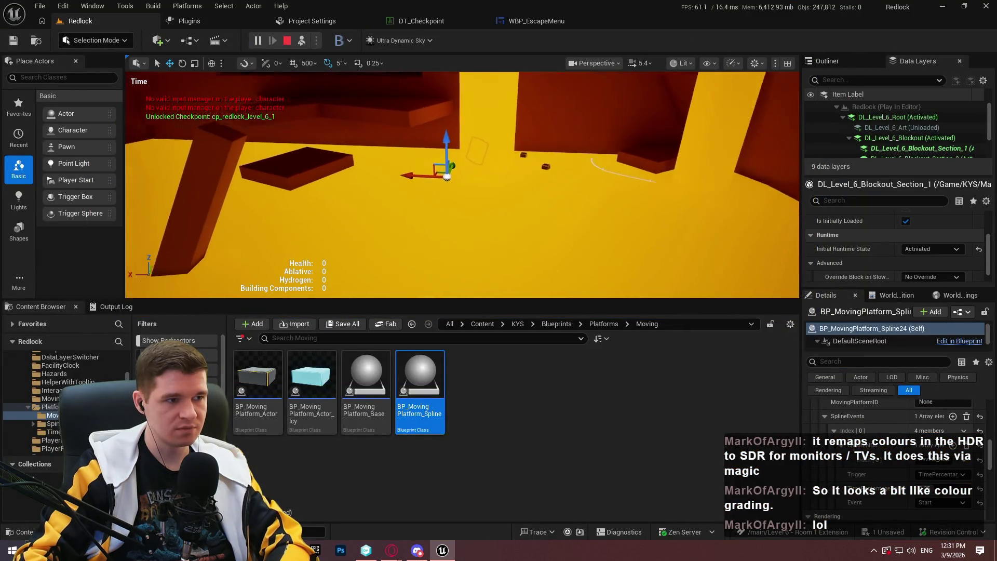
key("F11")
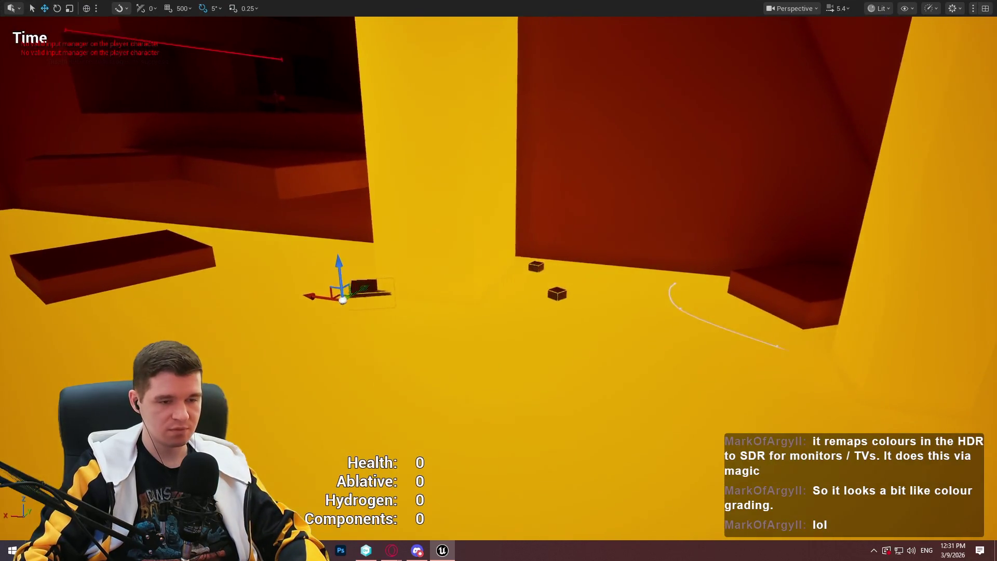
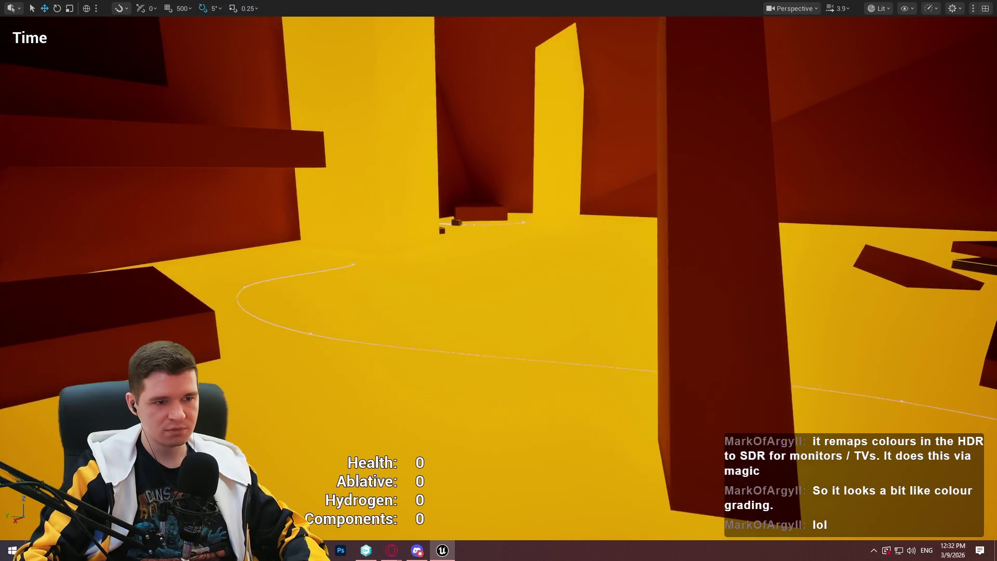
Stop the playtest and trace the first Blueprint runtime error to its Branch node.
key("Escape")
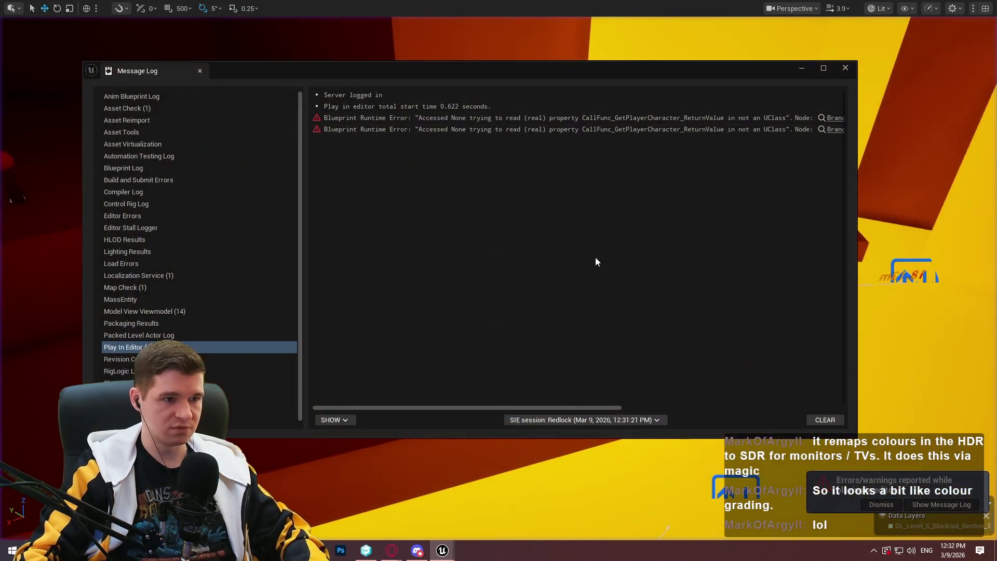
left_click(530, 120)
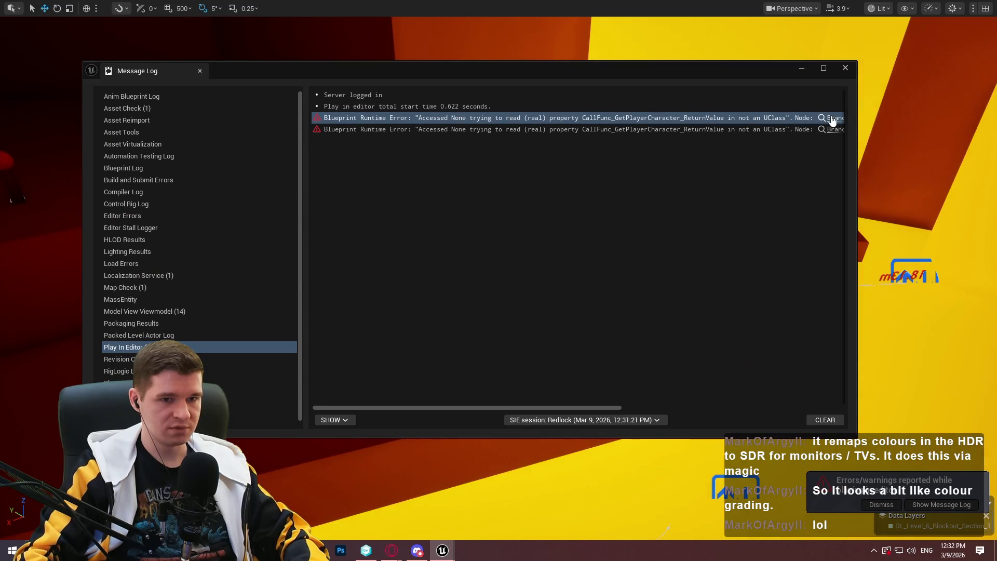
left_click(845, 68)
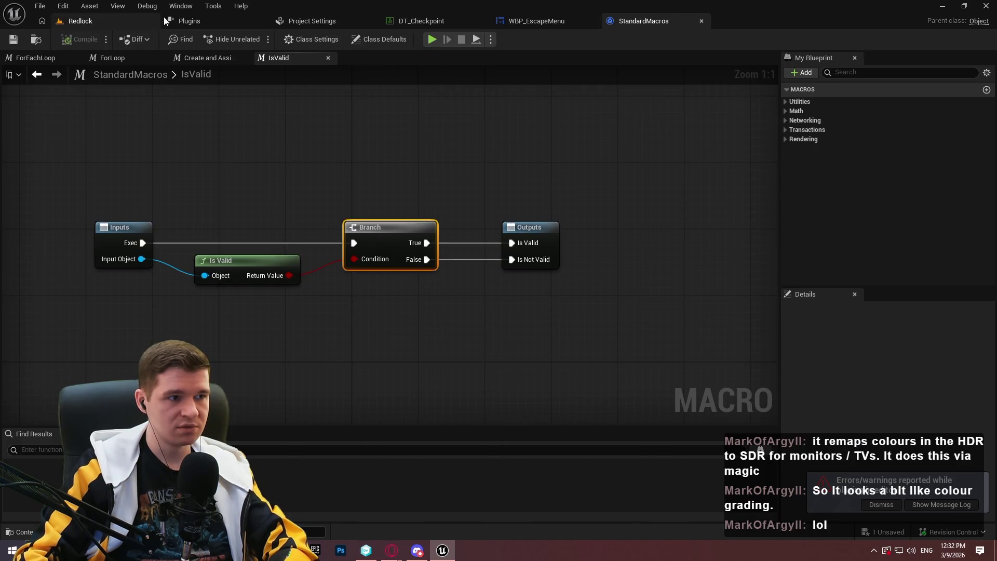
From the error log, open the Get Player Input Manager Component graph and inspect its second return node.
left_click(881, 504)
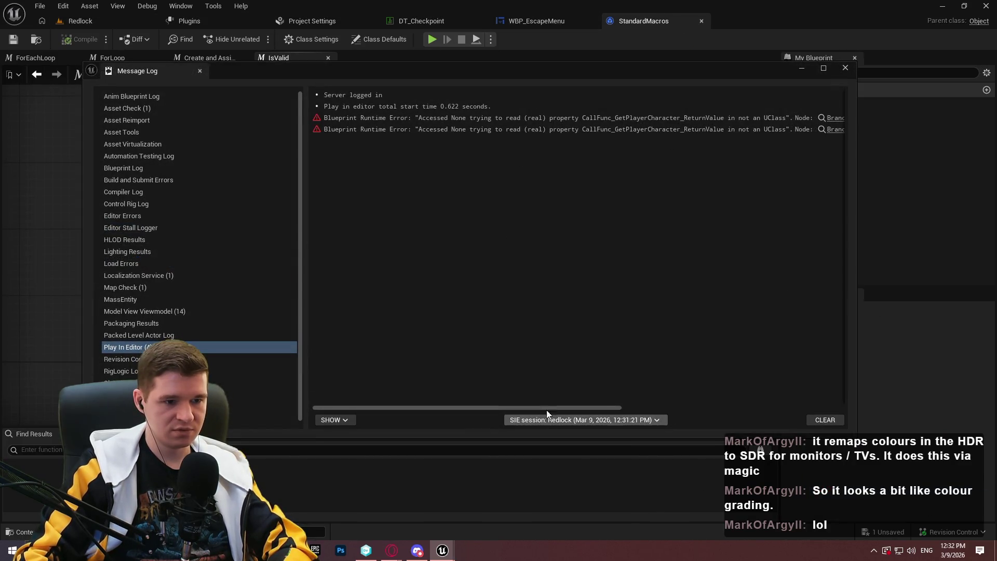
left_click_drag(543, 407, 678, 404)
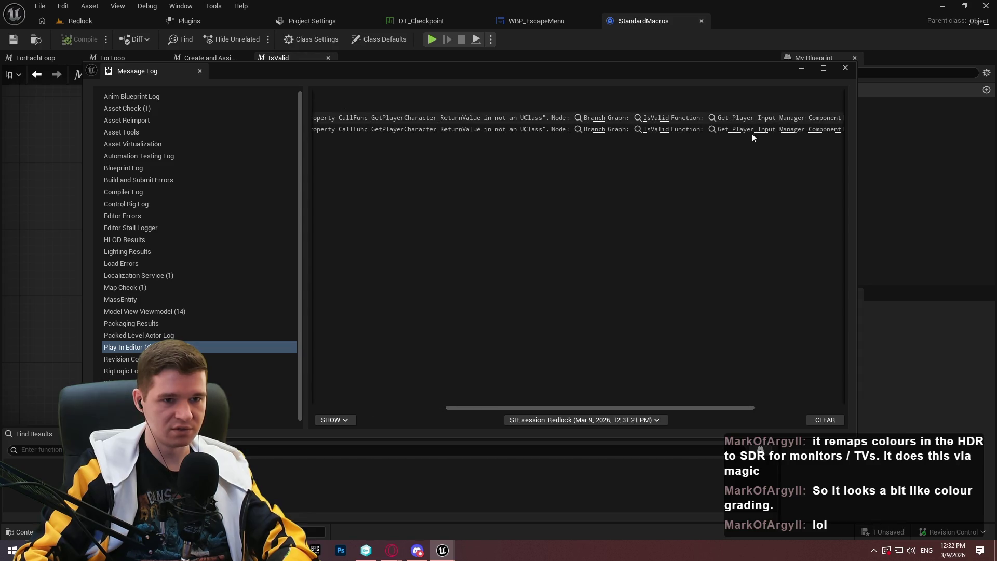
left_click(752, 134)
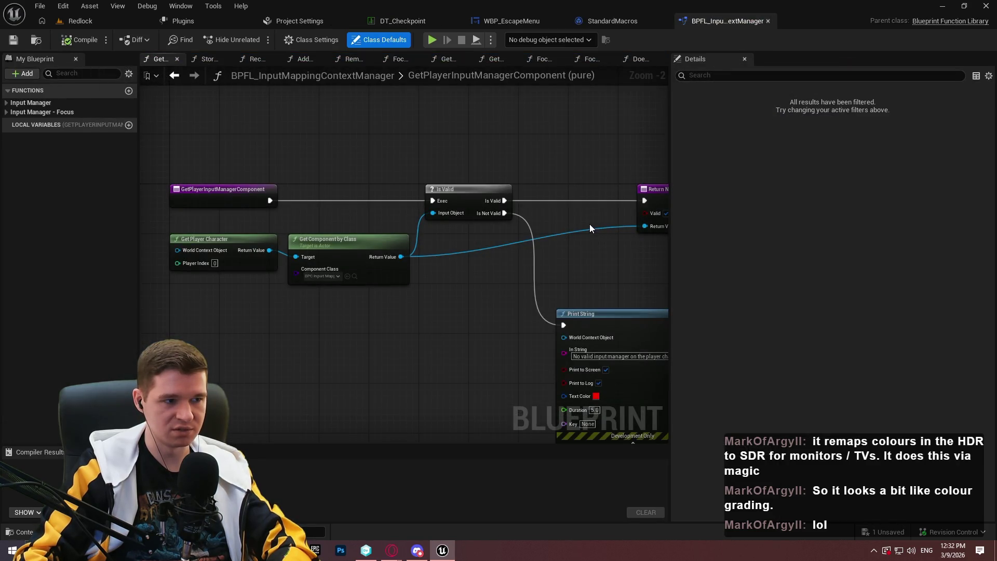
mouse_move(586, 224)
left_mouse_down()
mouse_move(374, 225)
mouse_move(599, 237)
mouse_move(472, 228)
mouse_move(569, 234)
left_mouse_up()
Go back to the IsValid macro graph, then the Redlock level editor with its Output Log showing.
left_click(636, 17)
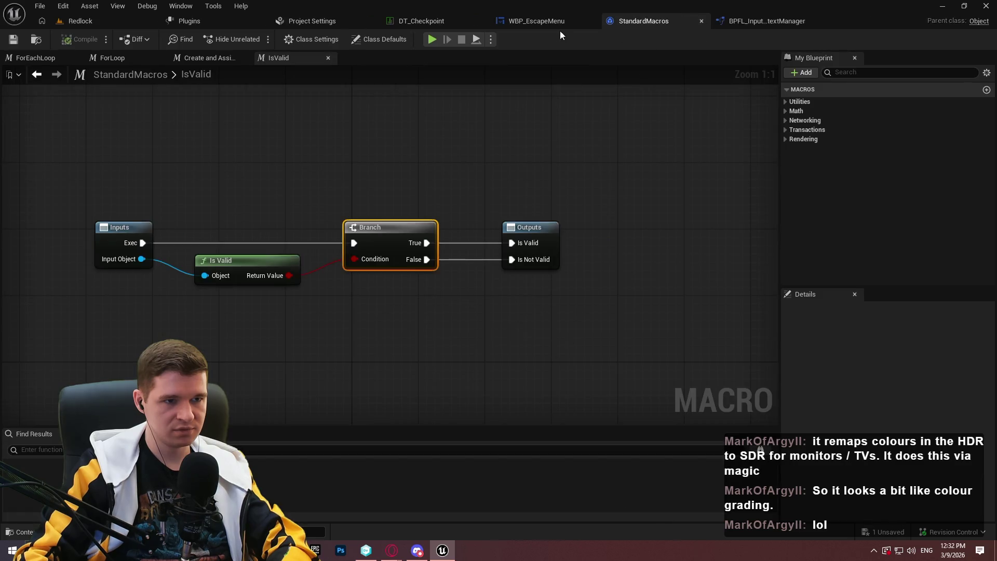
left_click(103, 22)
left_click(110, 307)
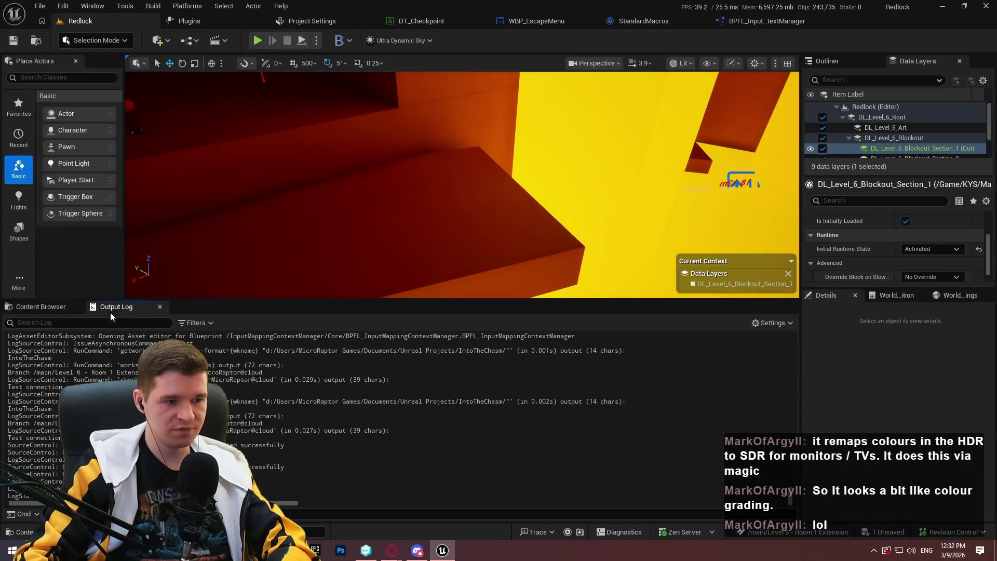
Scroll back through the Output Log errors, then Play From Here at a cube in the viewport.
key("alt+p")
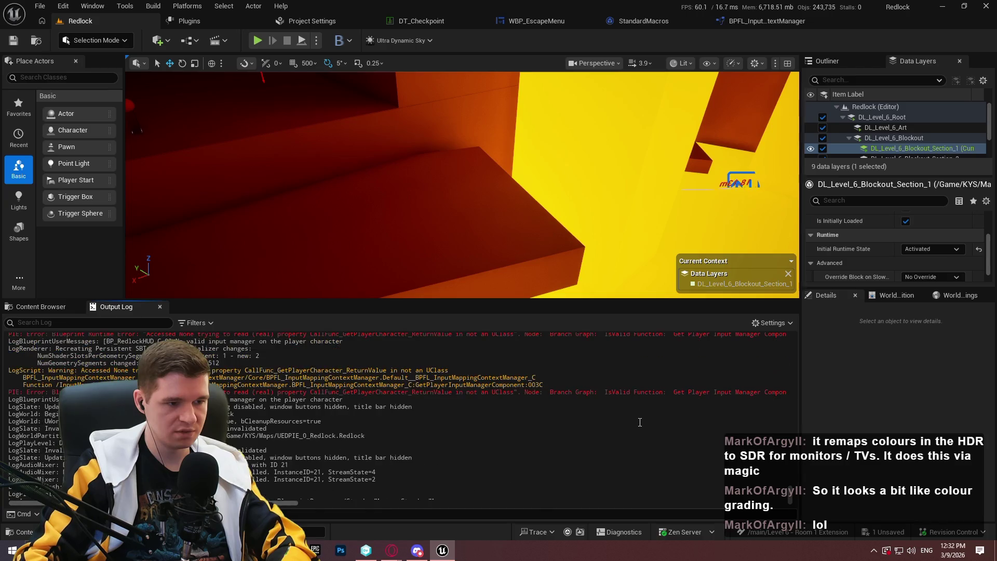
scroll(639, 422, "up", 1)
scroll(637, 421, "up", 3)
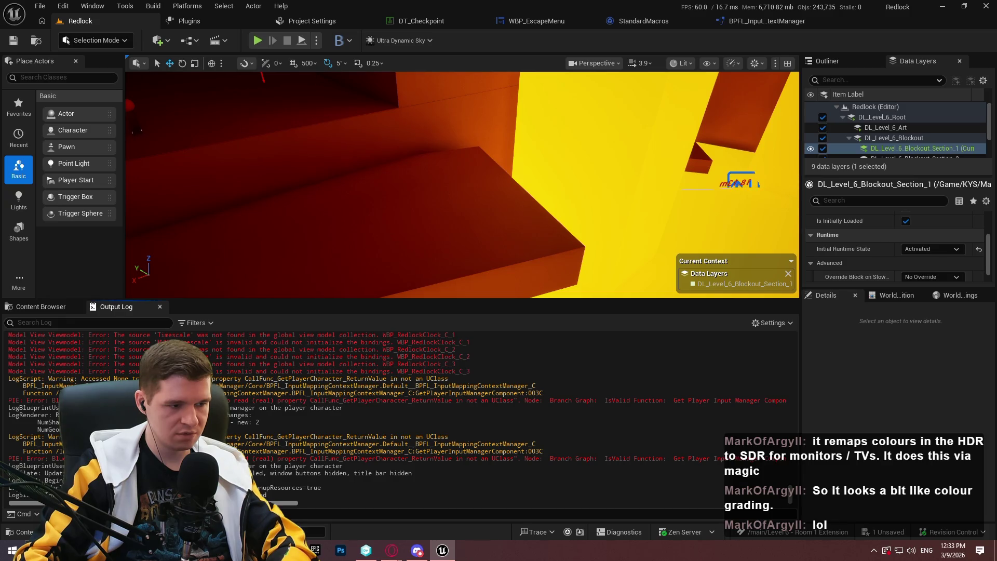
scroll(399, 415, "right", 1)
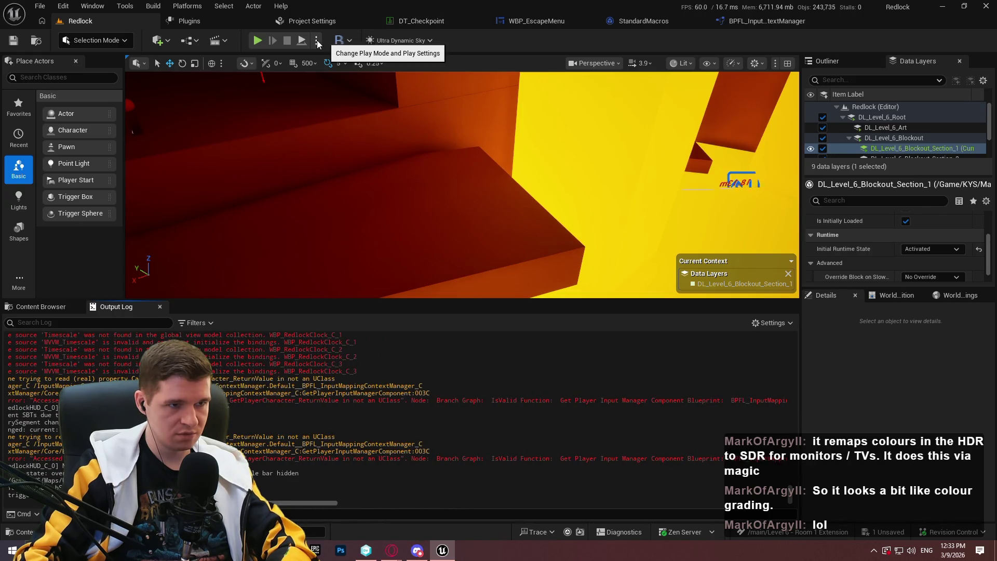
right_click(394, 172)
left_click(466, 532)
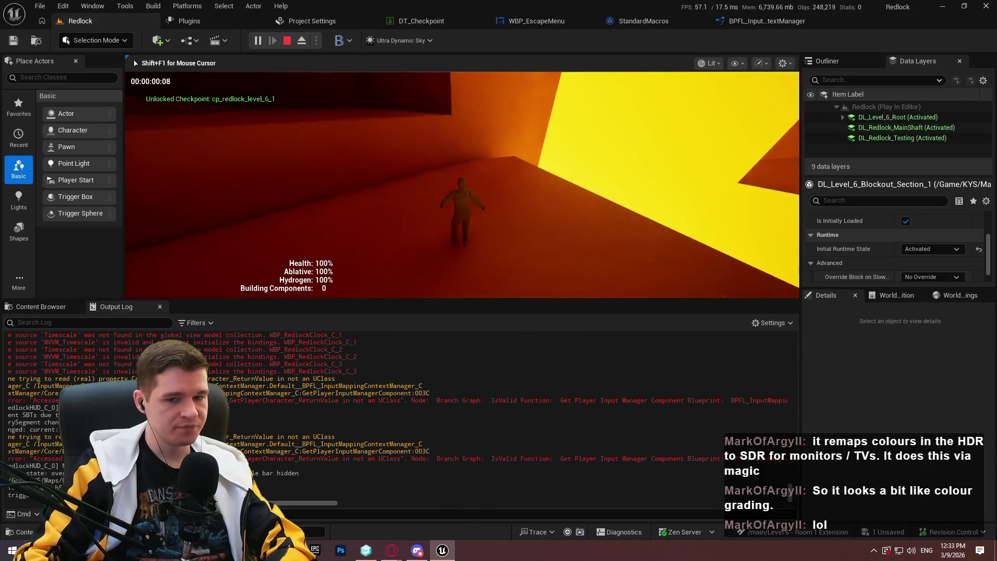
Play the lava shaft with the game view fullscreen (F11), then stop with Esc.
key("F11")
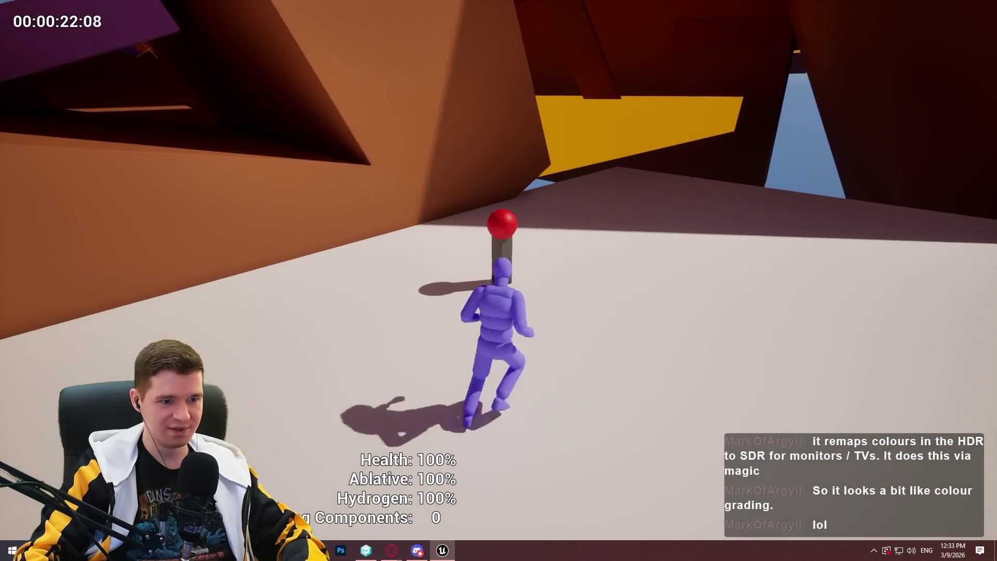
key("Escape")
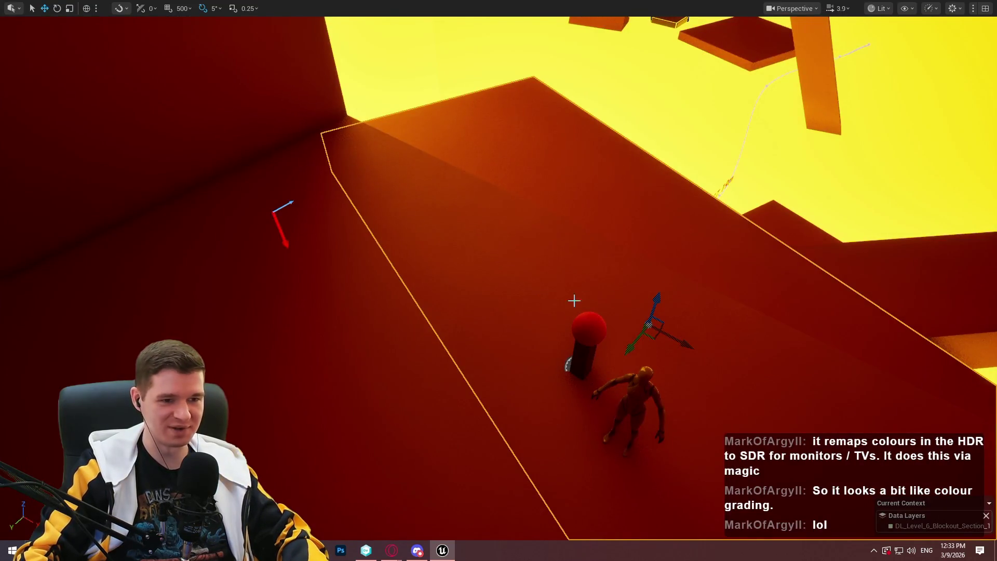
Play From Here at another cube and dismiss the Redlock welcome dialog.
right_click(460, 380)
left_click(513, 368)
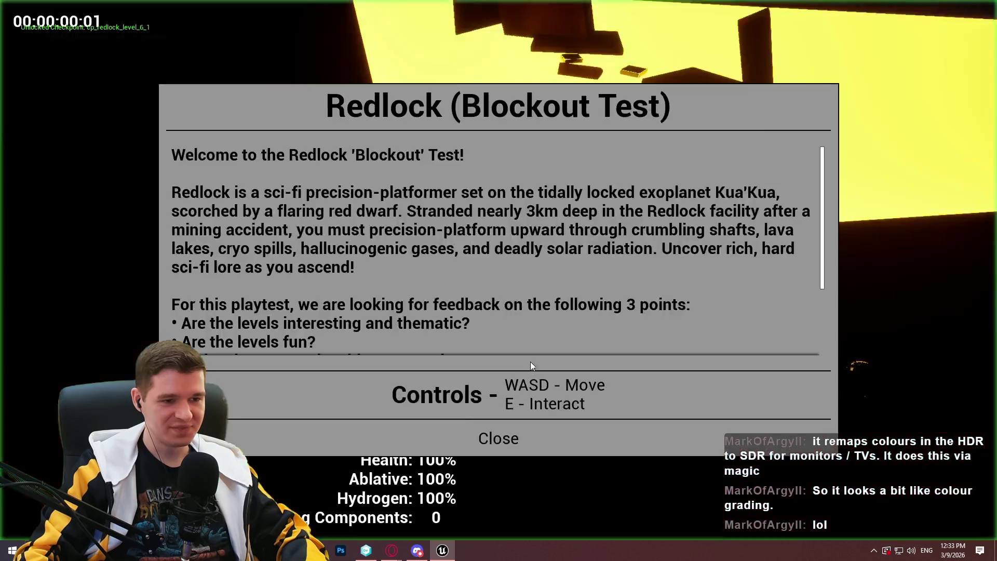
left_click(499, 436)
Run the character through the room toward the floating platforms and onto the red platform.
key("w")
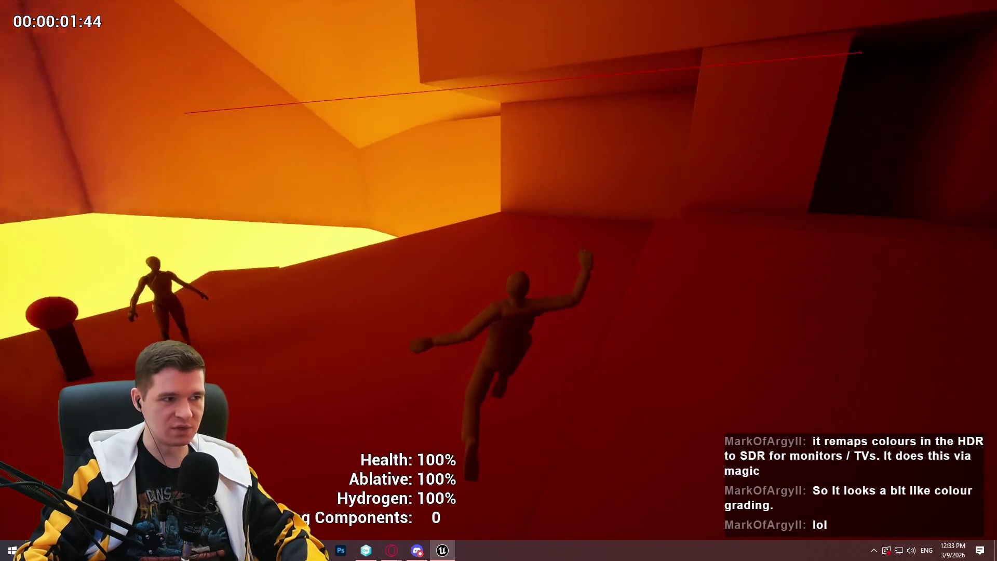
key("w")
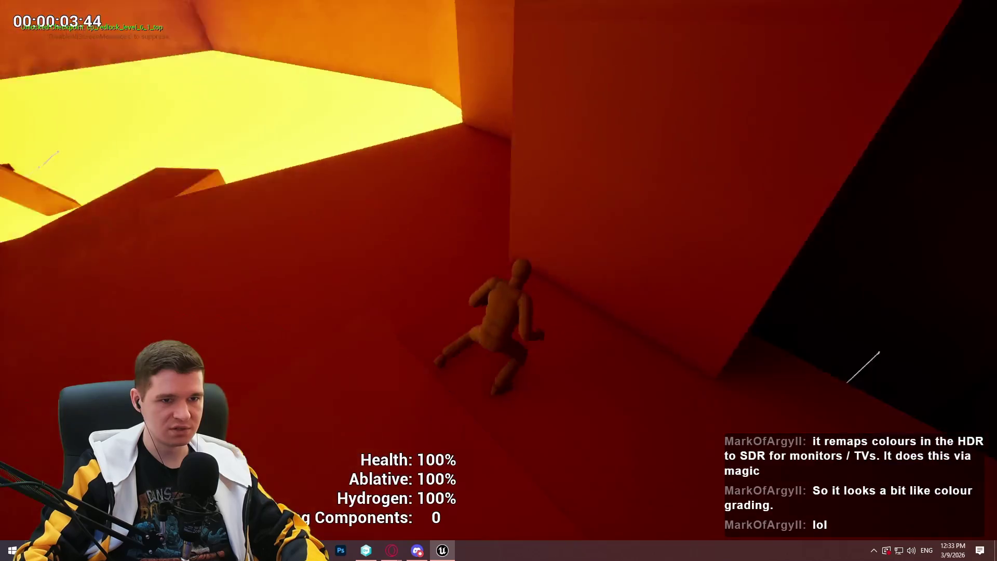
key("w")
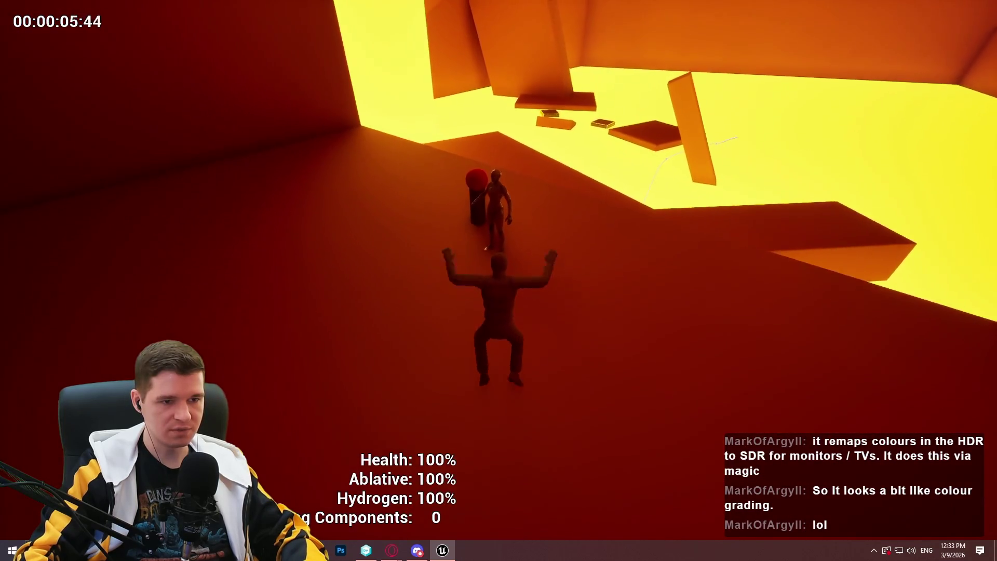
key("w")
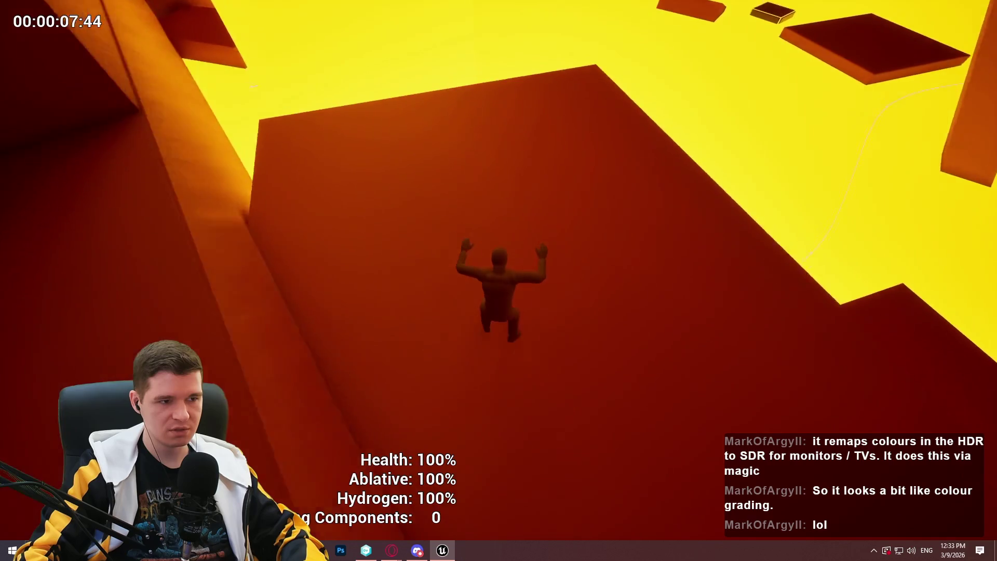
key("w")
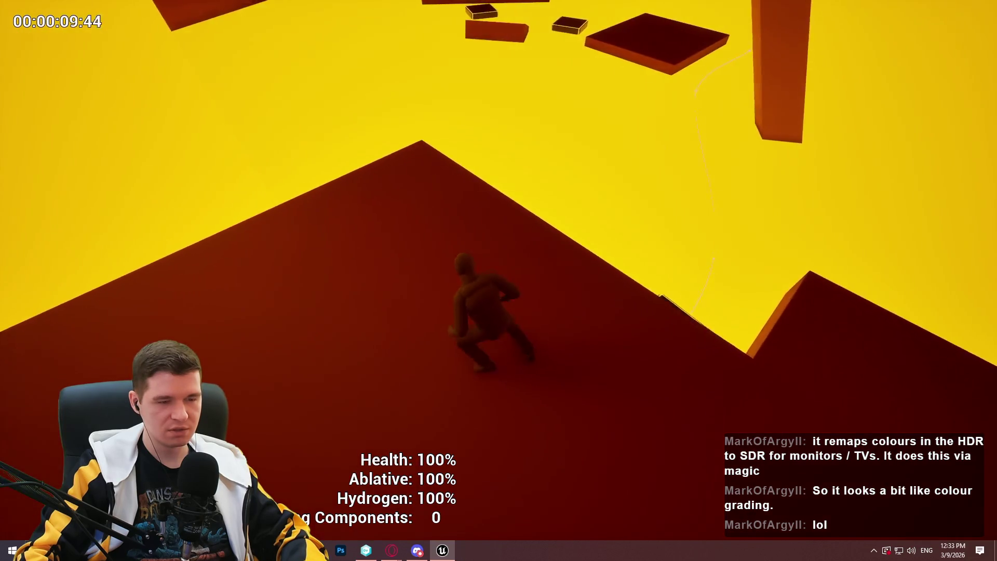
key("w")
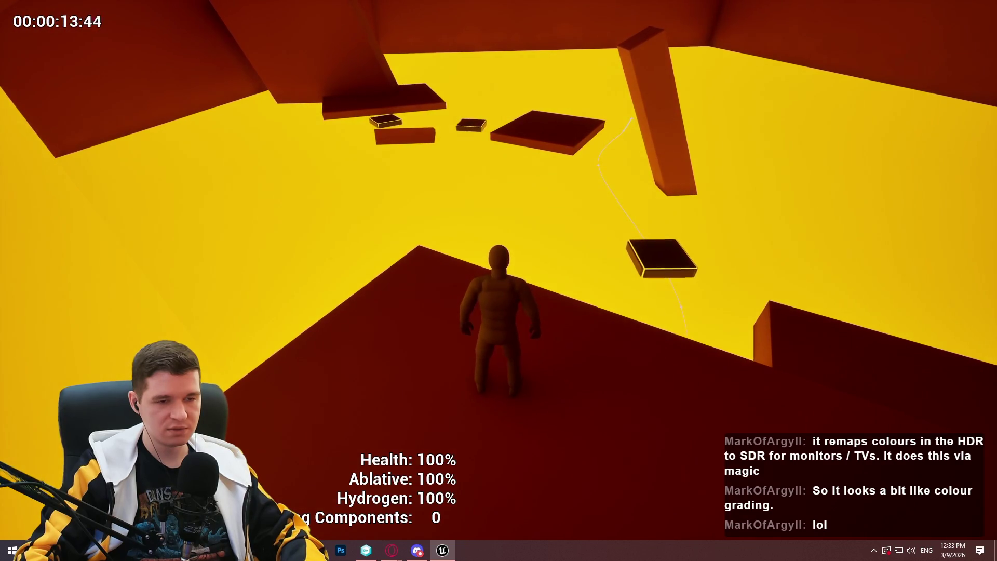
key("w")
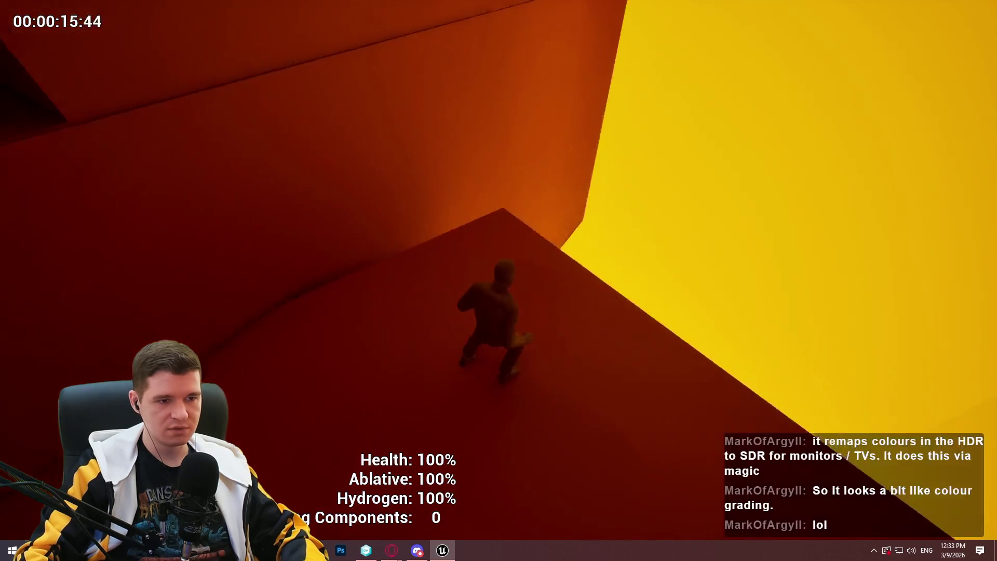
key("w")
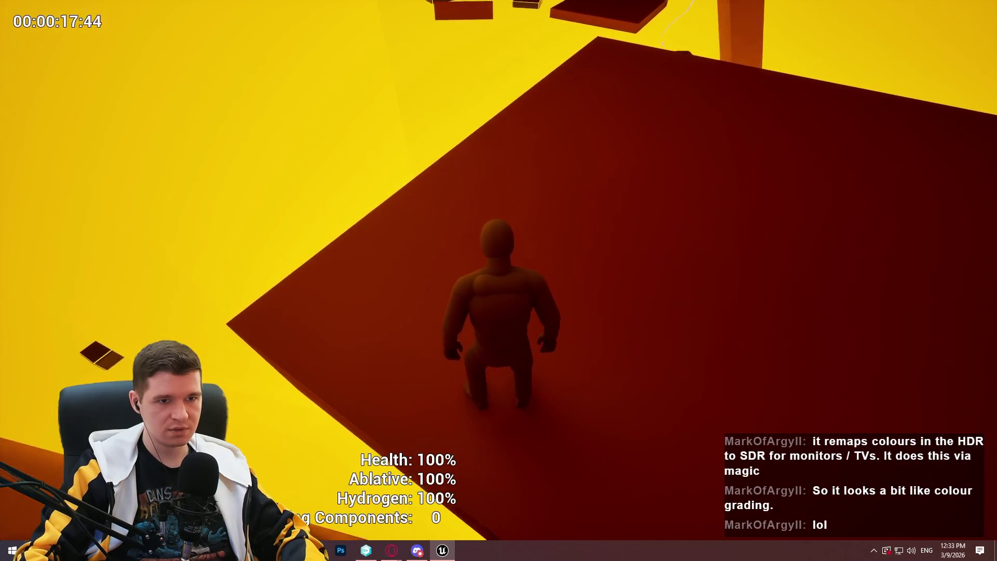
Jump up the orange wall, move off the box, and stop the playtest.
key("w")
key("space")
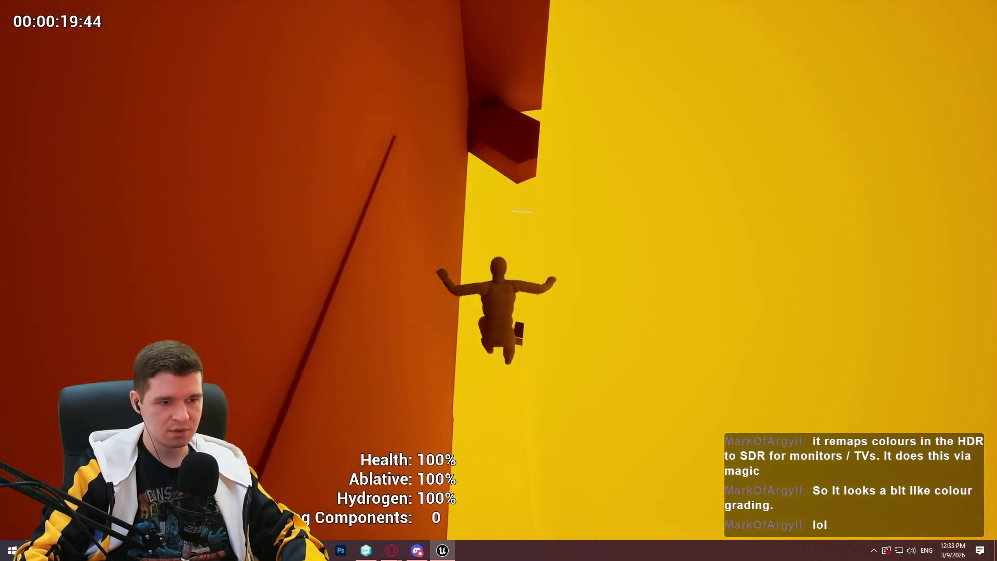
key("w")
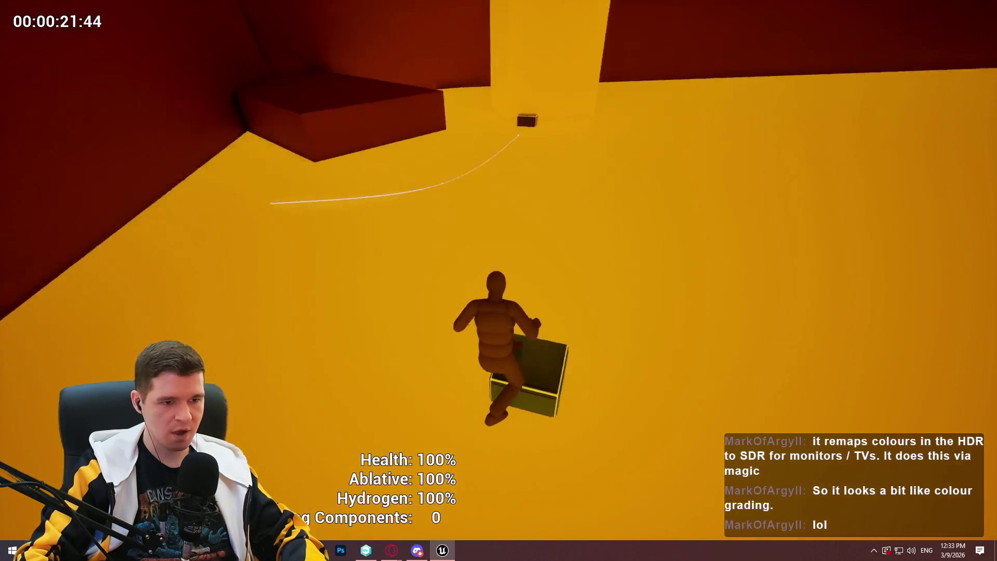
key("w")
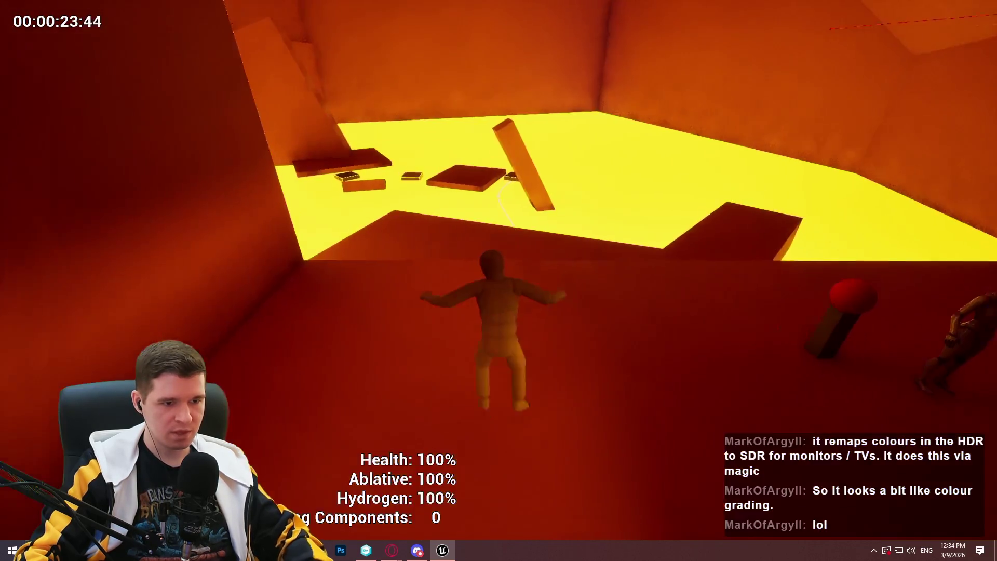
key("Escape")
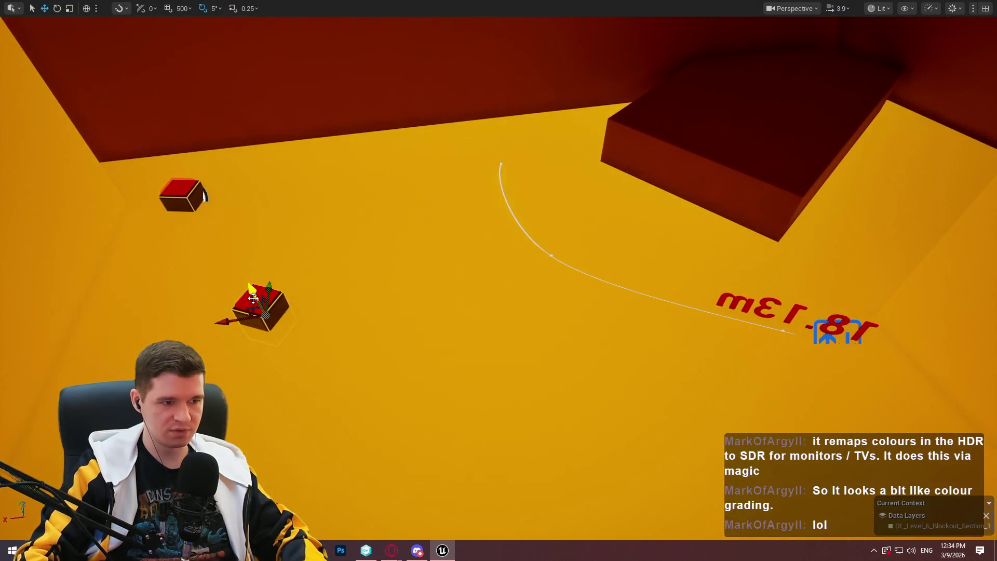
Frame the selected red cube and fly the camera through the shaft, restoring the full editor layout.
key("f")
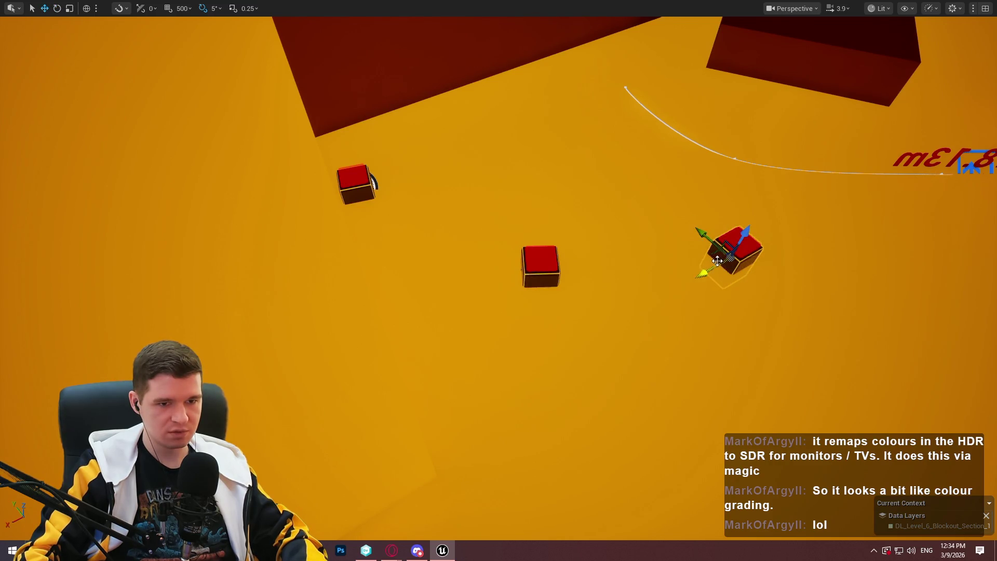
left_click_drag(717, 253, 826, 210)
key("f")
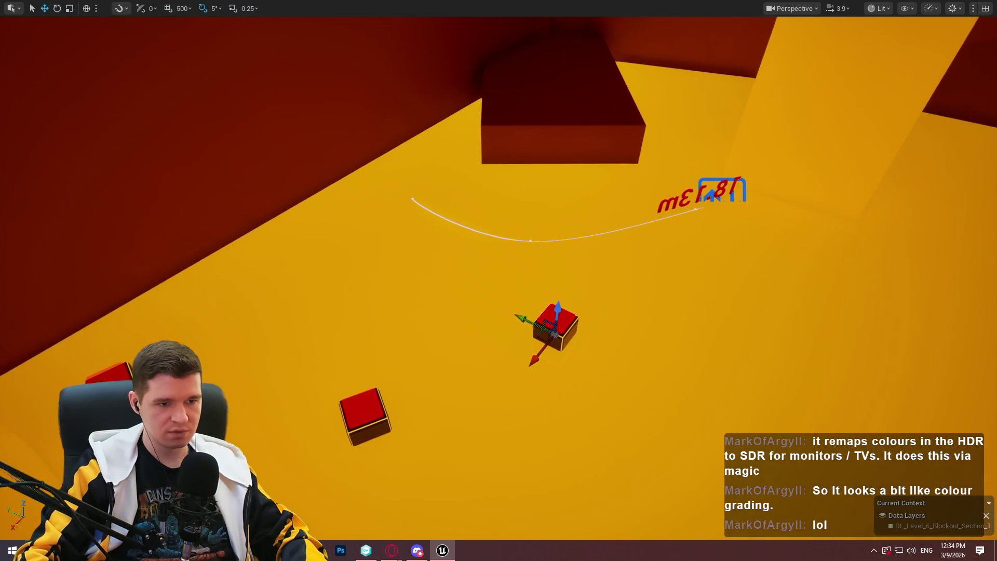
left_click_drag(655, 233, 654, 214)
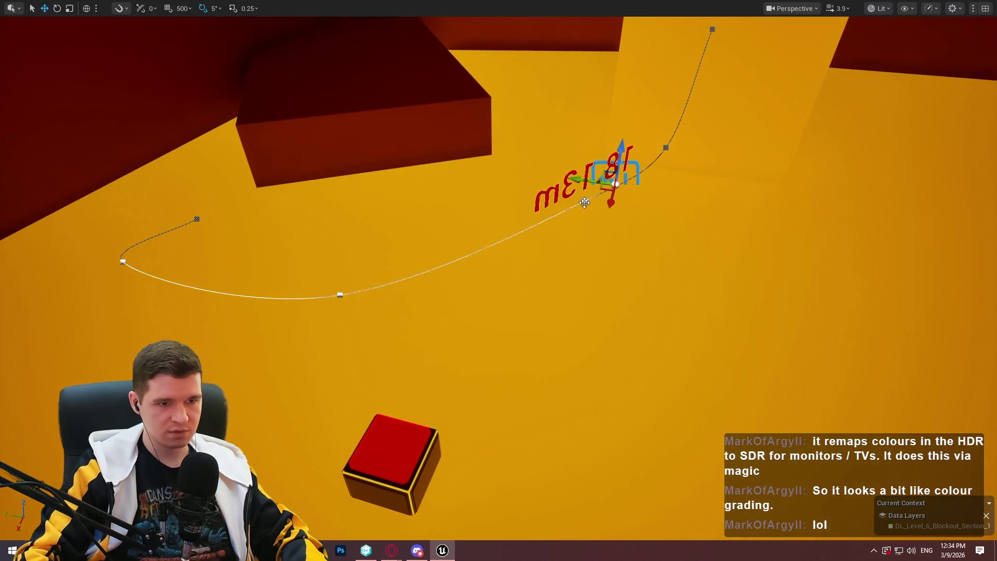
left_click_drag(668, 124, 571, 197)
mouse_move(518, 445)
left_mouse_down()
mouse_move(585, 418)
mouse_move(720, 430)
left_mouse_up()
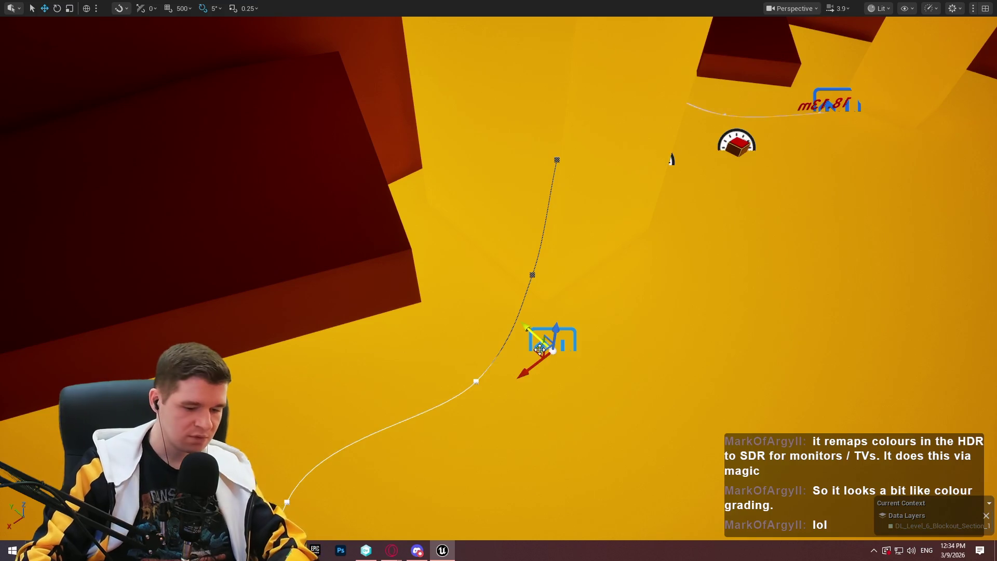
key("F11")
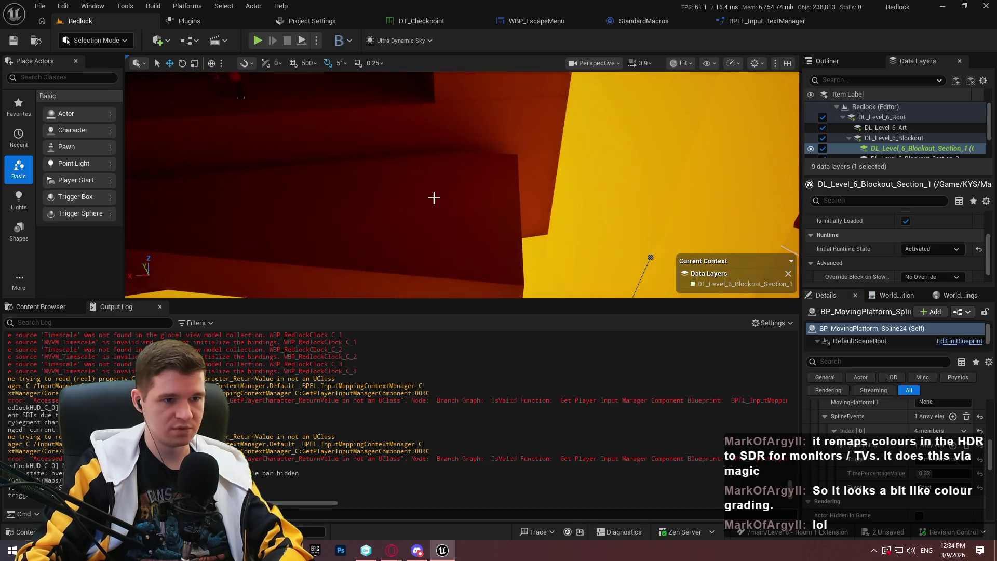
Play From Here at the ledge block inside the shaft and dismiss the welcome message.
right_click(452, 198)
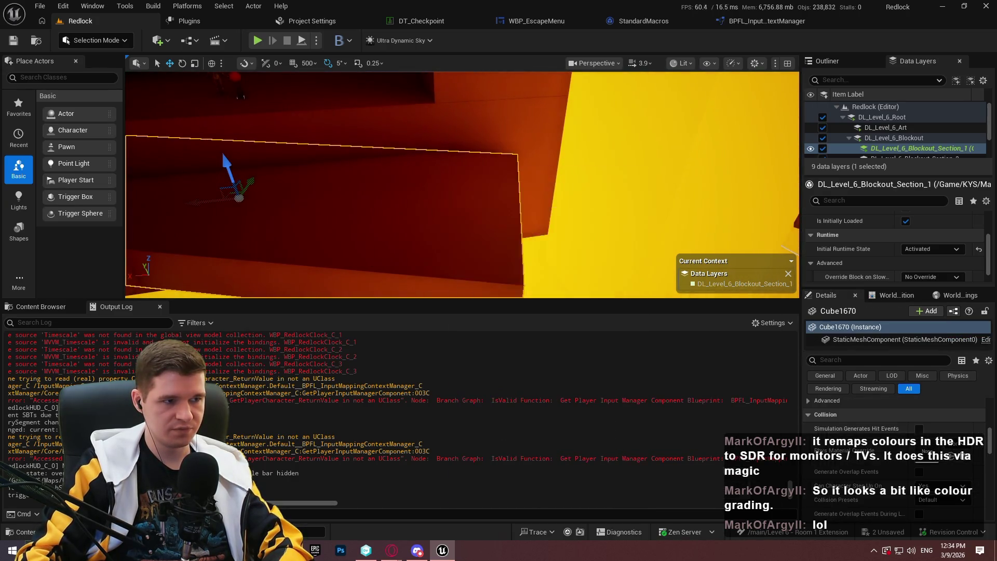
right_click(228, 104)
left_click(342, 461)
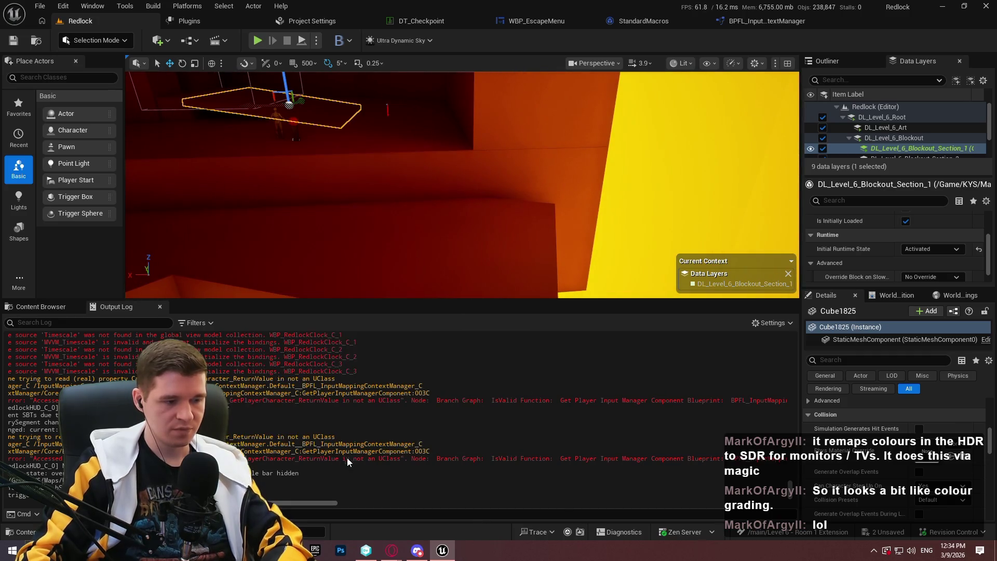
left_click(455, 261)
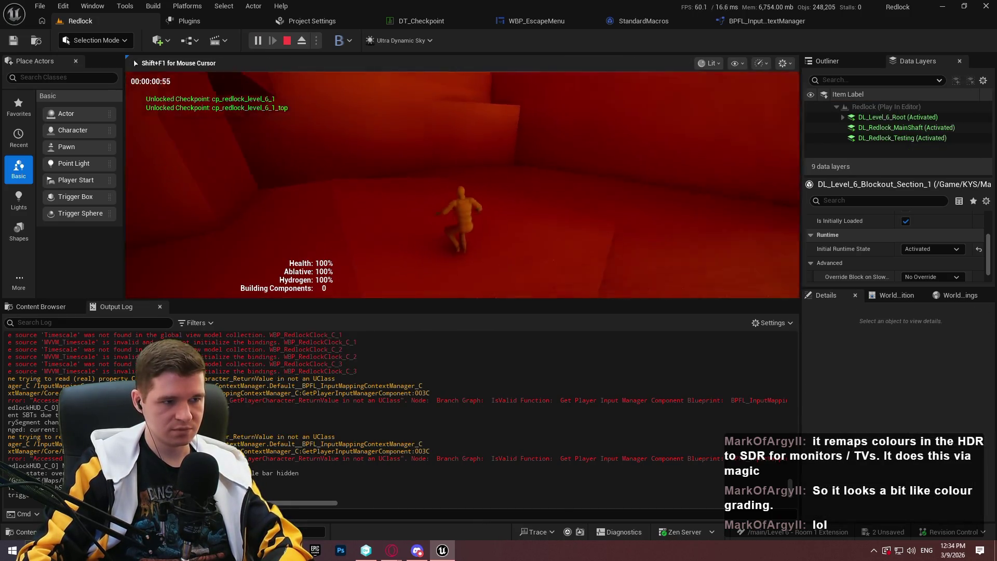
Go fullscreen, then run and jump across the dark platform and up the ramp toward the box.
key("F11")
key("w")
key("space")
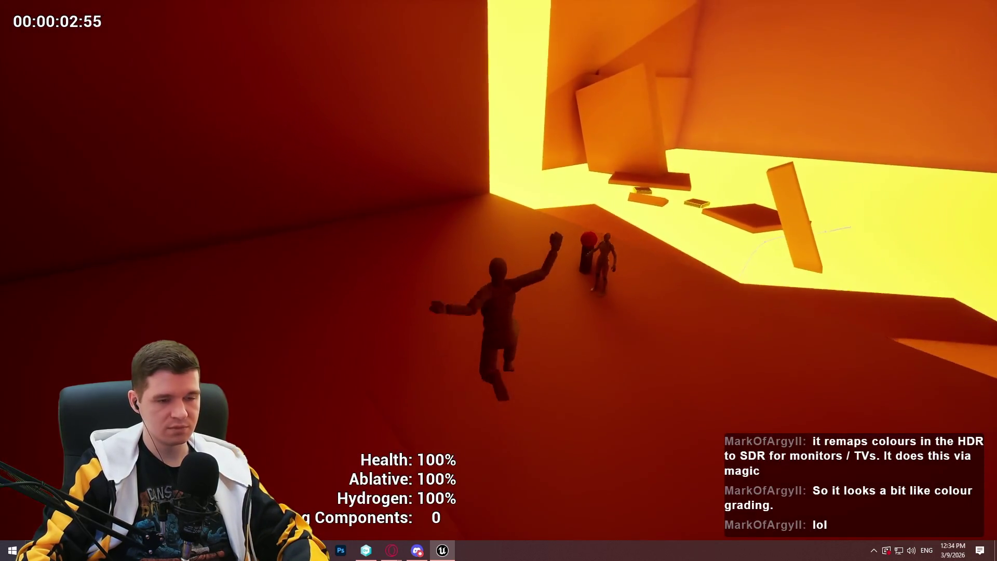
key("w")
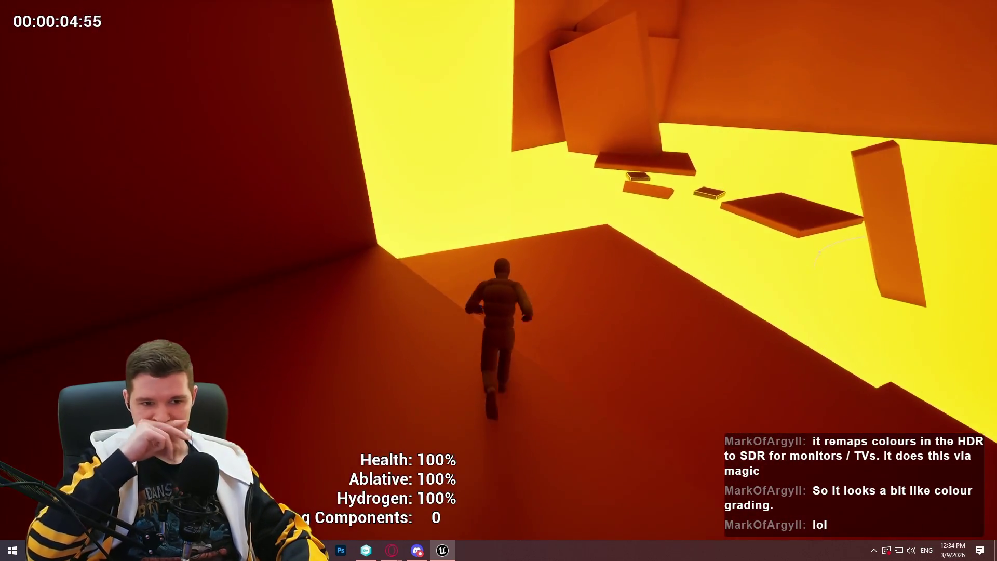
key("w")
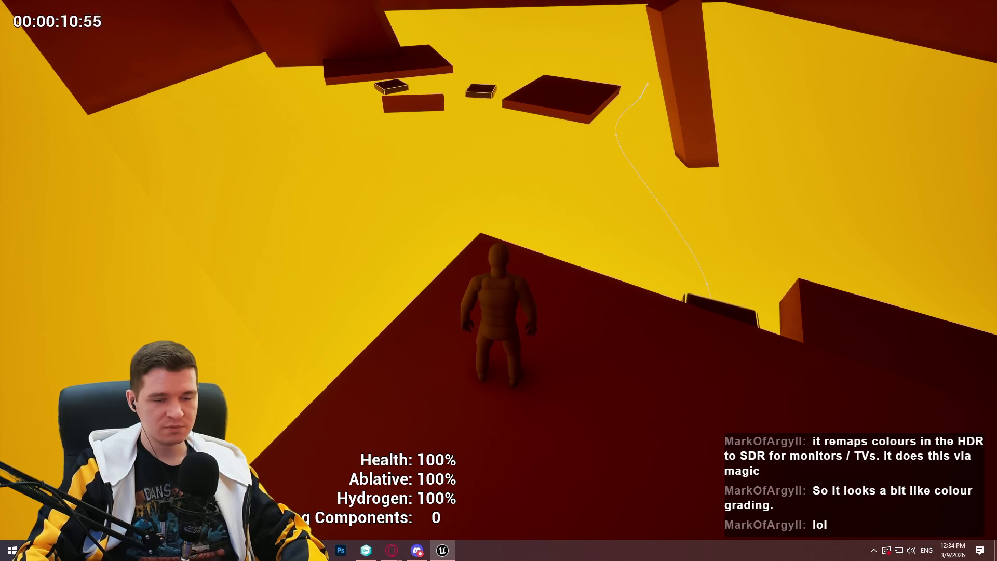
key("w")
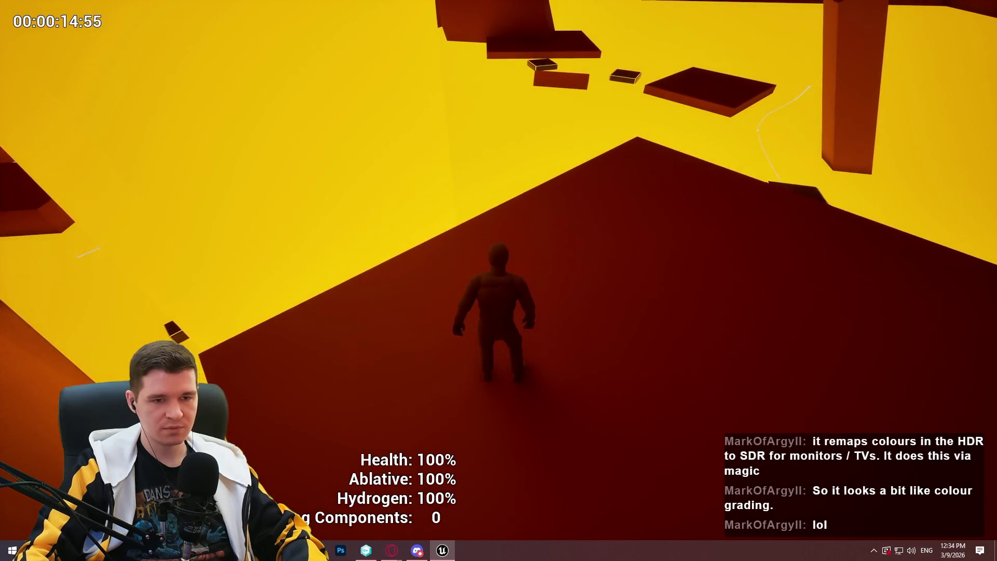
key("w")
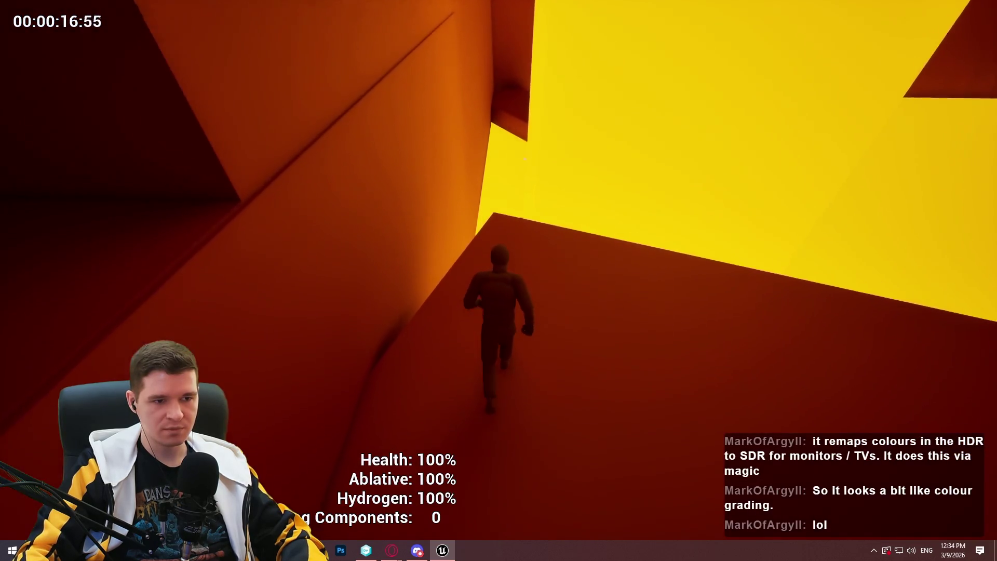
key("space")
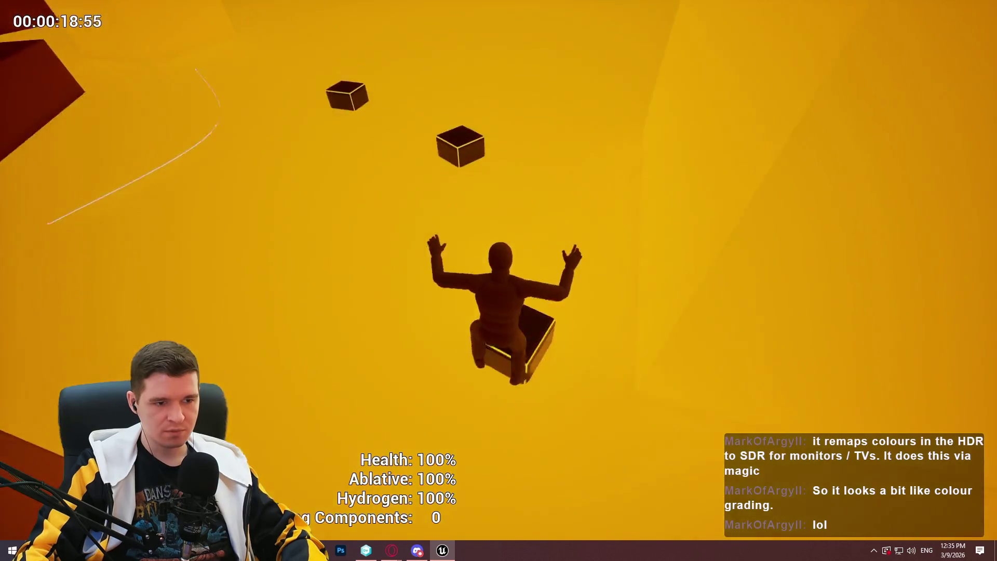
After respawning, teleport from the red checkpoint to the Small Lava Room and run across it.
key("w")
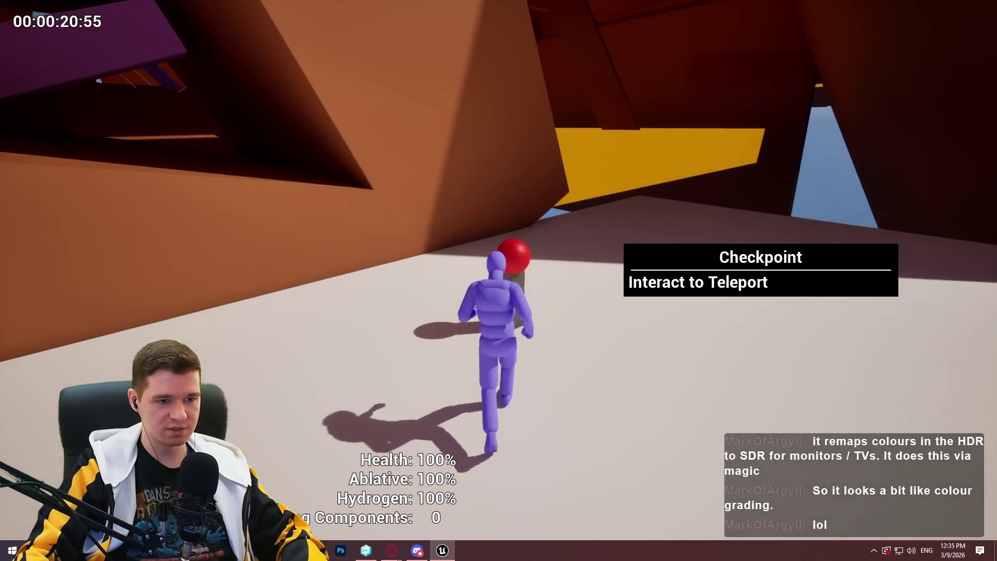
key("e")
left_click(795, 265)
key("w")
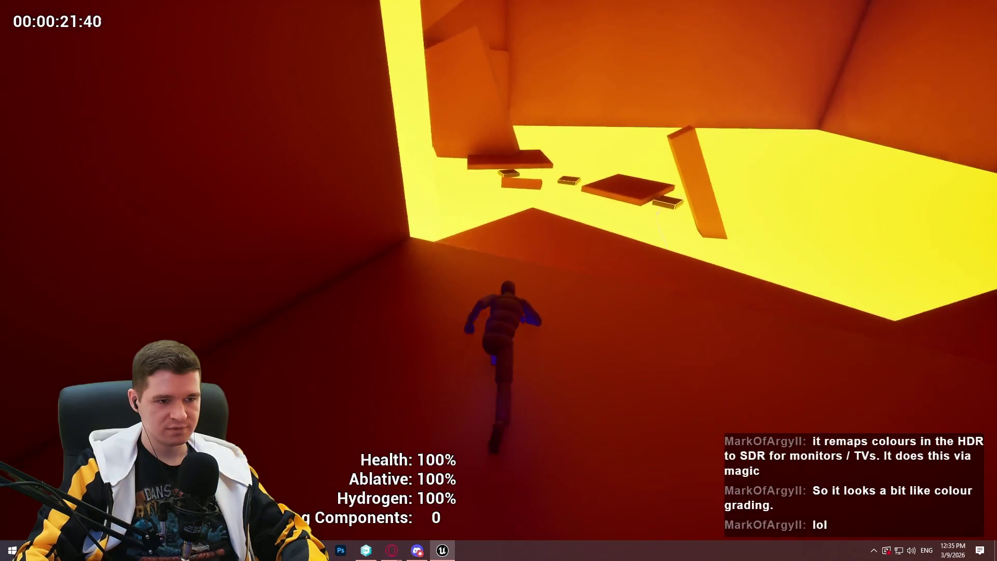
key("space")
key("w")
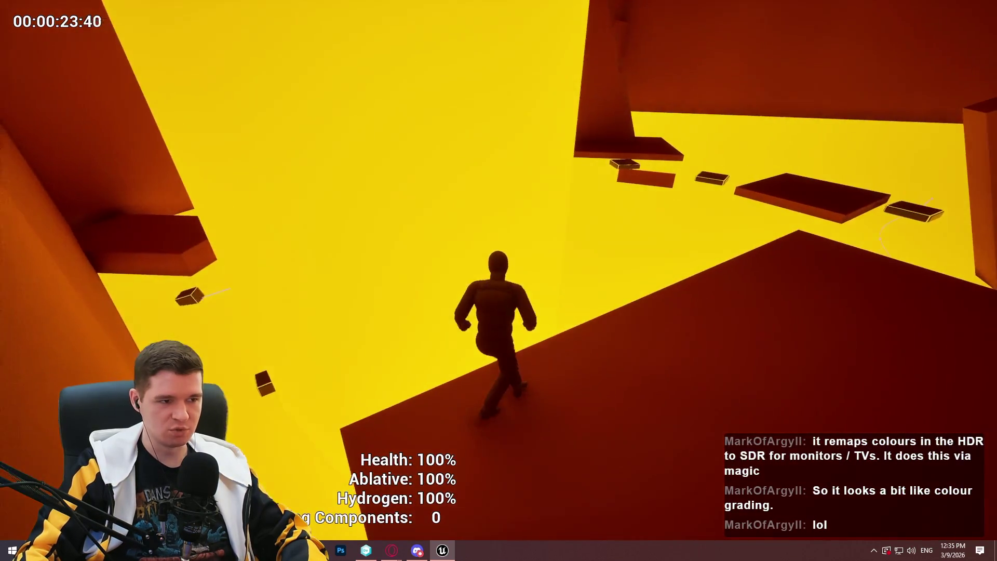
key("w")
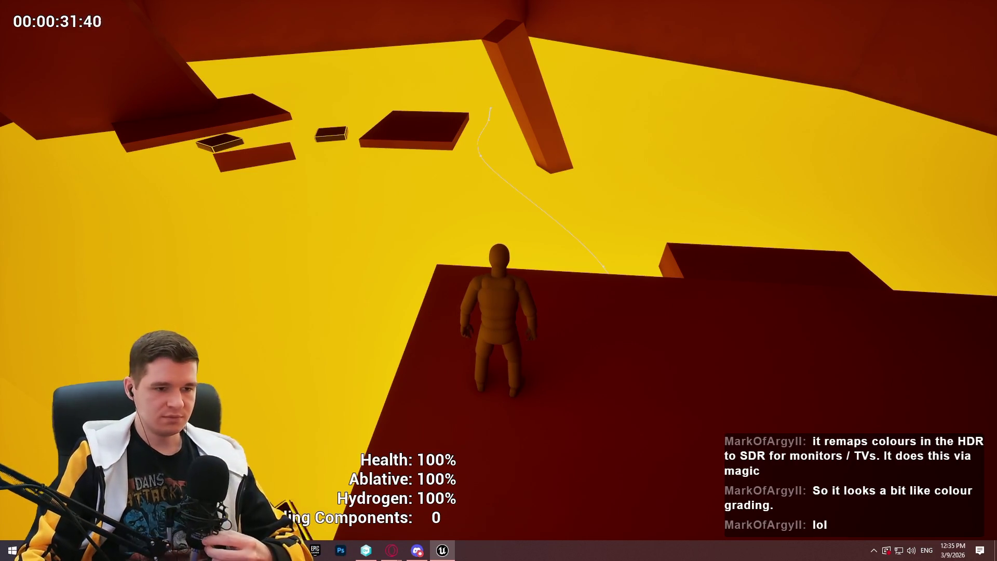
Climb onto the platform's ledge, run the narrow ledge, and jump toward the next block.
key("w")
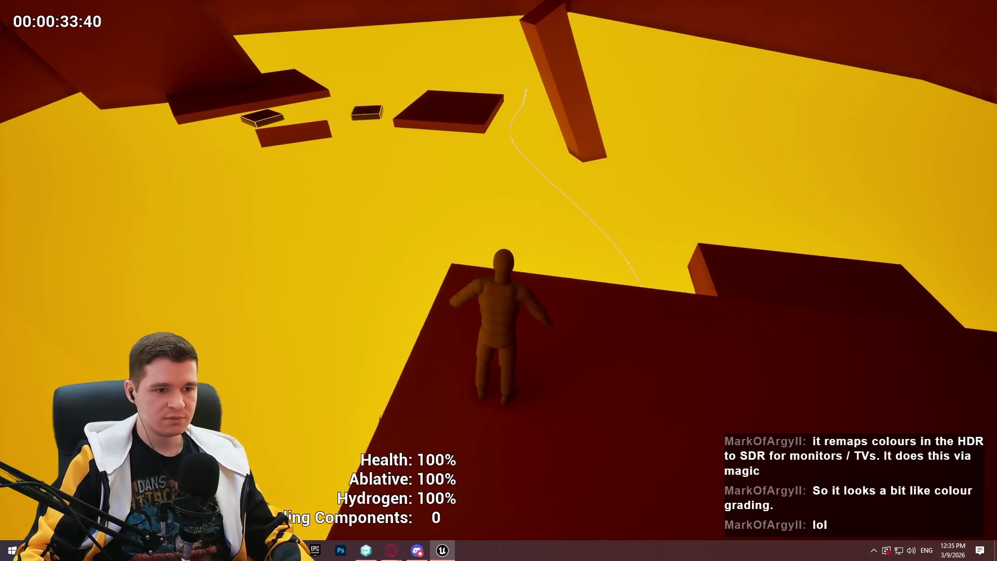
key("w")
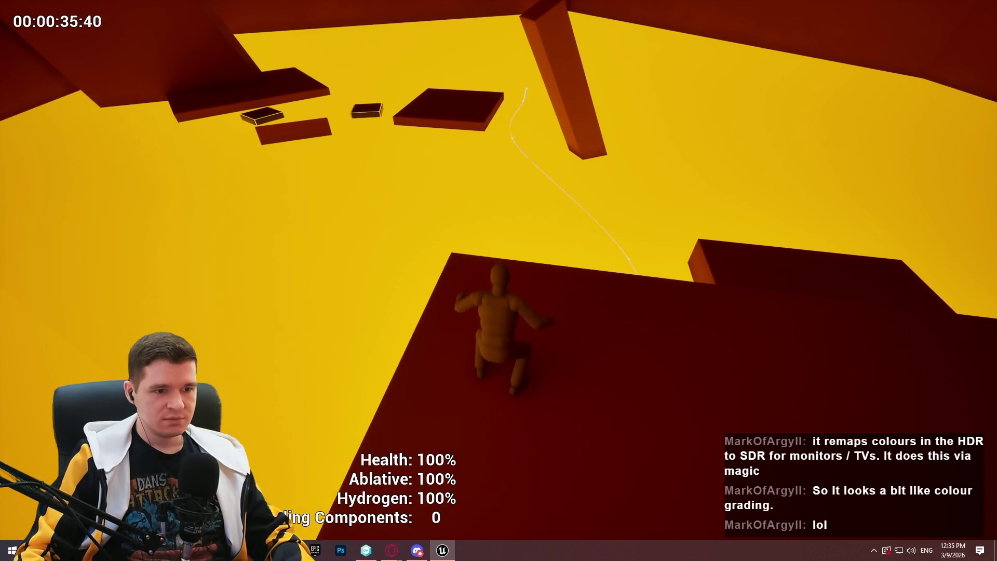
key("w")
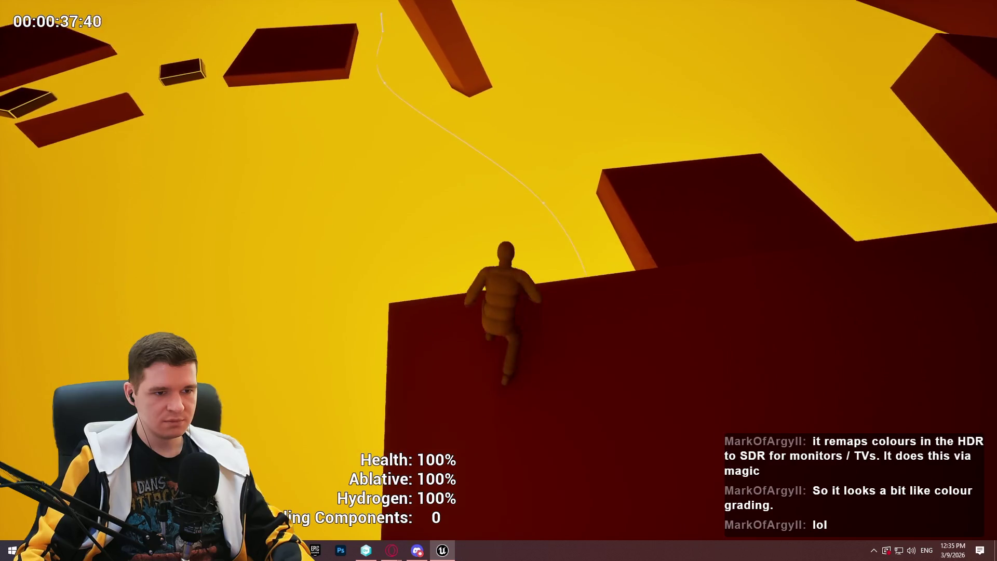
key("w")
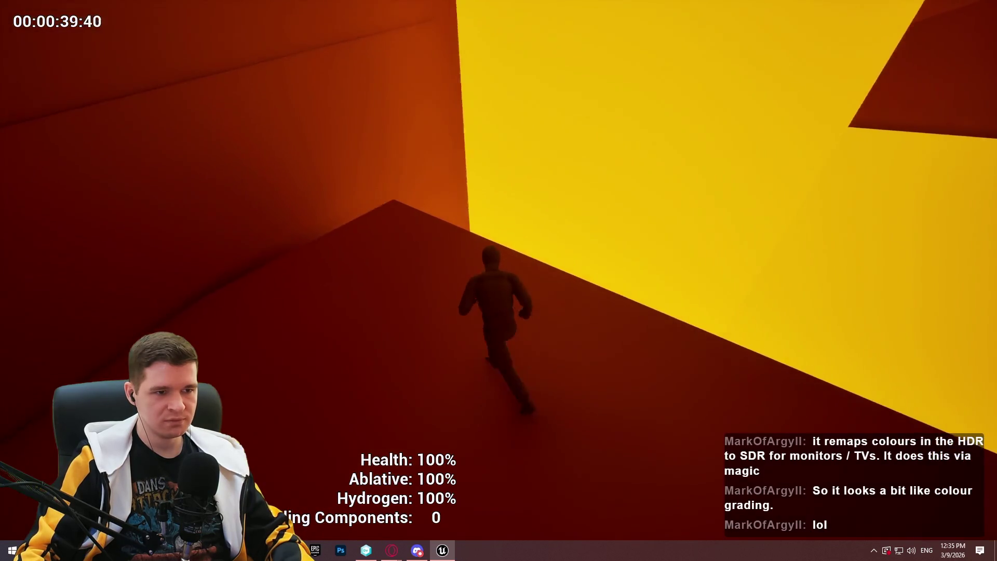
key("w")
key("space")
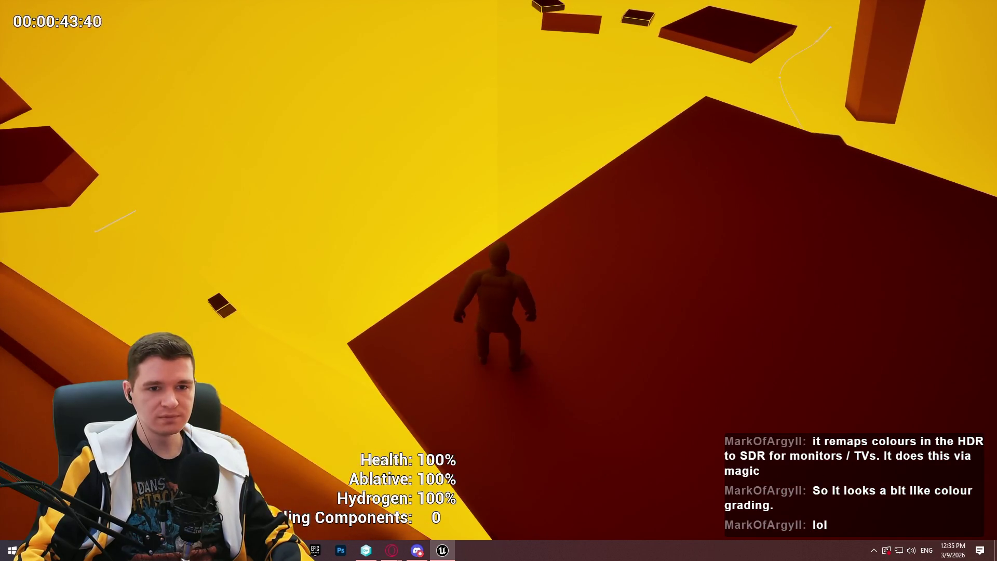
key("w")
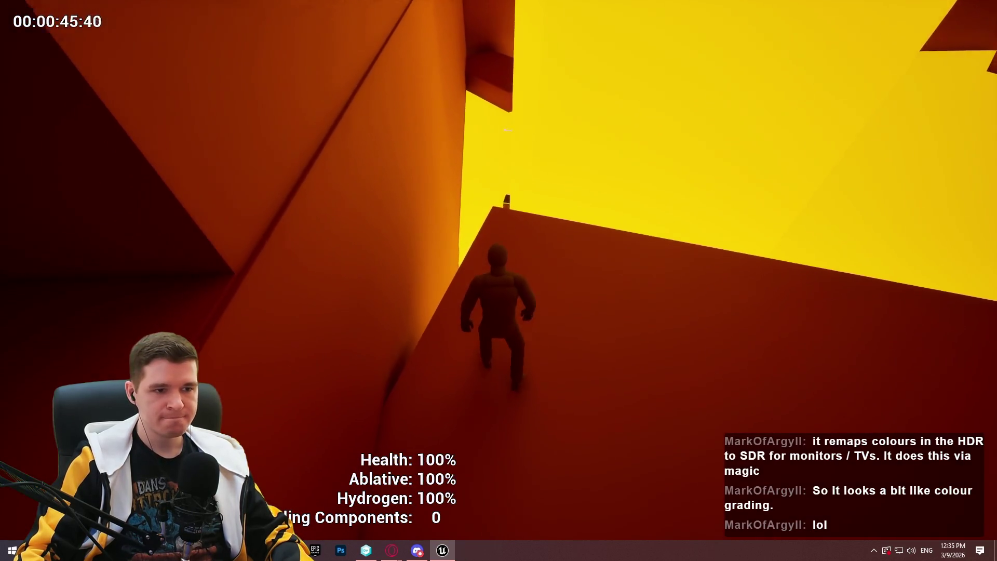
key("space")
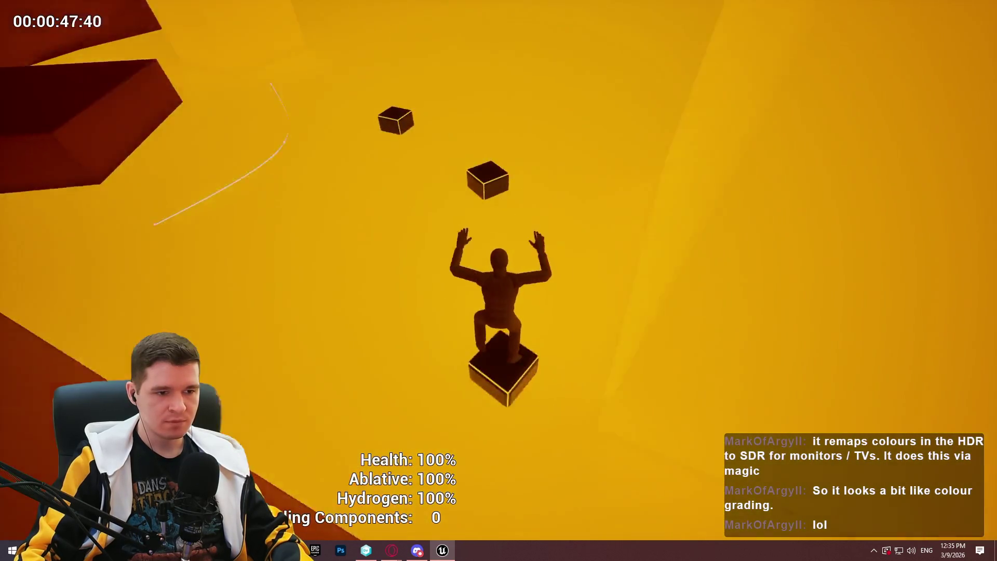
Teleport back to the Small Lava Room, cross the red platform and climb the tall orange wall.
key("w")
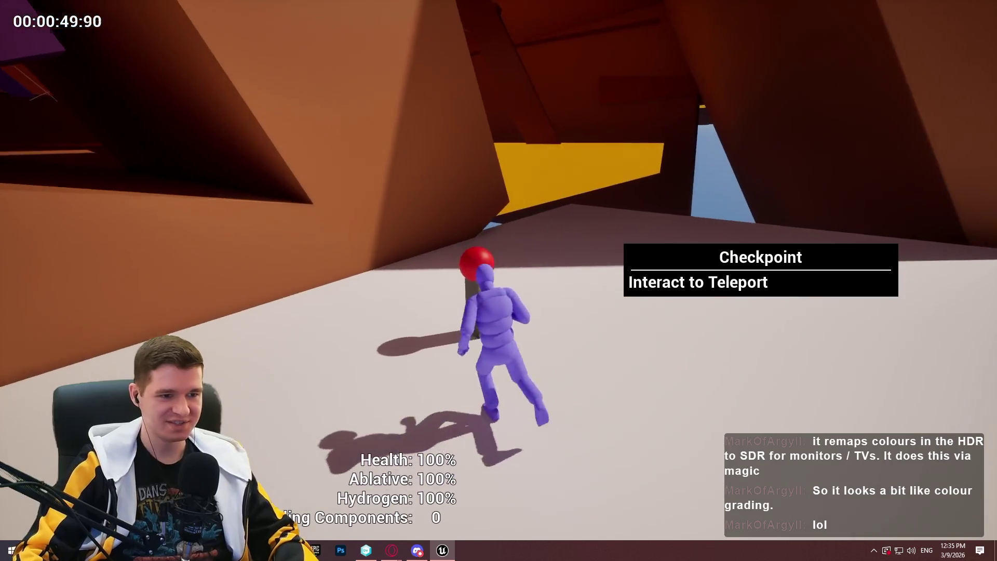
key("e")
left_click(767, 263)
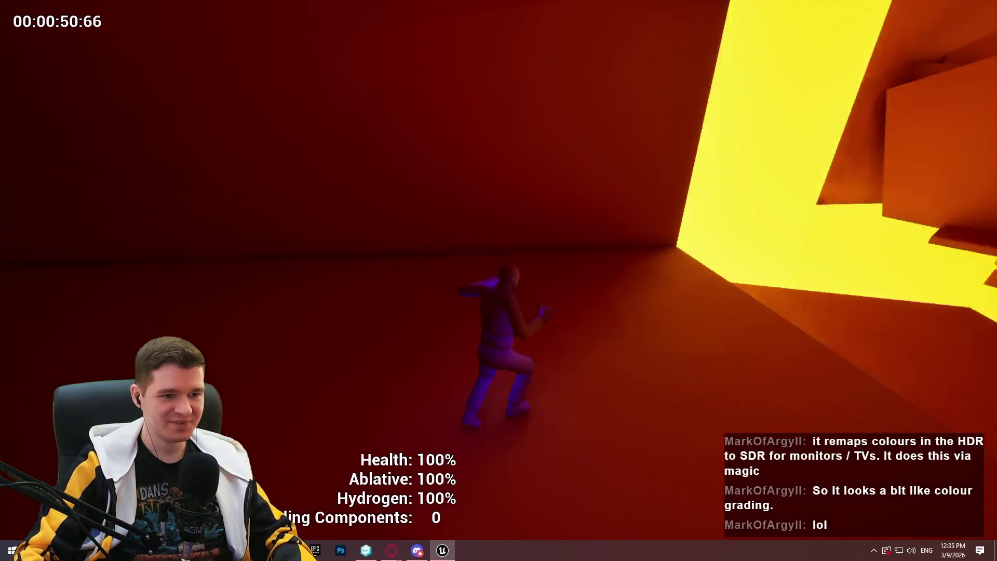
key("space")
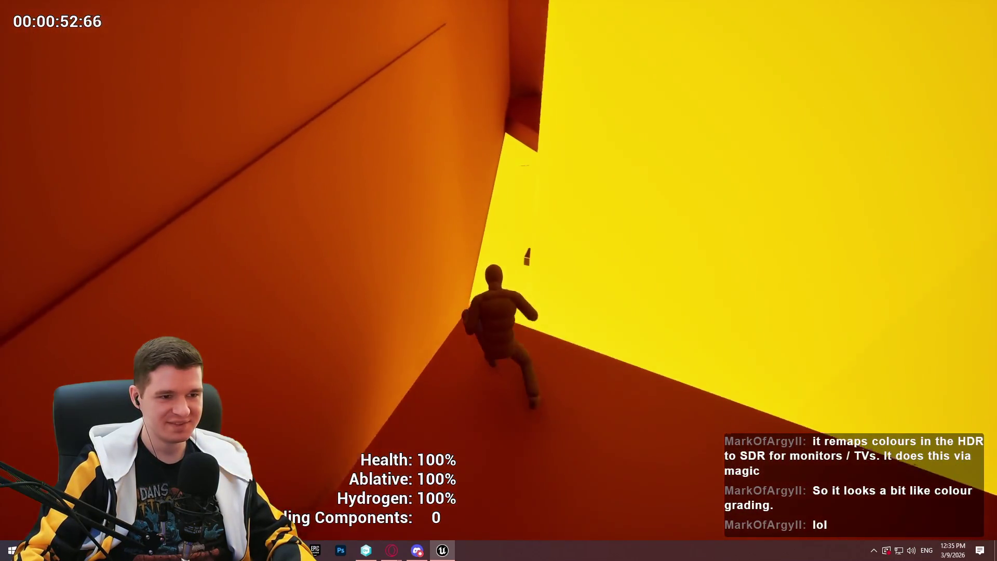
key("w")
key("w")
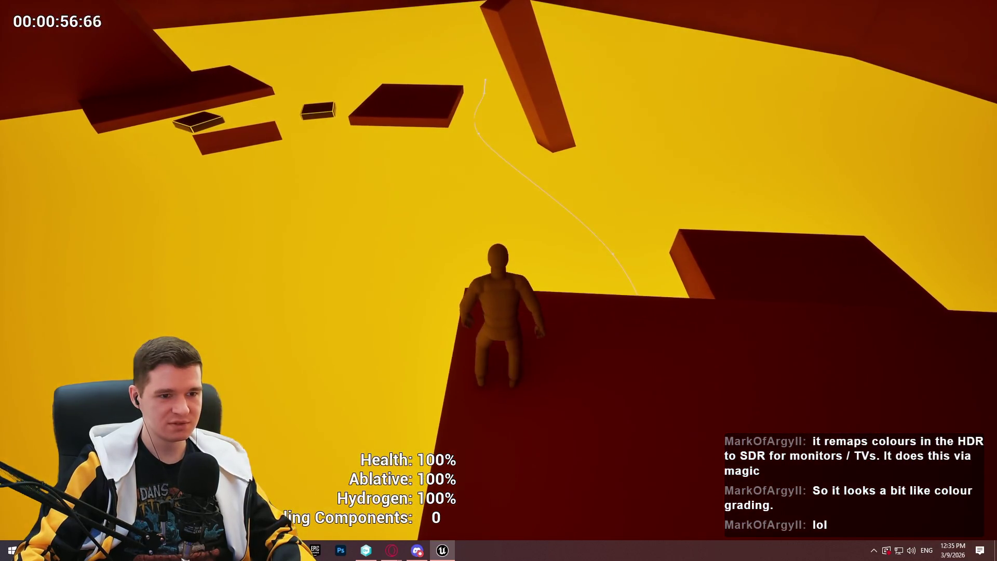
key("w")
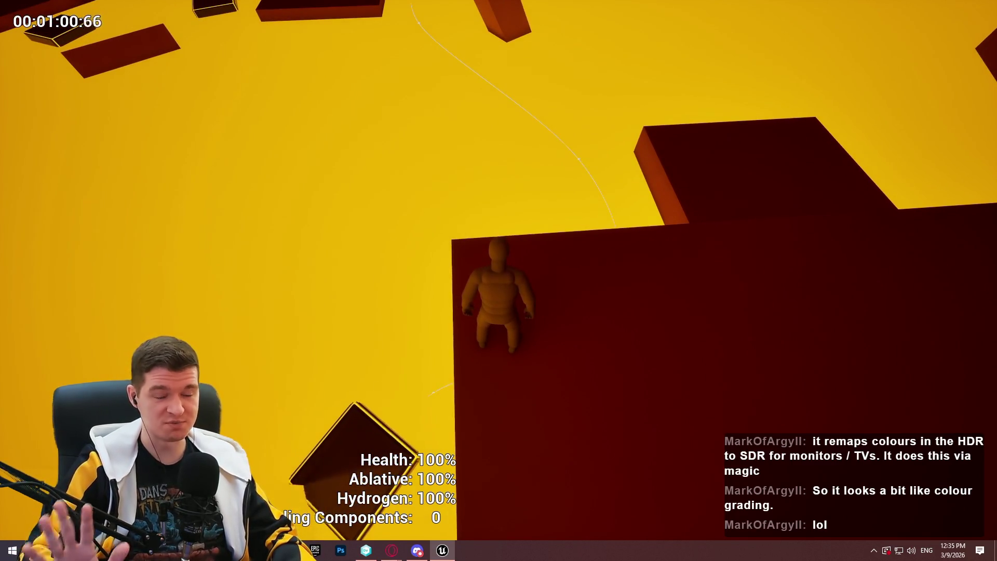
key("w")
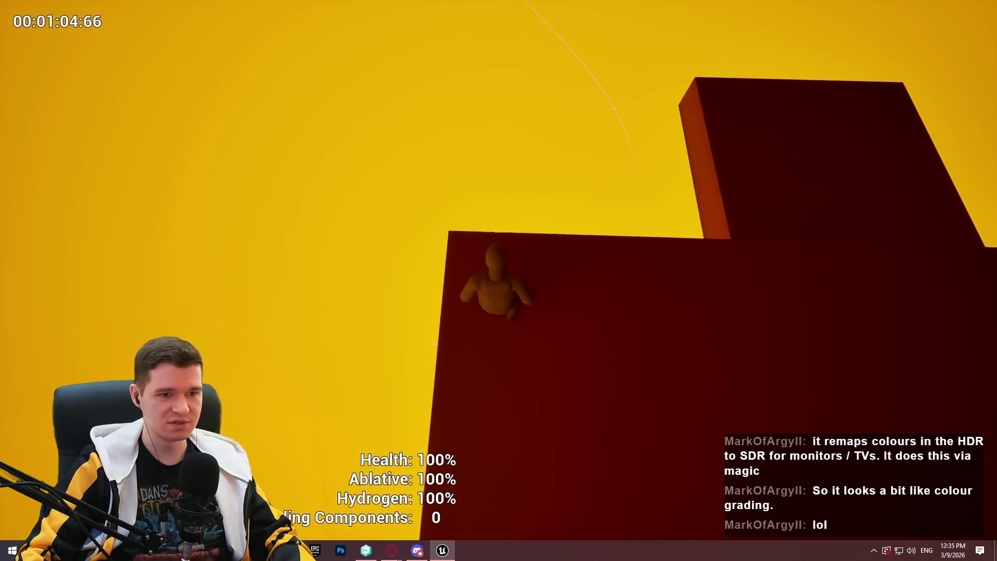
key("w")
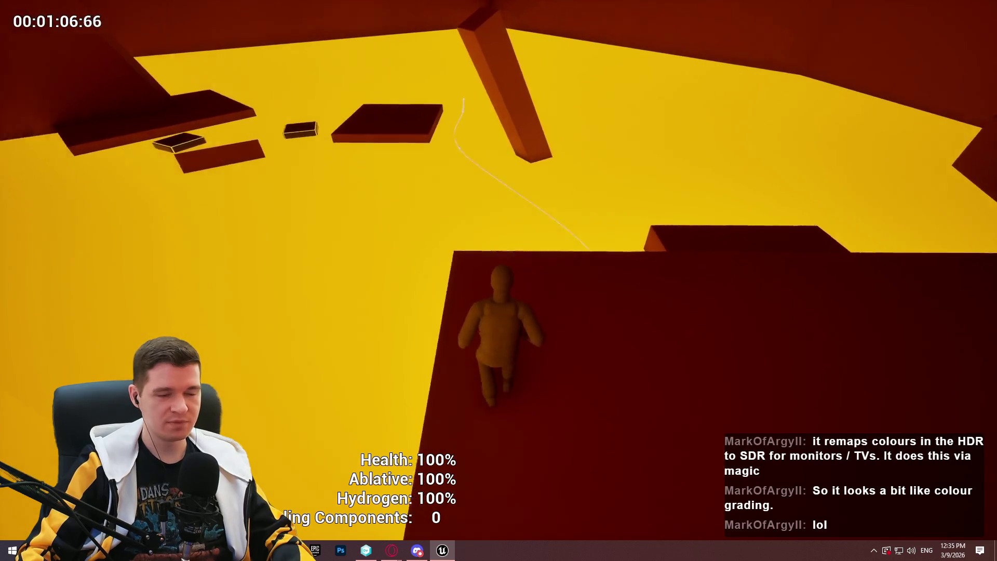
key("w")
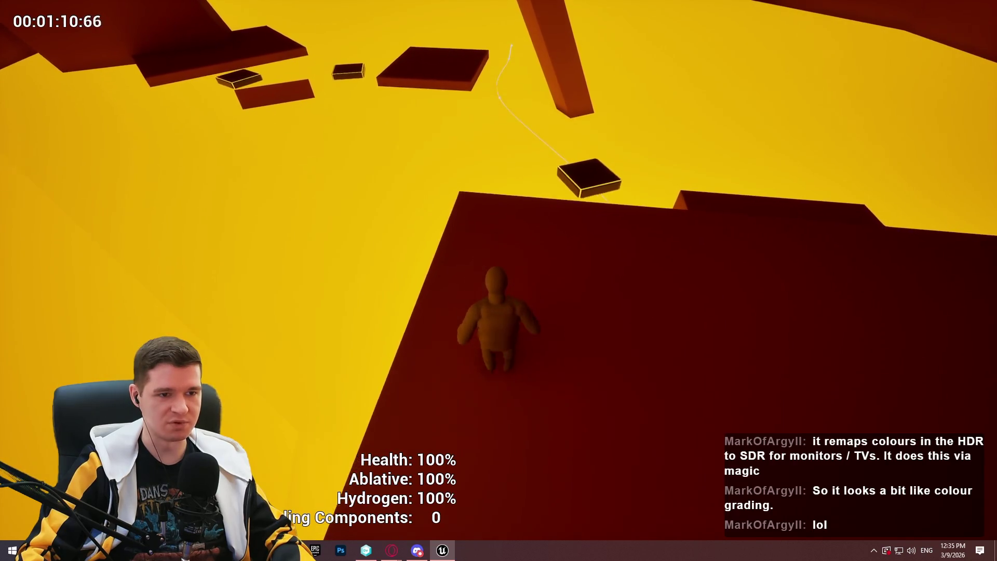
key("w")
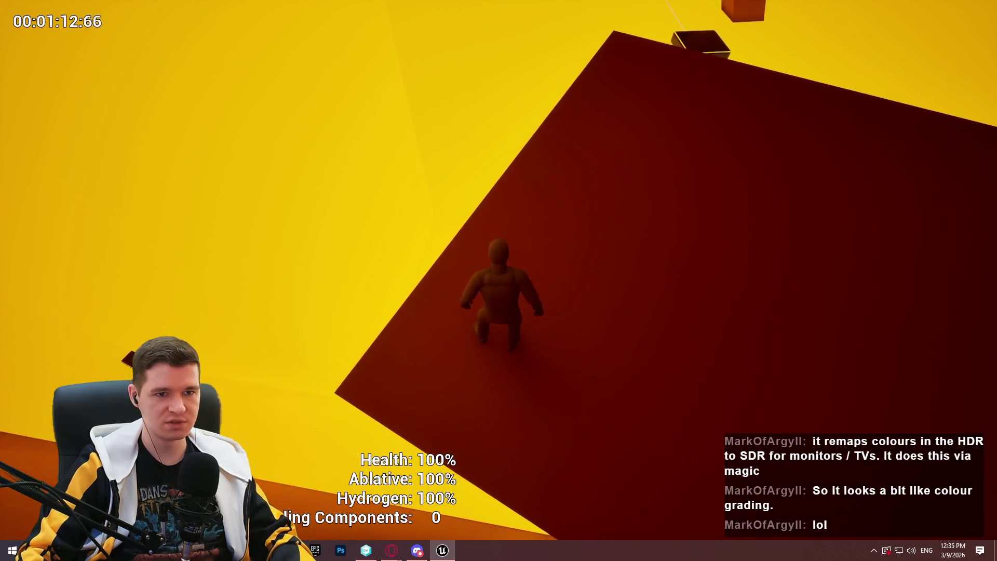
key("w")
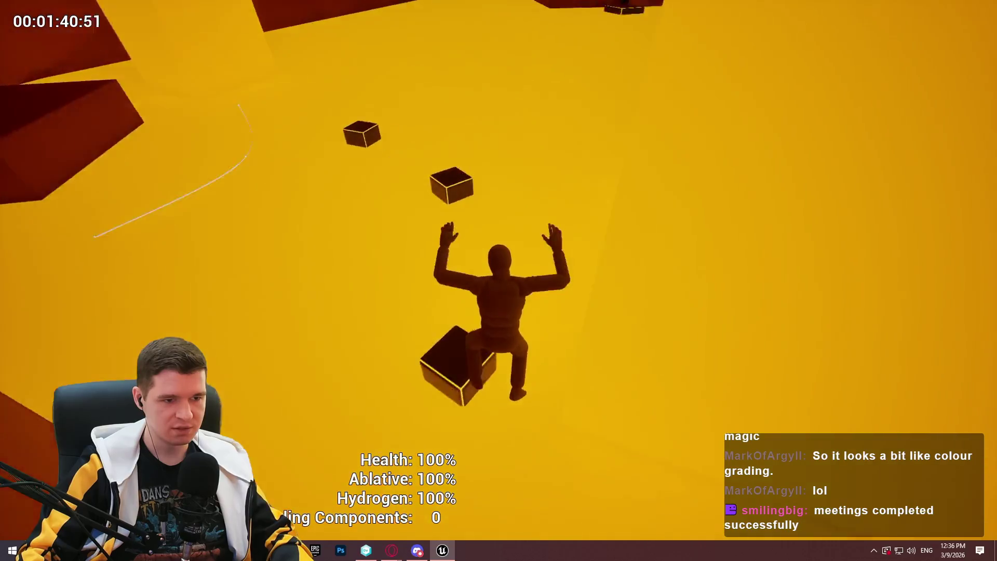
Teleport from the checkpoint to the Small Lava Room, climb the yellow wall and jump onto the floating box.
key("w")
key("e")
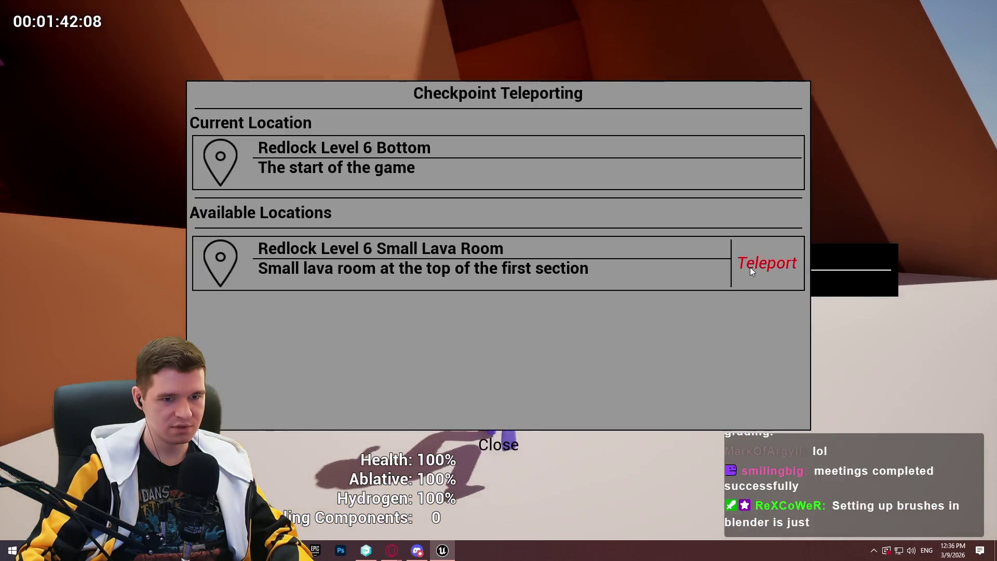
left_click(750, 267)
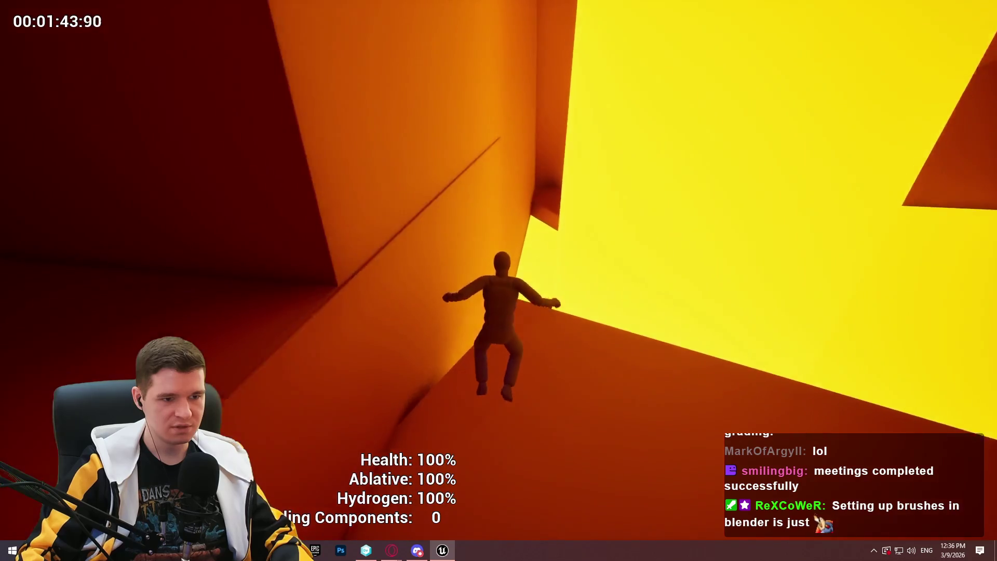
key("w")
key("space")
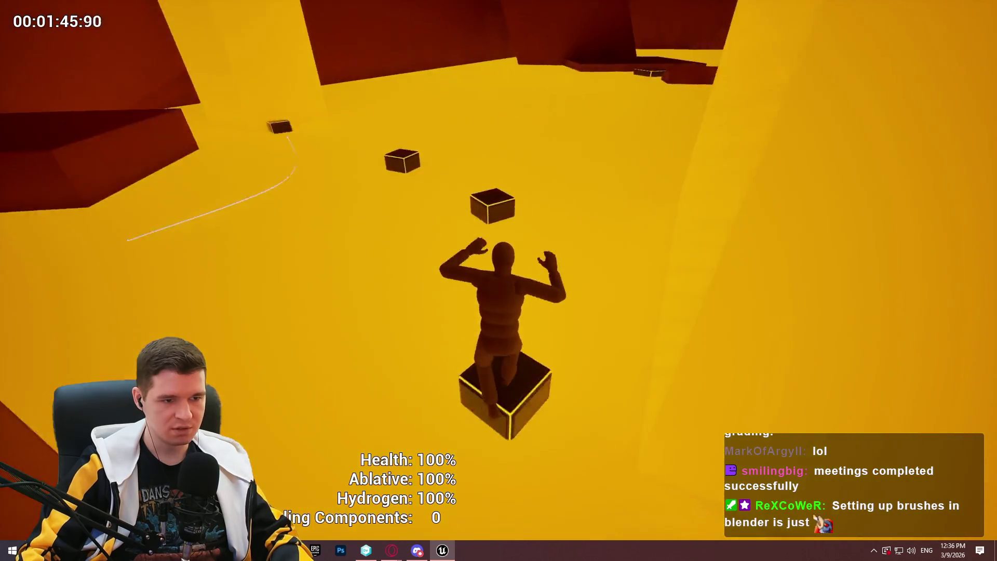
After respawning, go back to the checkpoint and choose Small Lava Room in its teleport list.
key("w")
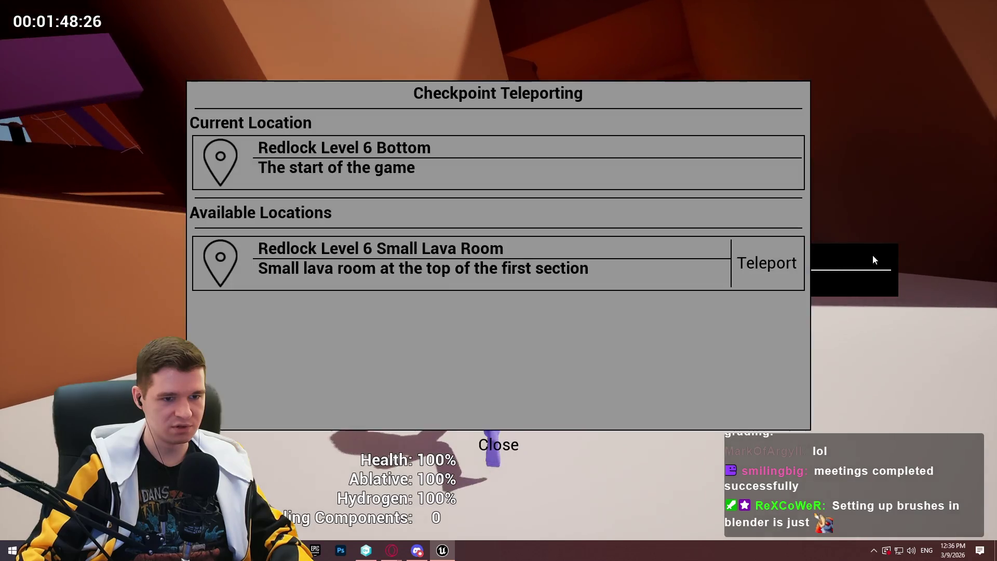
left_click(750, 267)
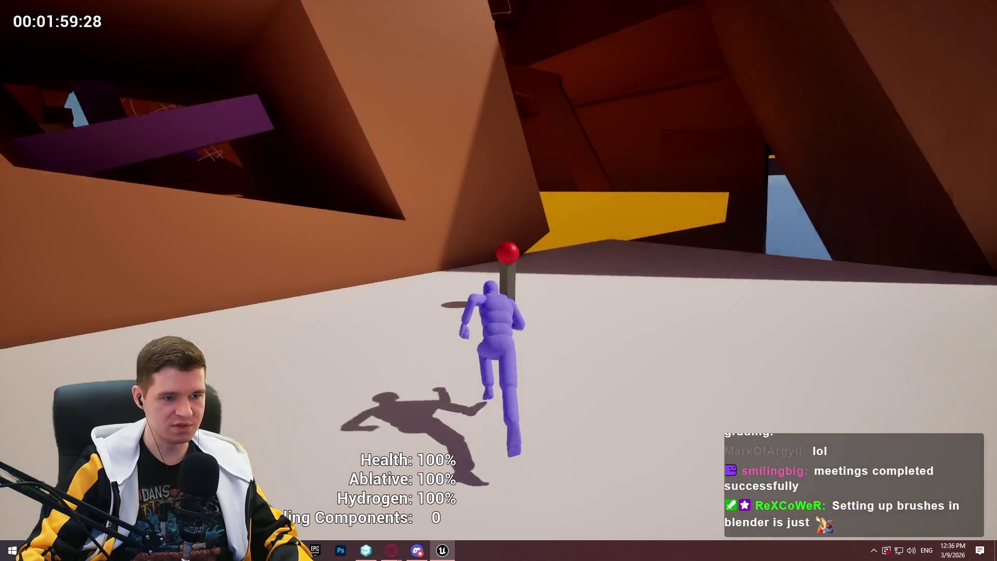
key("e")
left_click(765, 263)
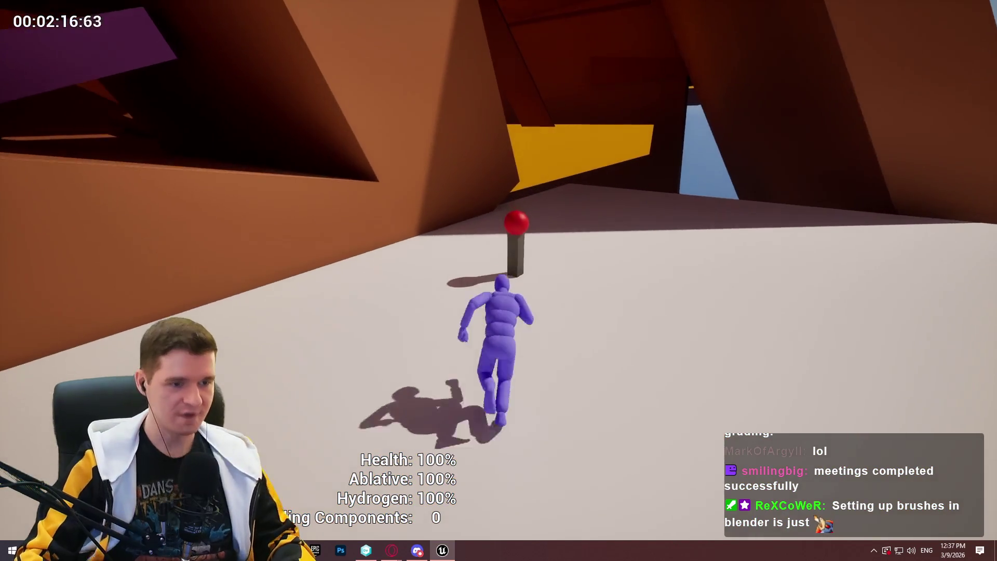
Teleport from the checkpoint into Redlock Level 6 Small Lava Room.
key("e")
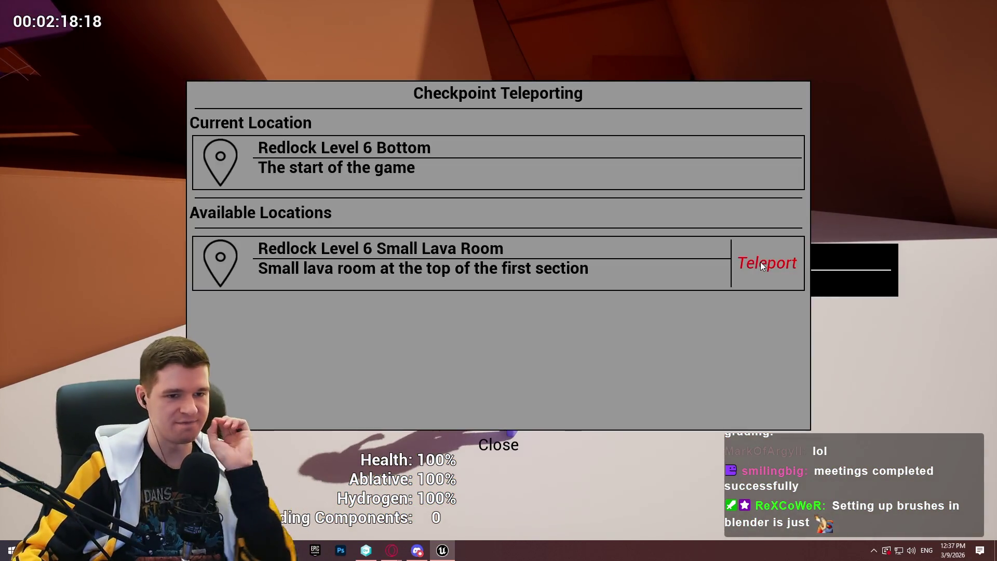
left_click(760, 261)
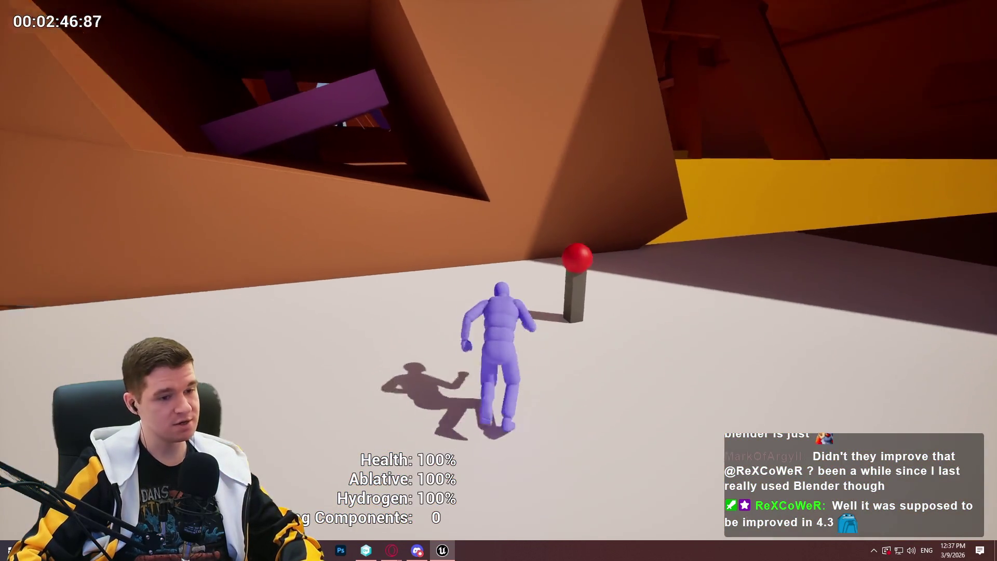
Teleport into the Small Lava Room, back off the lava edge and walk along the red ledge.
key("e")
left_click(767, 263)
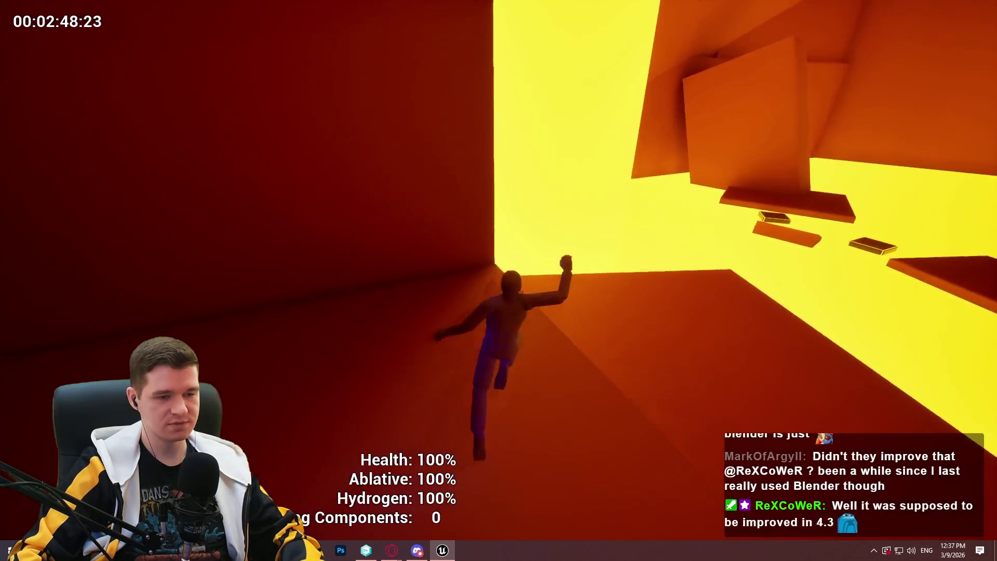
key("w")
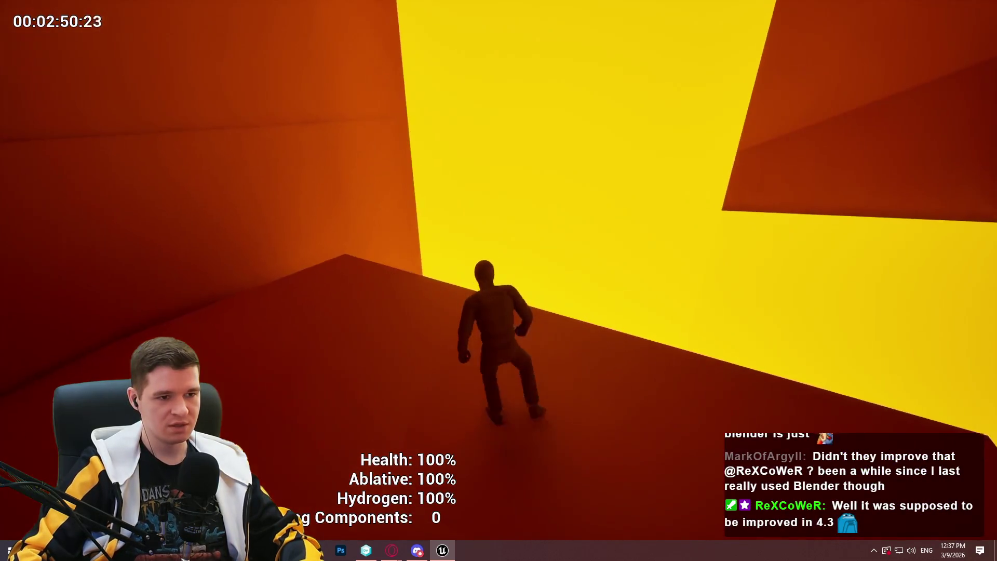
key("s")
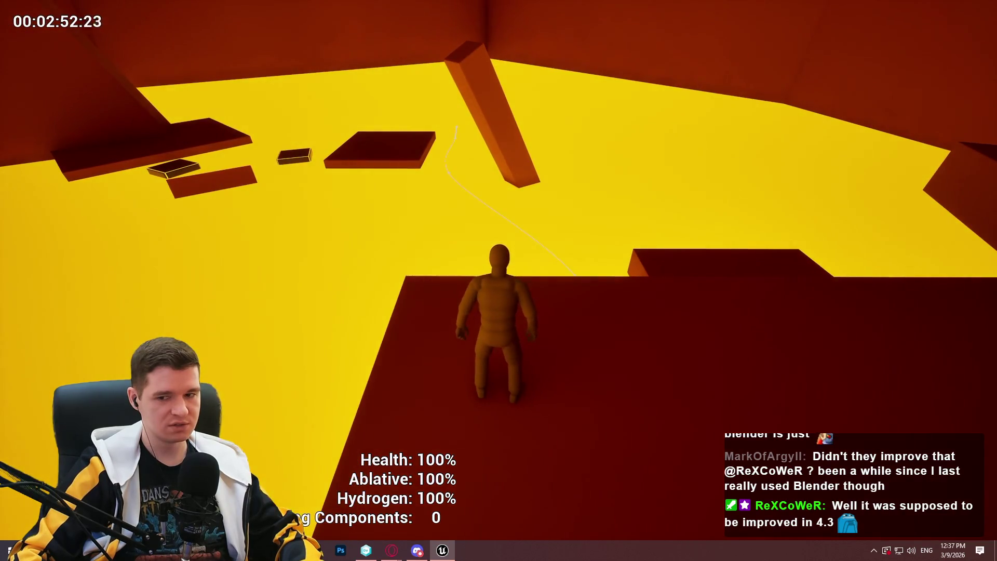
key("w")
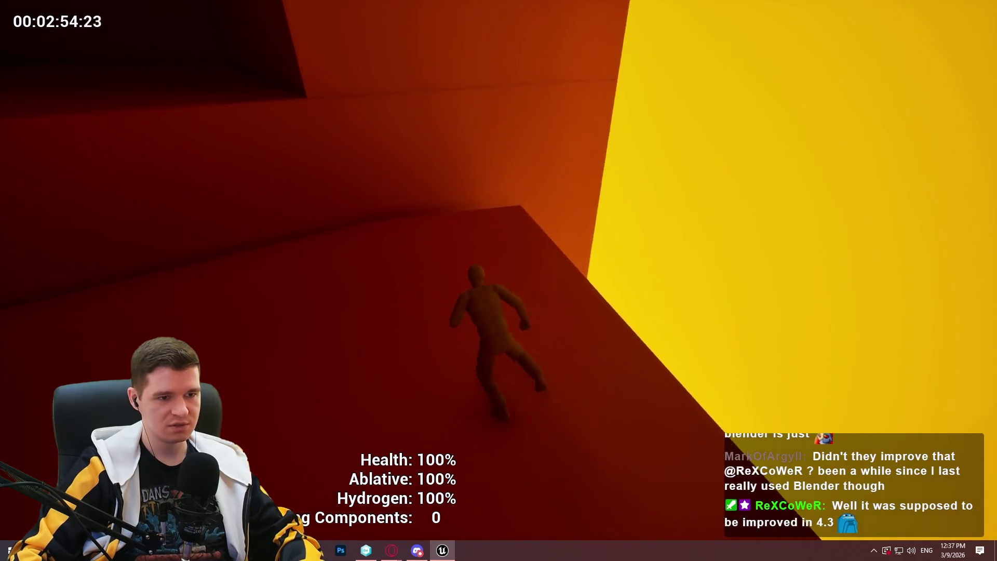
key("w")
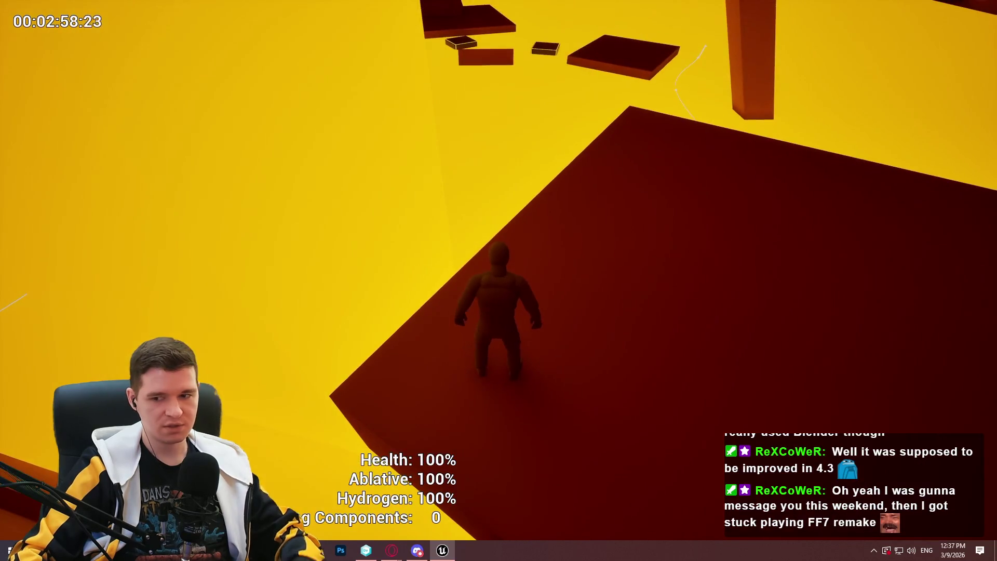
key("w")
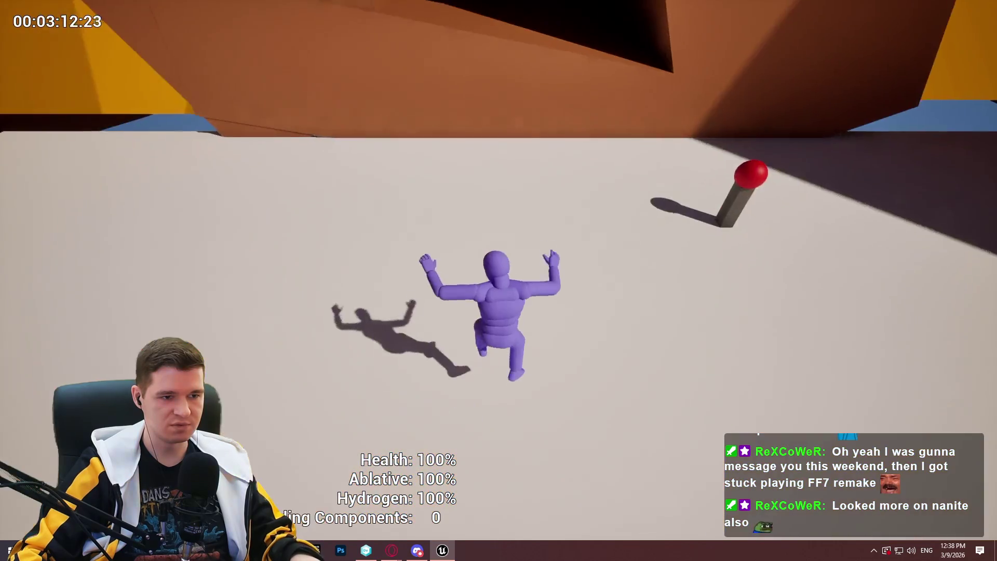
Climb onto the red platform, cross it to the ledge, and jump toward the floating blocks.
key("e")
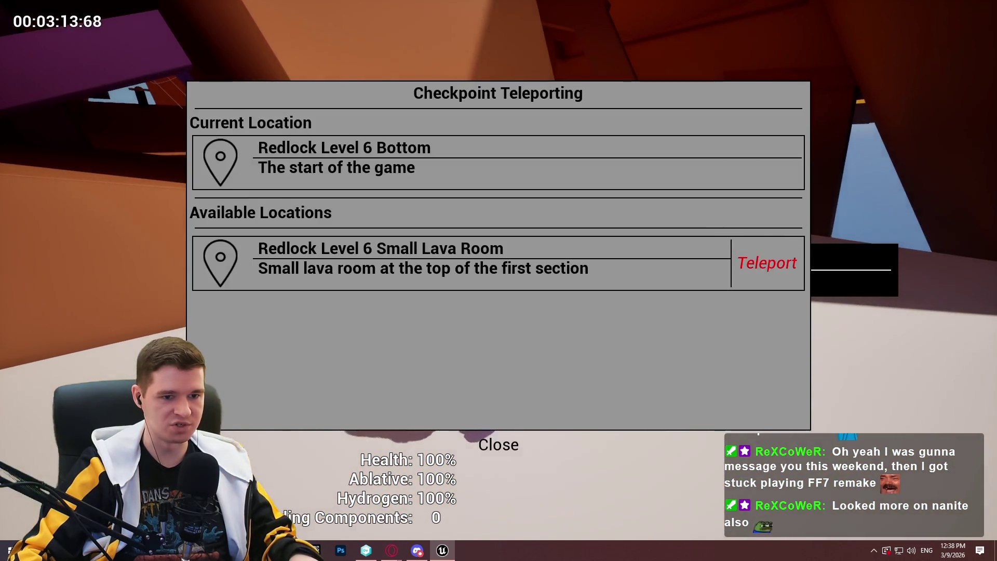
key("Escape")
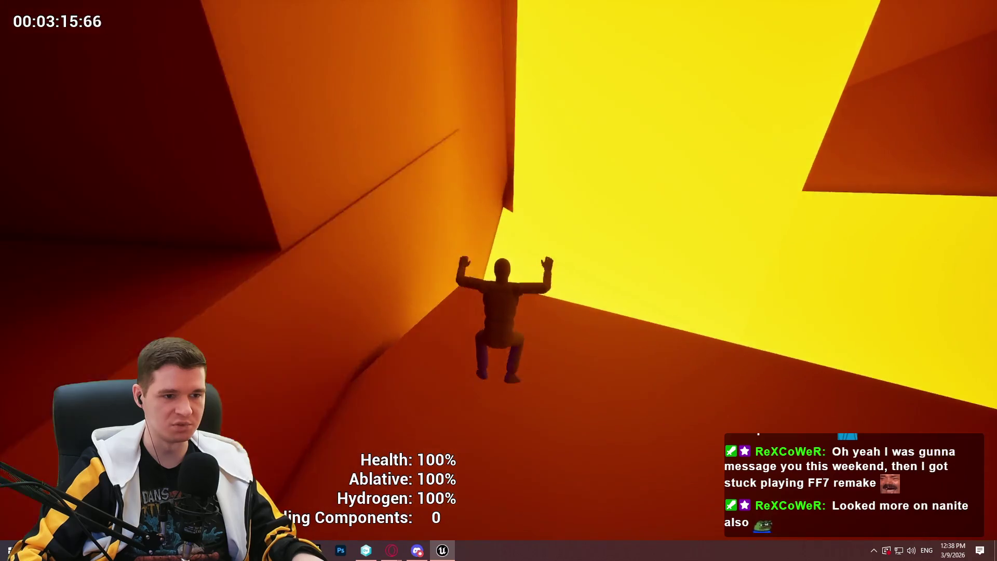
key("w")
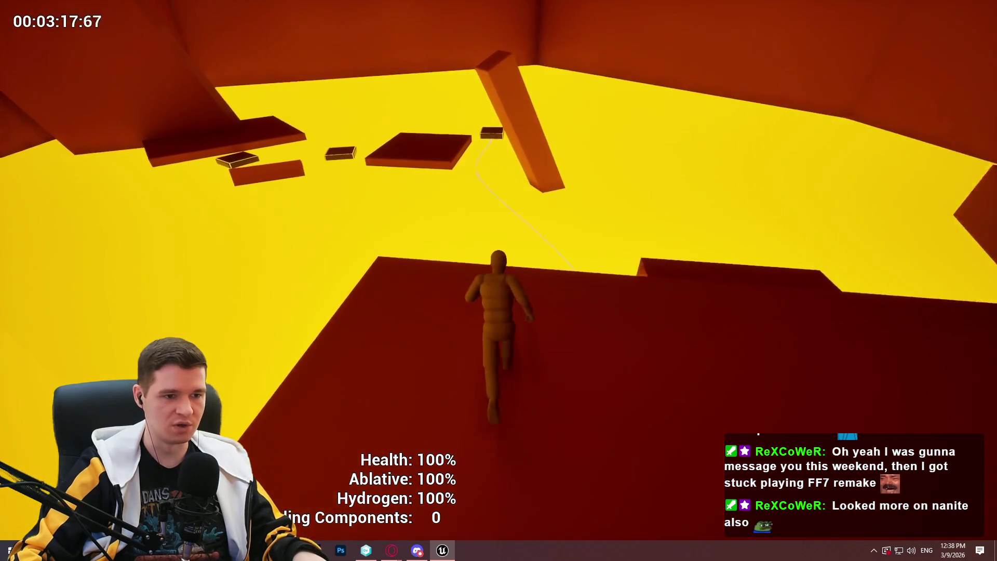
key("w")
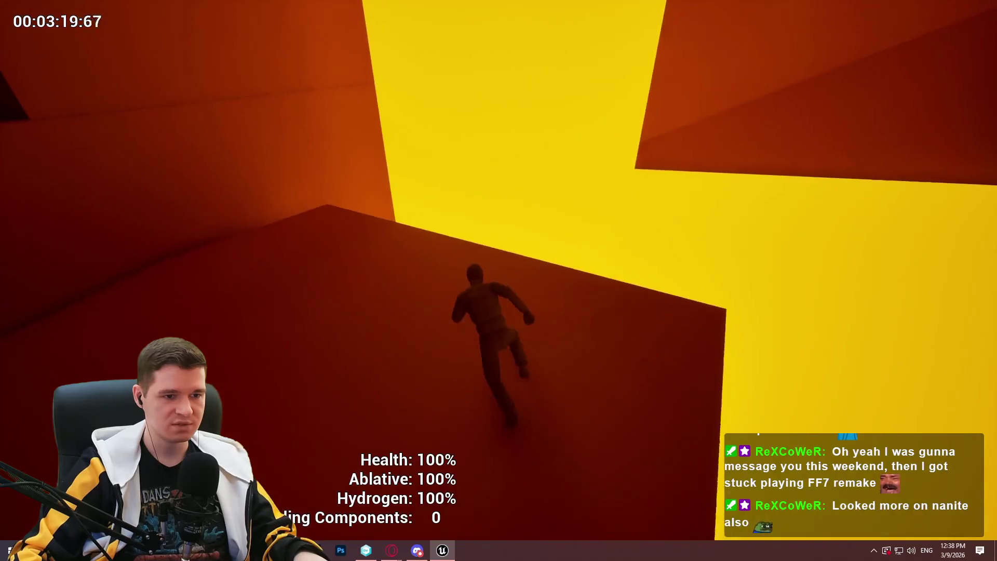
key("w")
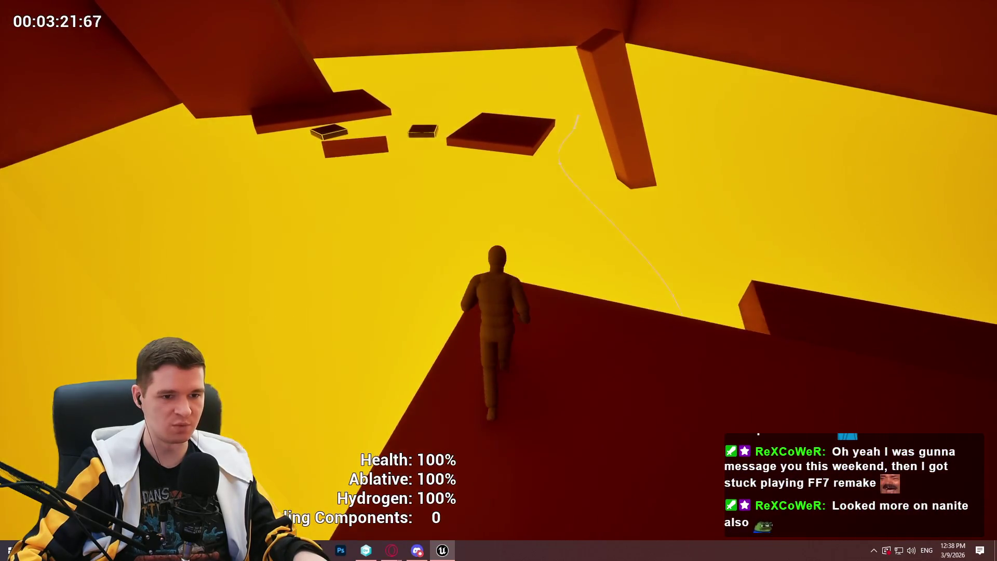
key("w")
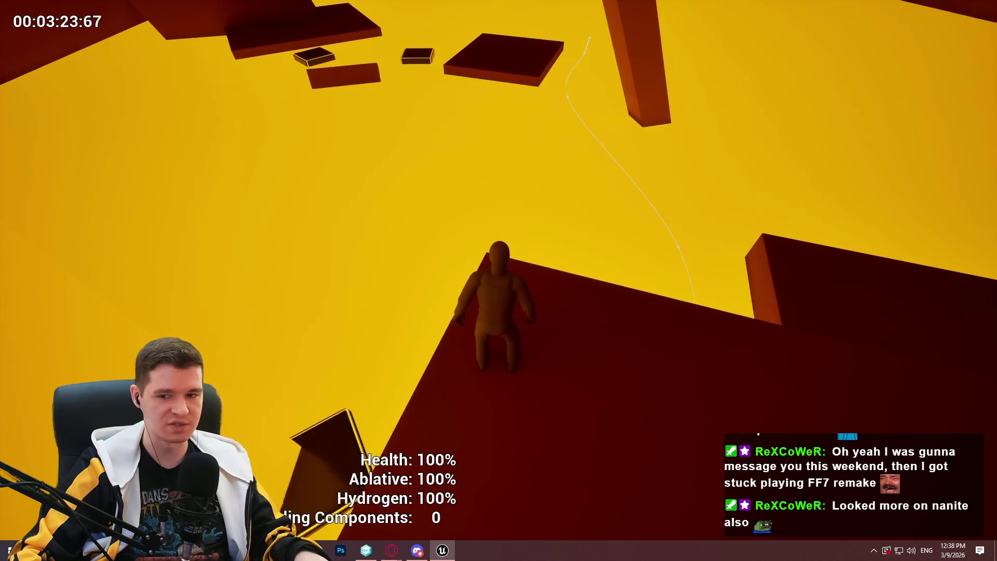
key("w")
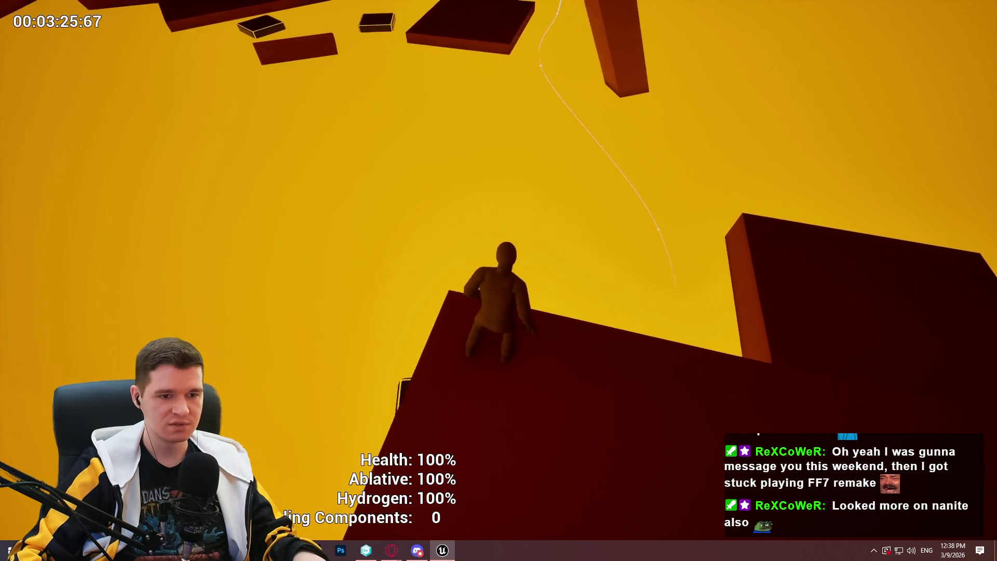
key("w")
key("w")
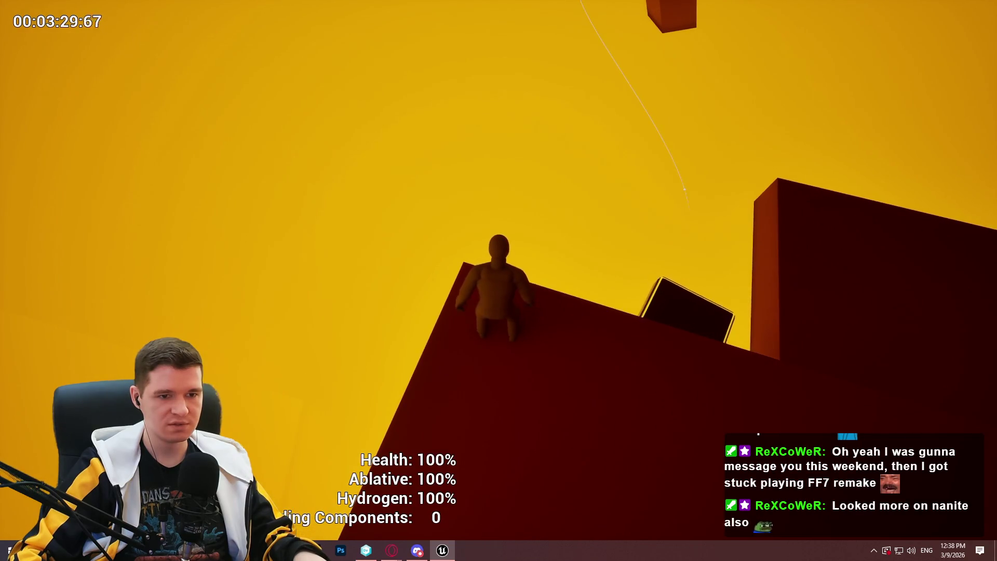
key("w")
key("w")
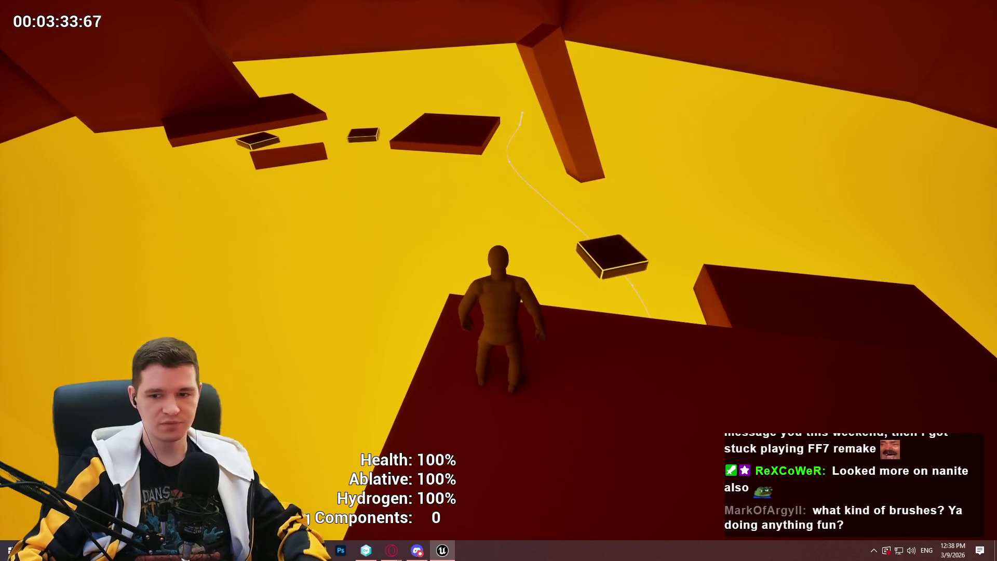
key("w")
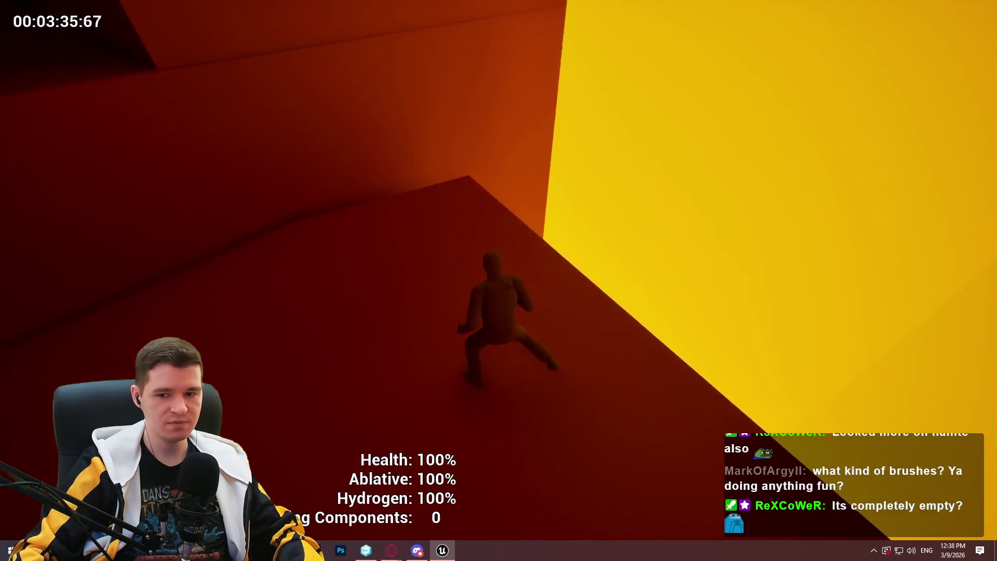
key("space")
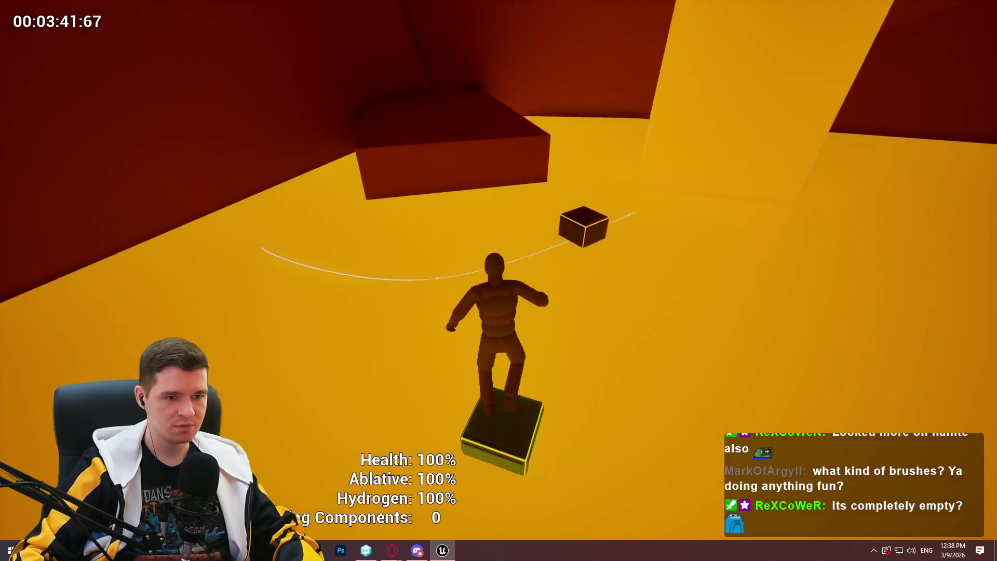
After respawning, teleport back, climb onto the ledge, follow it and jump toward the yellow wall.
key("w")
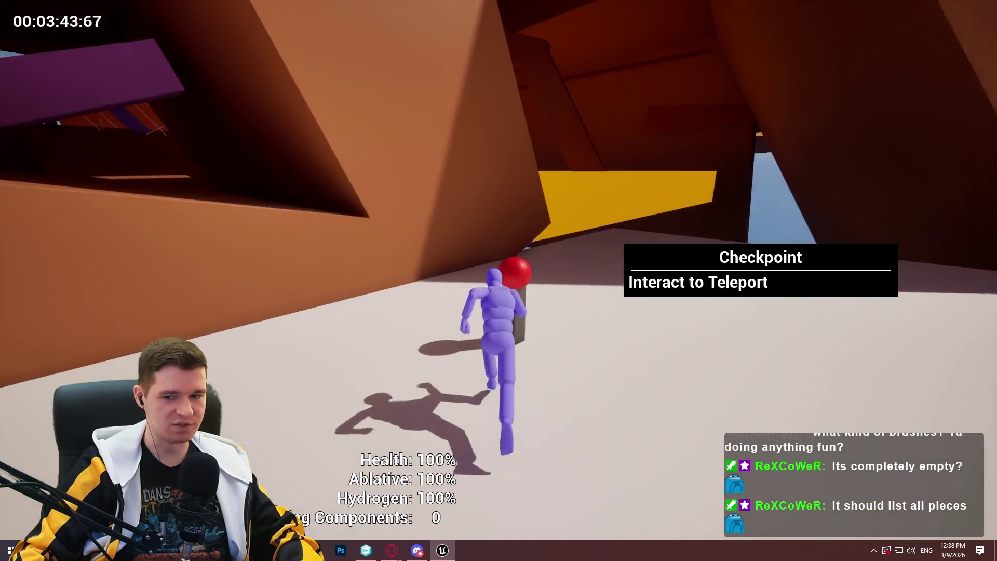
key("e")
left_click(767, 263)
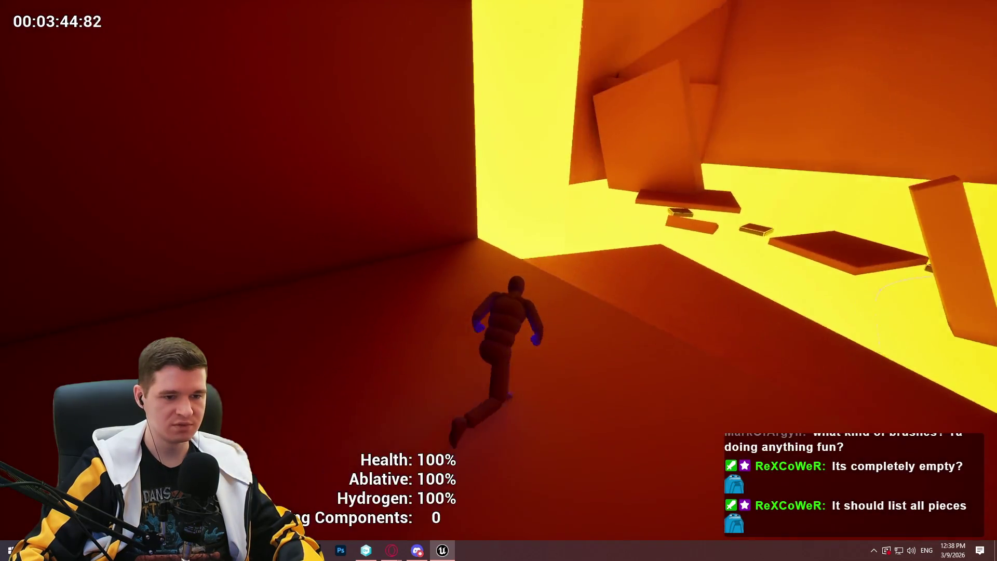
key("w")
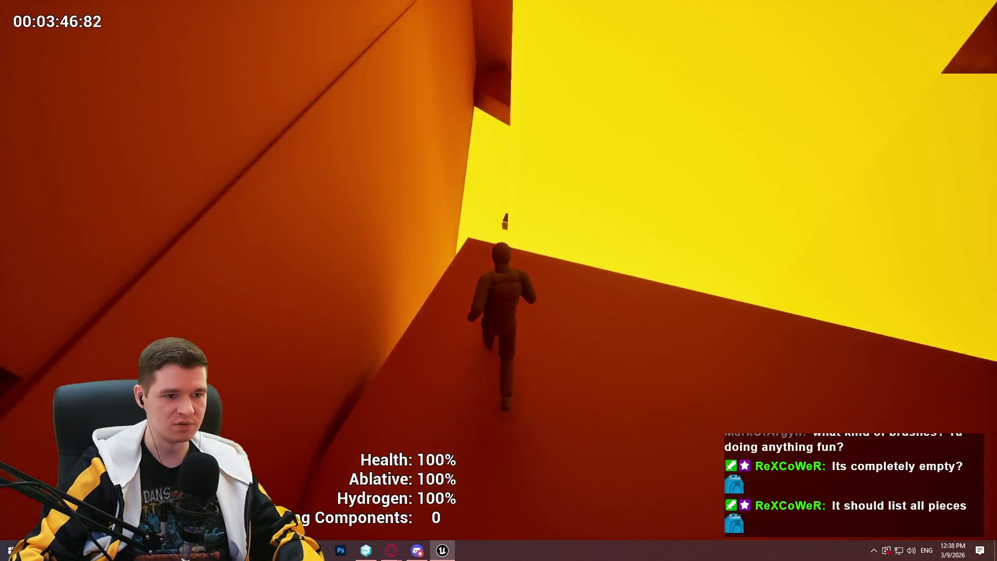
key("w")
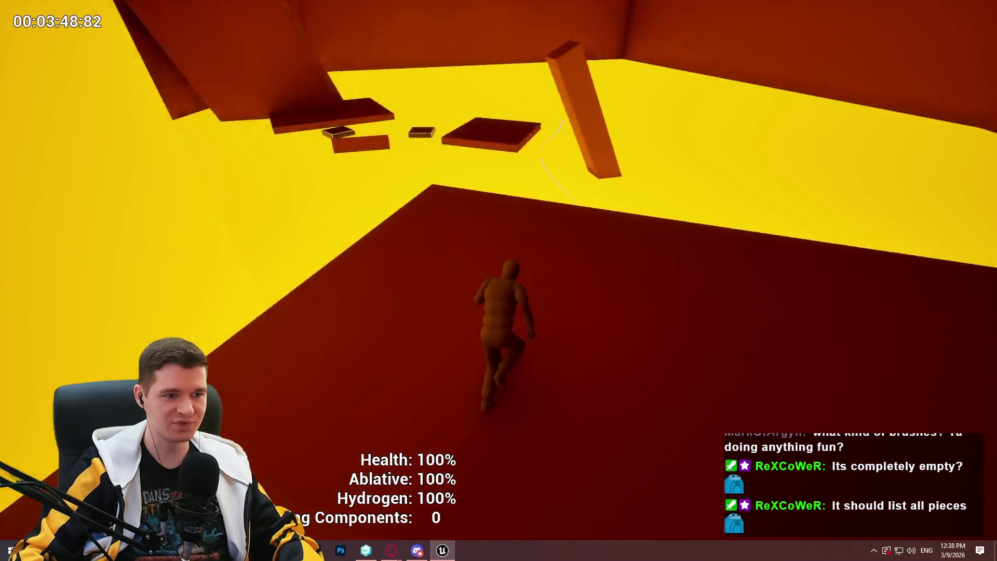
key("w")
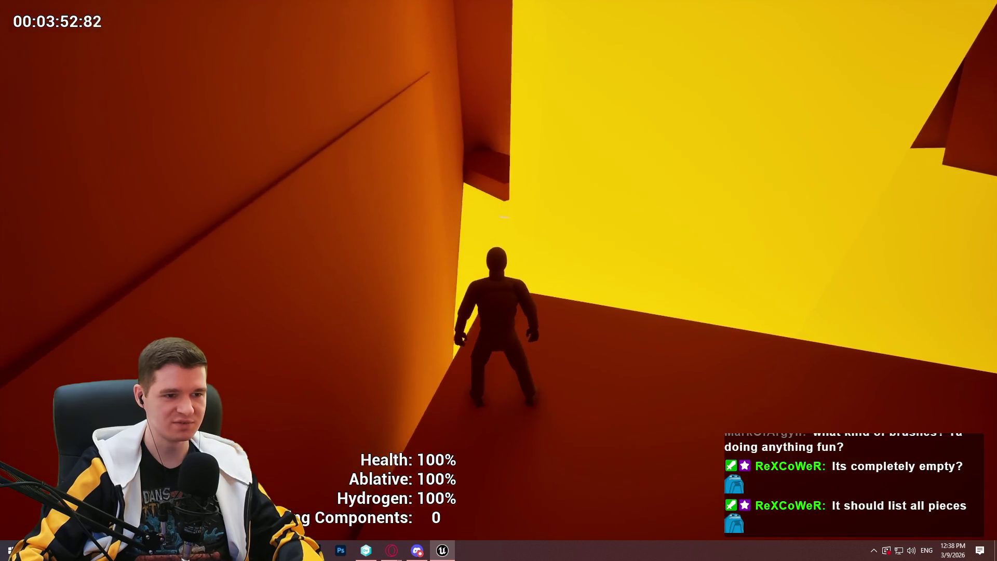
key("w")
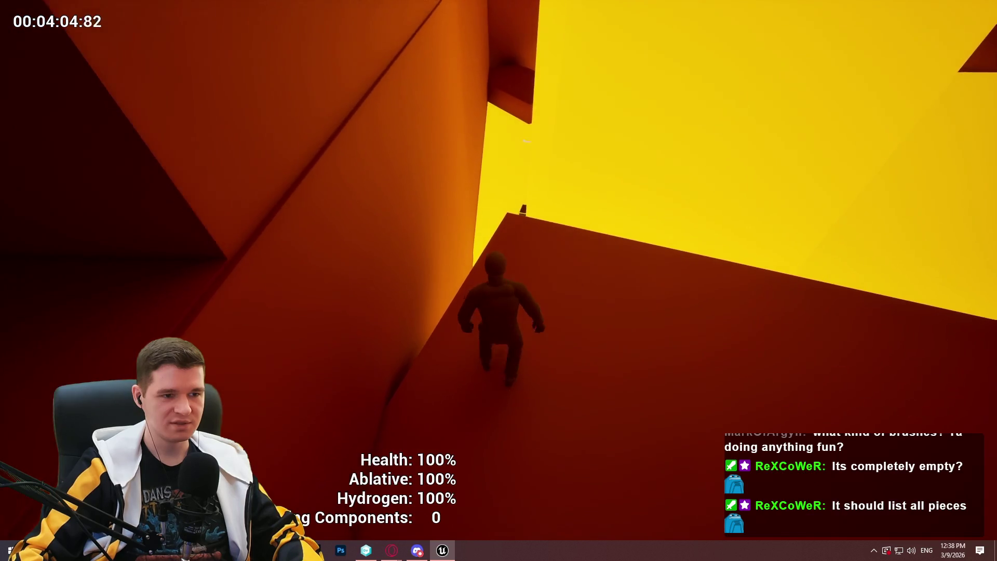
key("space")
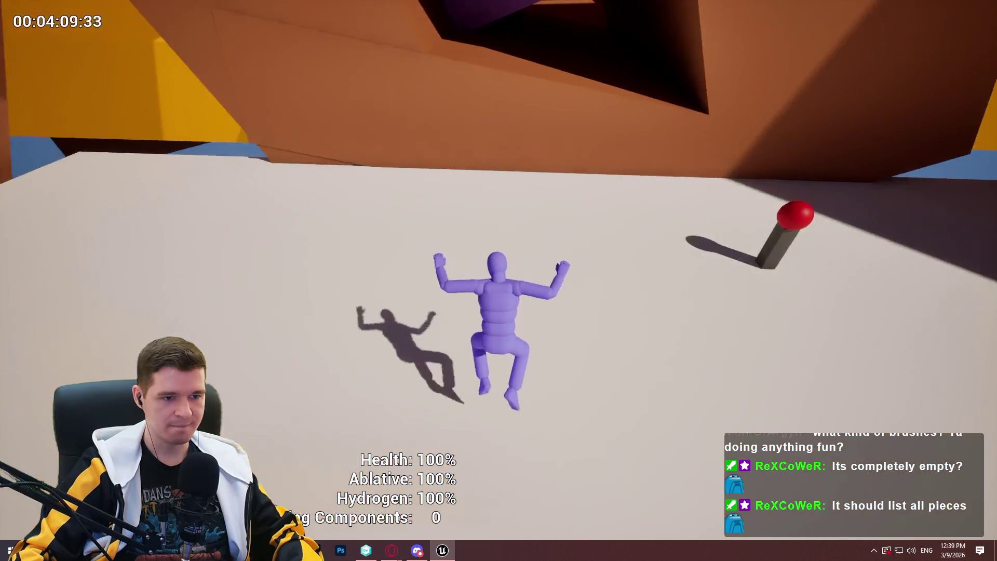
Teleport in again, jump onto the yellow wall and hop from box to box.
key("w")
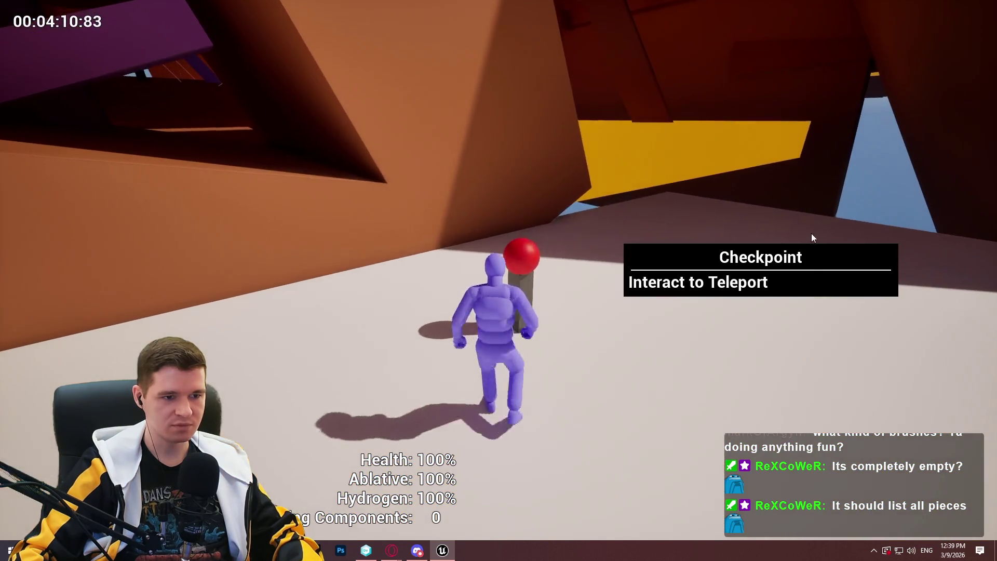
key("e")
left_click(768, 264)
key("w")
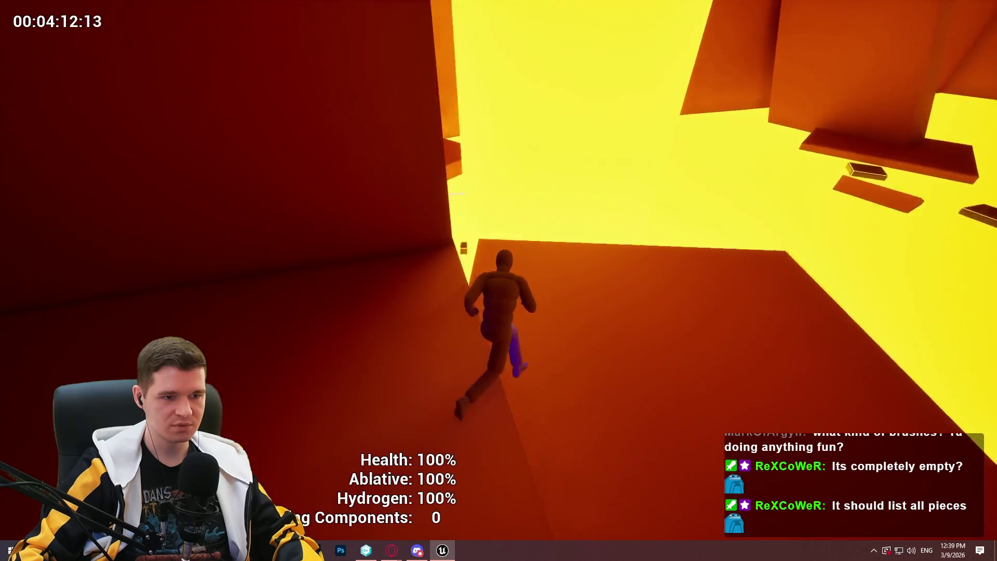
key("space")
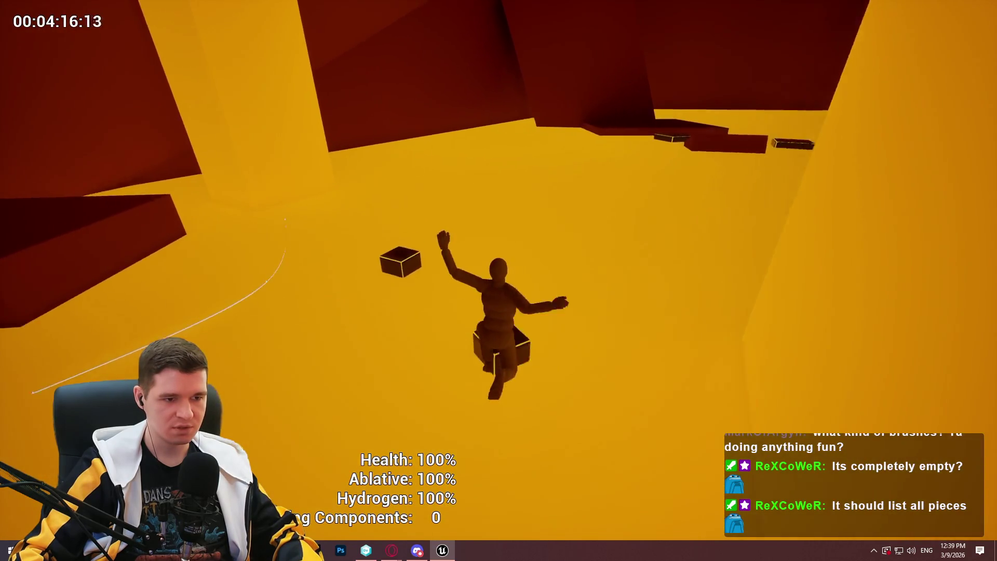
key("space")
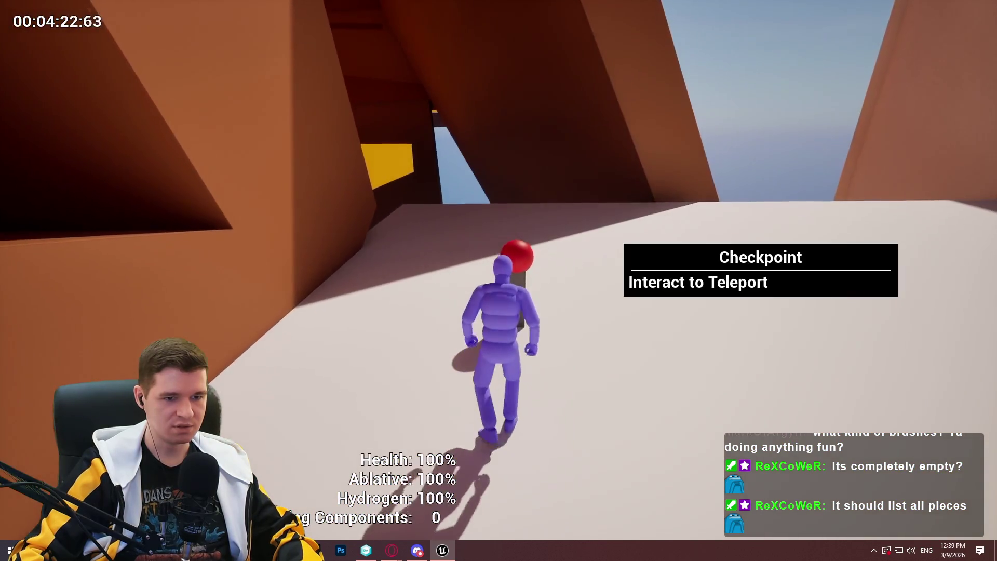
Teleport to the Small Lava Room, run across the red floor, then teleport there again.
key("e")
left_click(765, 260)
key("w")
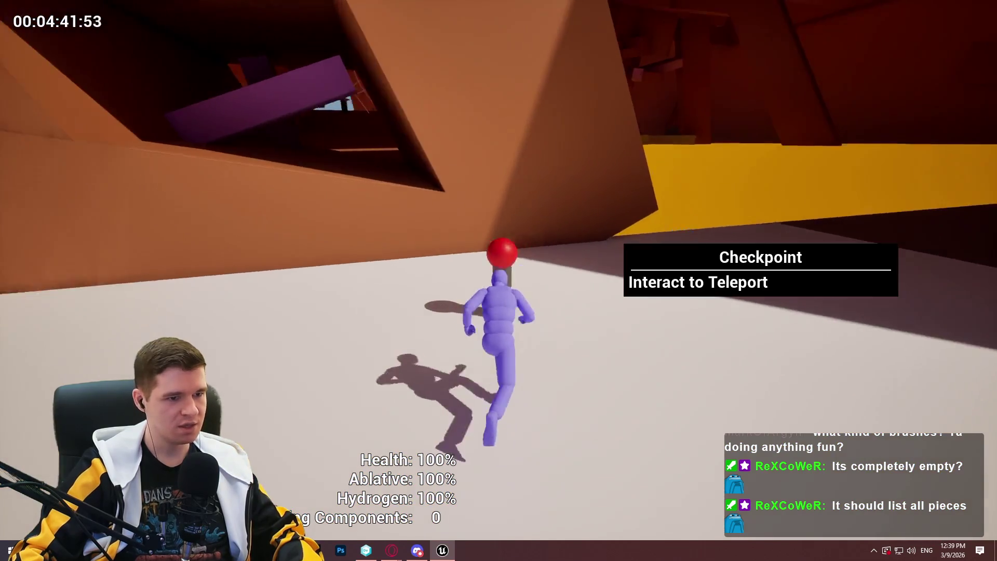
key("e")
left_click(768, 270)
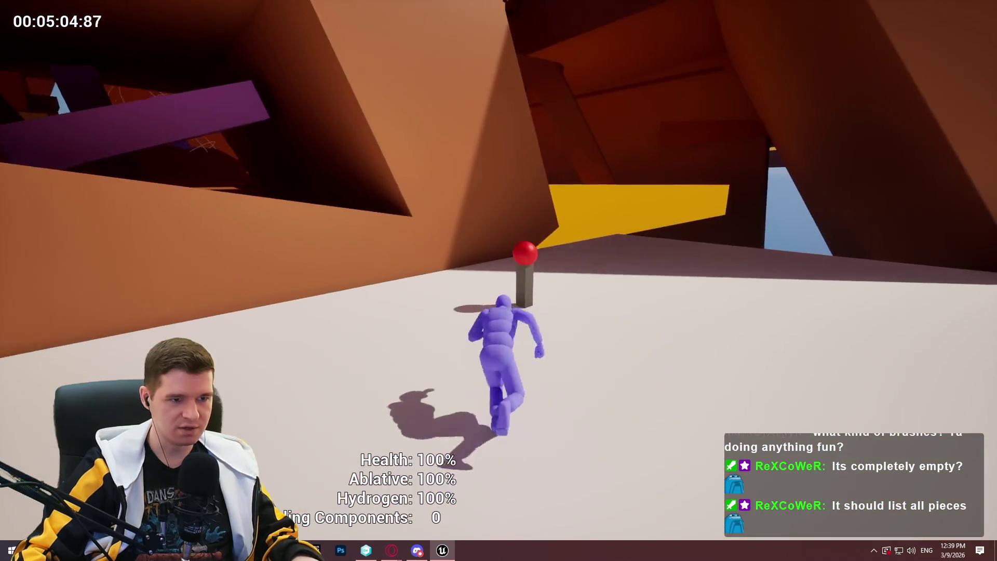
Teleport twice more to Redlock Level 6 Small Lava Room, then stop the playtest.
key("e")
left_click(768, 259)
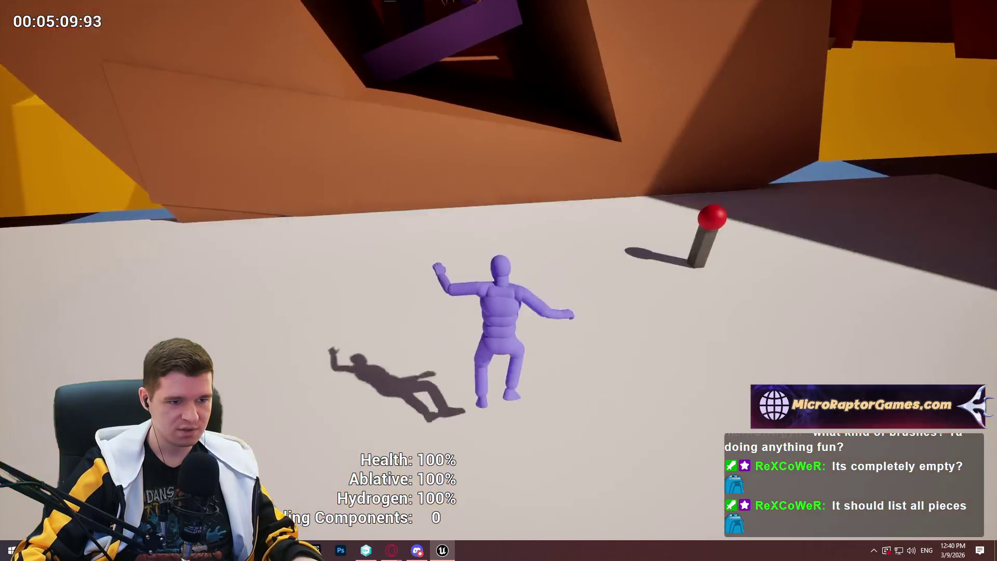
key("e")
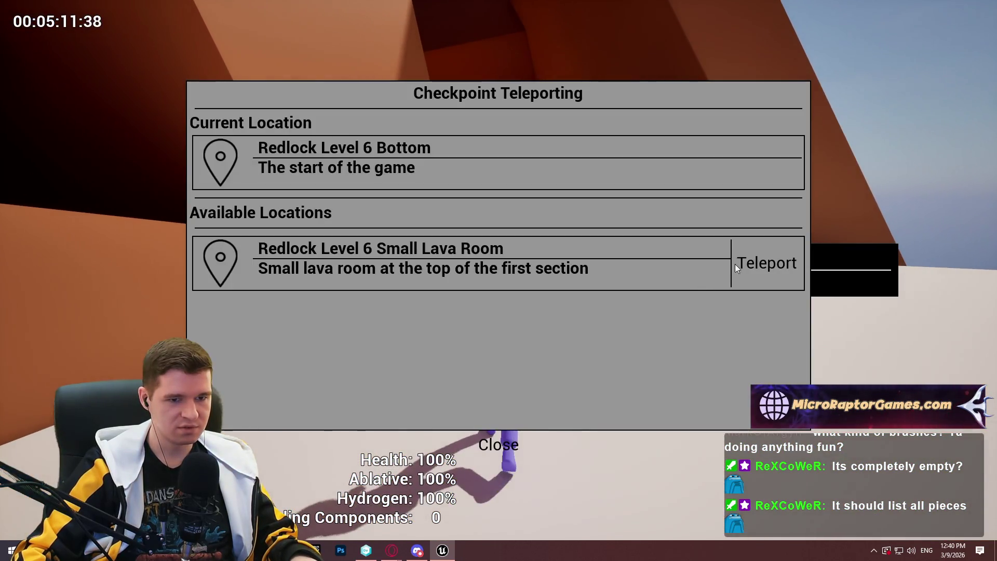
left_click(737, 265)
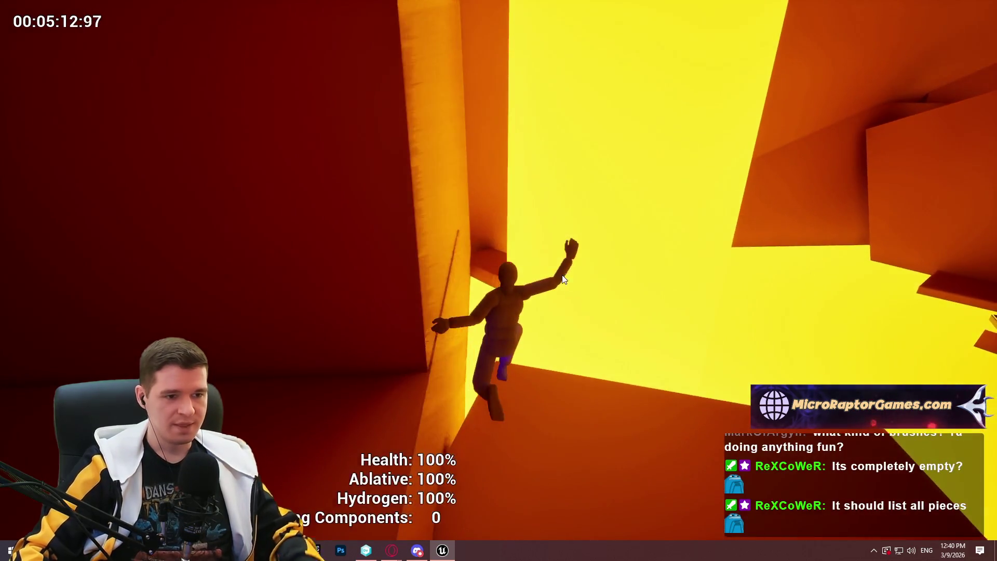
key("Escape")
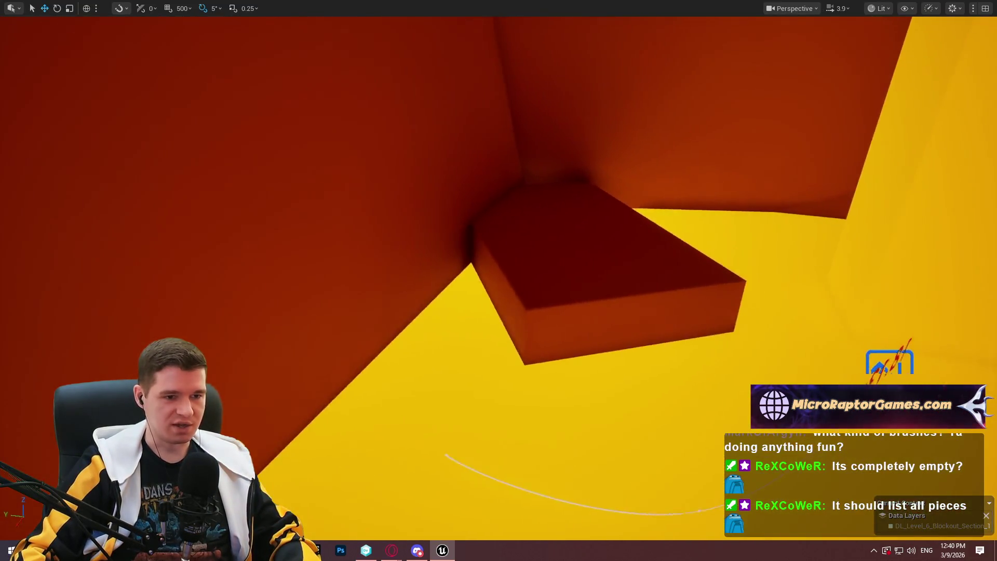
Raise the sunken ledge block above the floor, make it slightly taller, turn it, and move it closer.
left_click_drag(534, 238, 533, 238)
left_click_drag(595, 200, 595, 201)
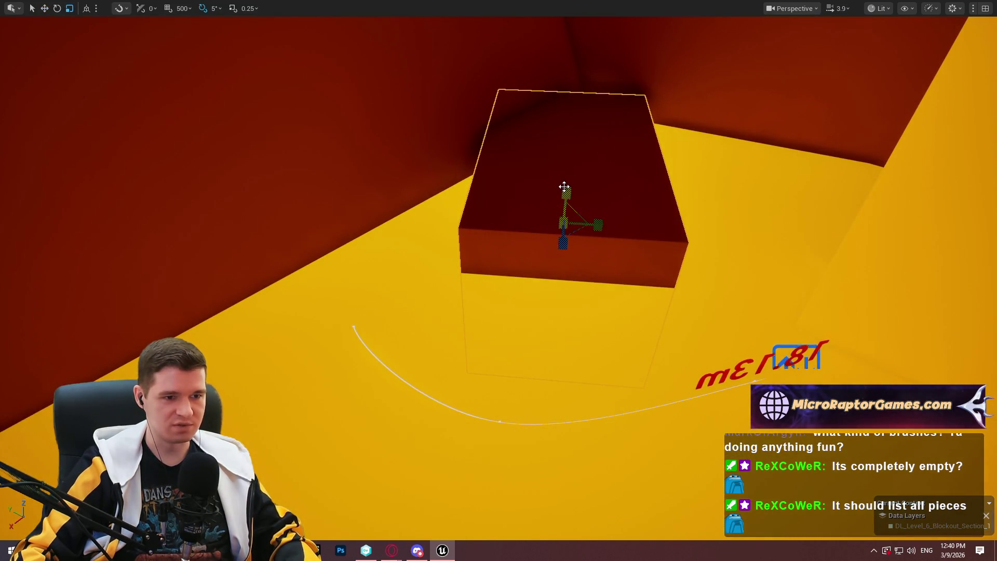
left_click_drag(563, 181, 590, 24)
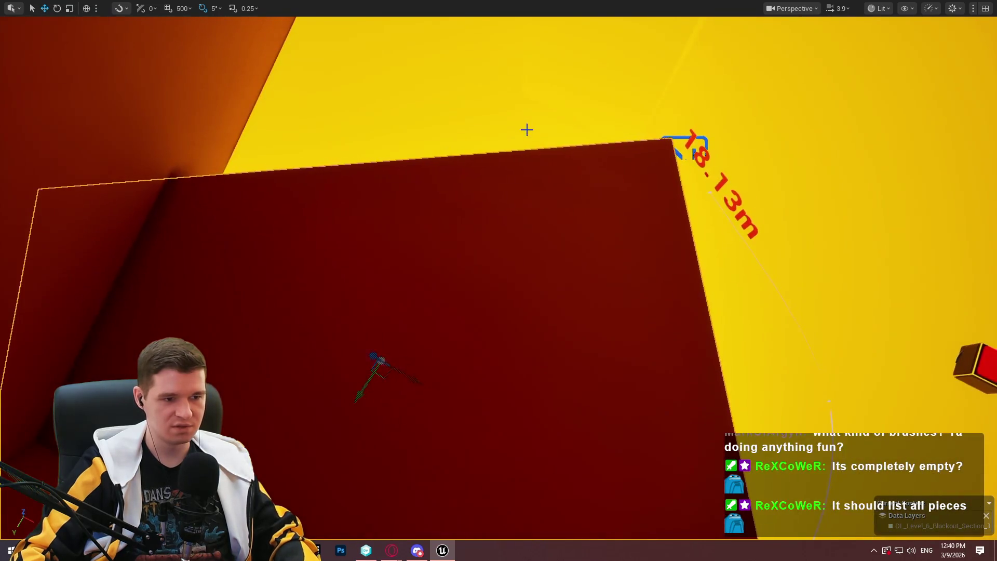
key("r")
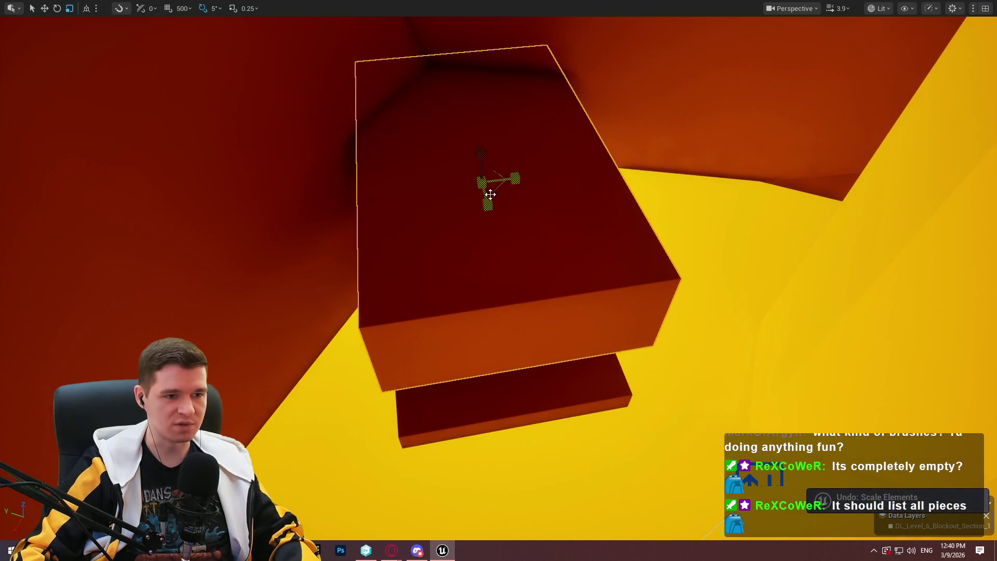
mouse_move(487, 199)
left_mouse_down()
mouse_move(503, 260)
mouse_move(462, 192)
mouse_move(465, 208)
left_mouse_up()
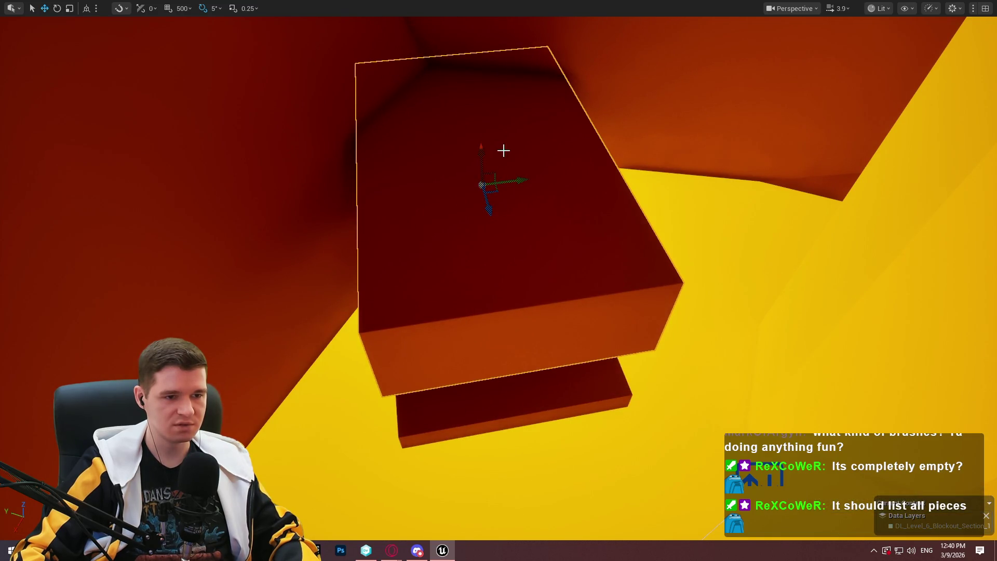
mouse_move(473, 218)
left_mouse_down()
mouse_move(525, 215)
mouse_move(543, 178)
left_mouse_up()
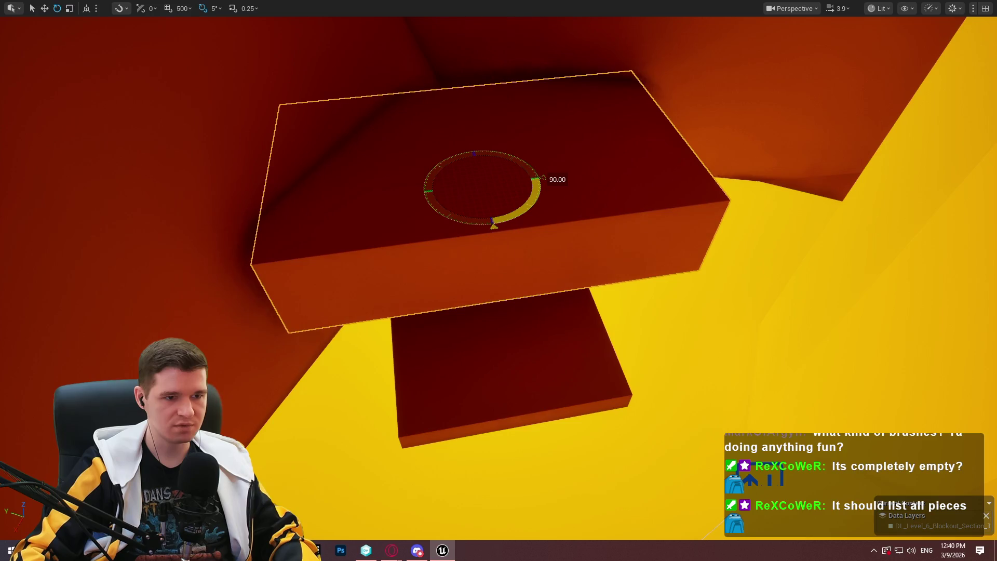
mouse_move(476, 165)
left_mouse_down()
mouse_move(469, 216)
mouse_move(500, 355)
left_mouse_up()
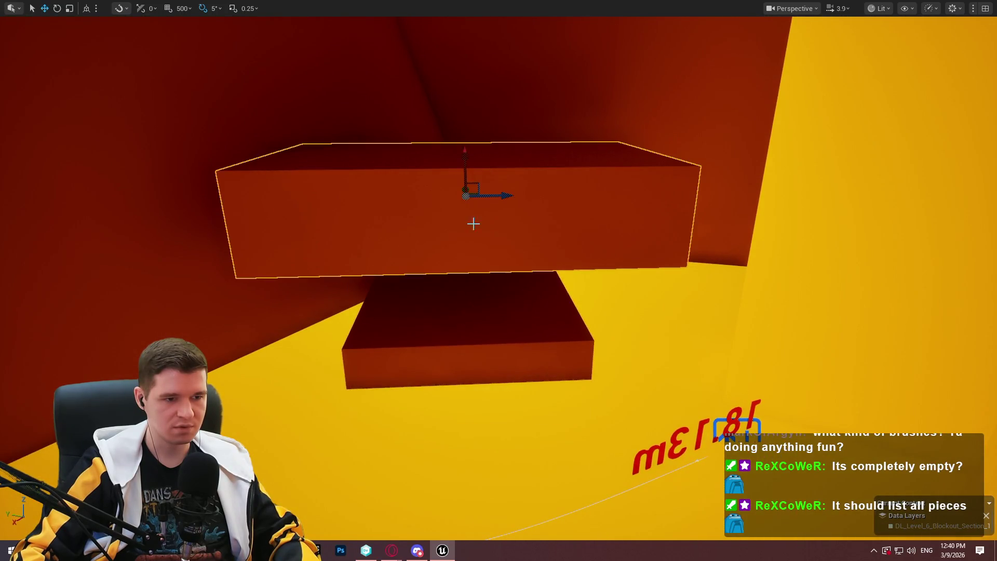
Lower the large dark-red slab toward the floor and frame the view on it.
left_click_drag(464, 151, 465, 151)
left_click_drag(484, 325, 484, 326)
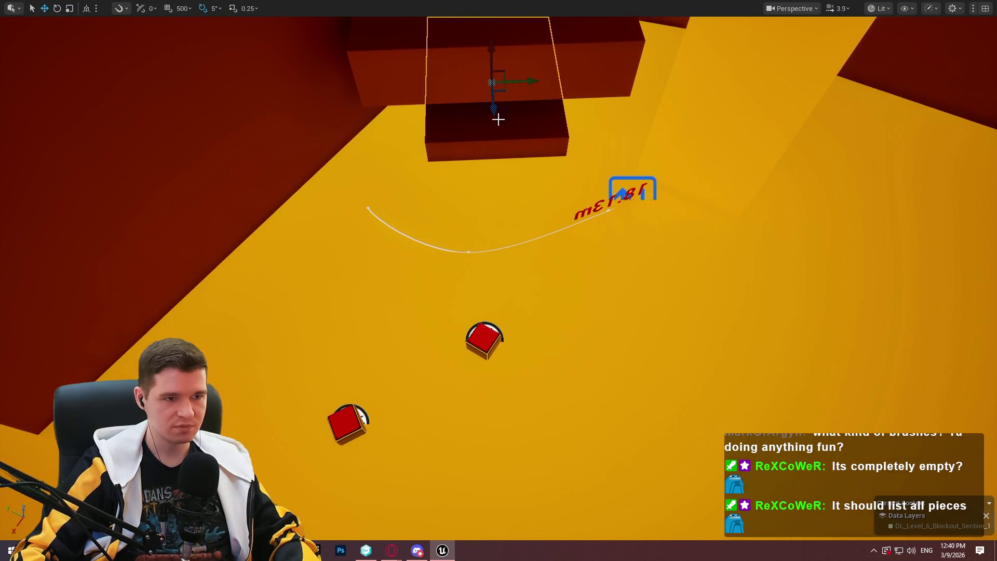
left_click_drag(643, 281, 644, 281)
mouse_move(552, 122)
left_mouse_down()
mouse_move(551, 153)
mouse_move(630, 258)
mouse_move(669, 374)
mouse_move(707, 378)
mouse_move(709, 399)
left_mouse_up()
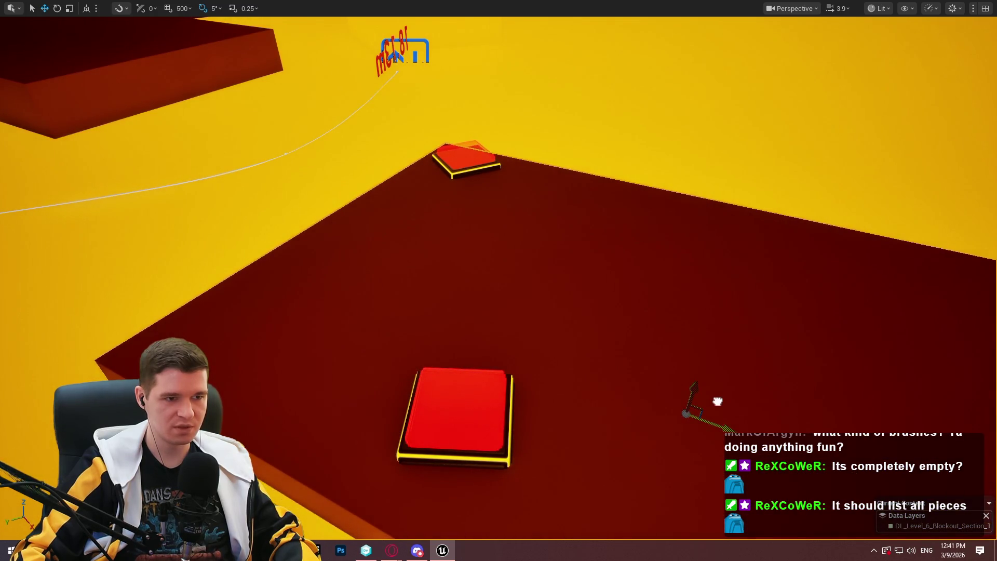
key("f")
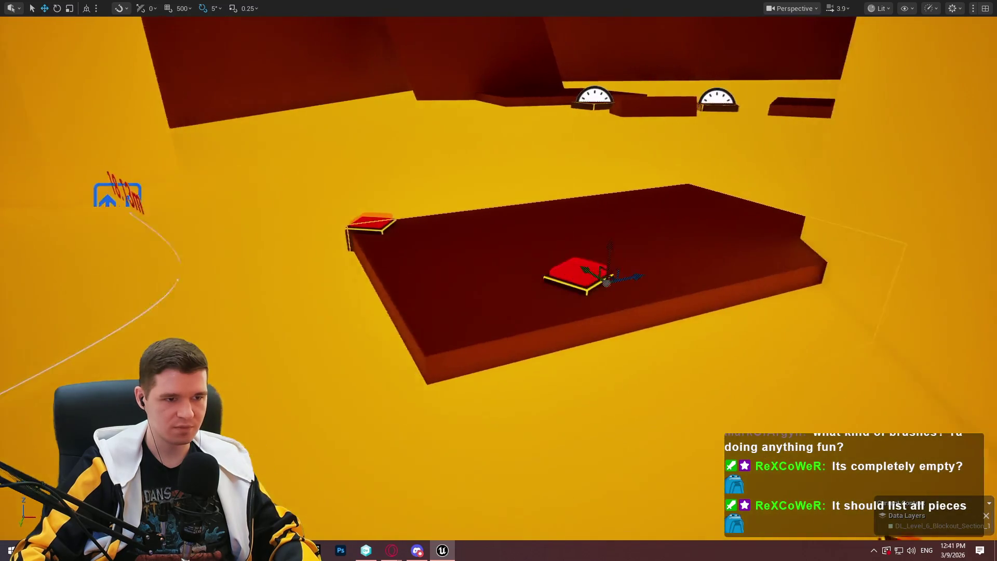
right_click(425, 312)
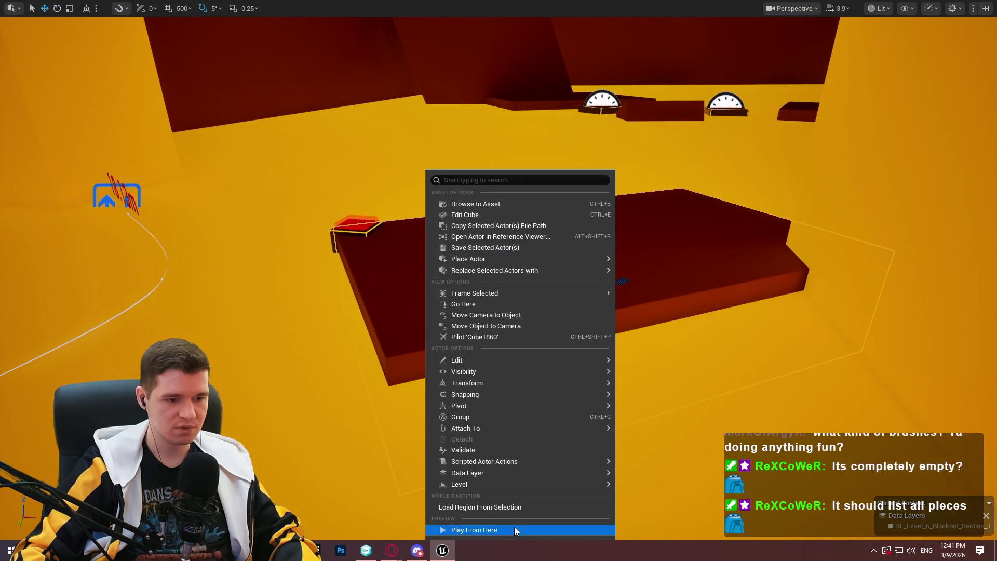
Play From Here at the slab, jump onto the dark block, crawl into the low tunnel, then exit.
left_click(514, 526)
left_click(513, 431)
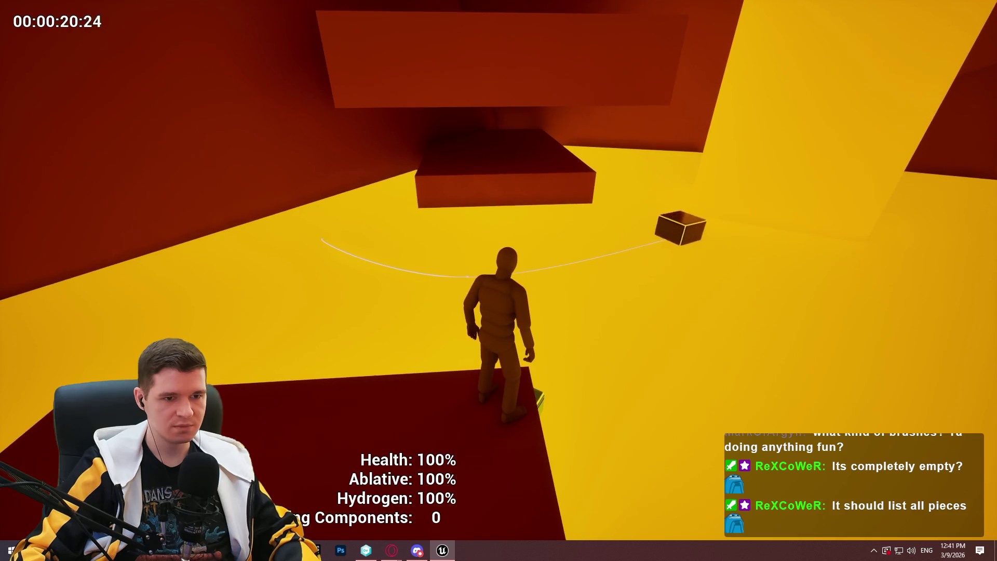
key("space")
key("w")
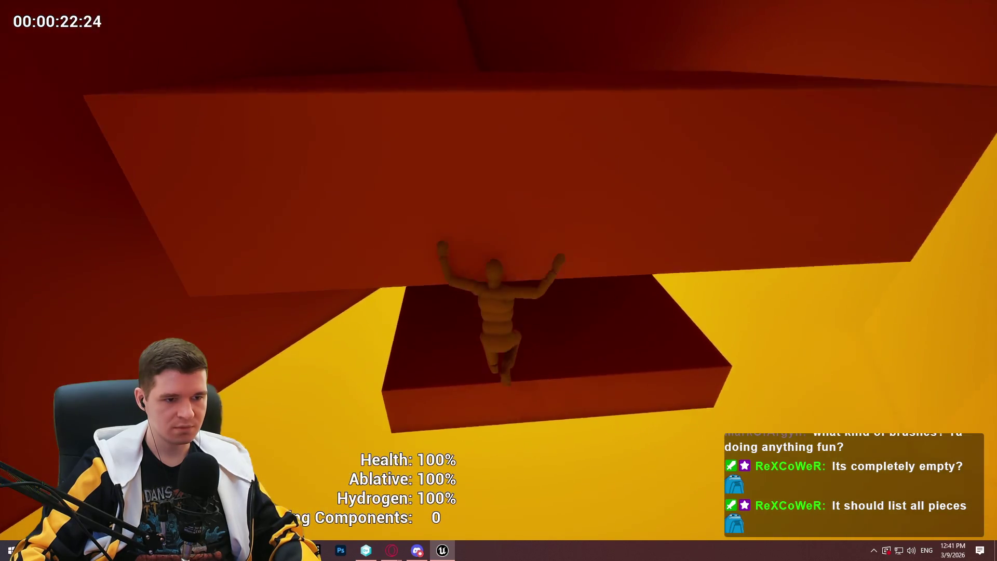
key("w")
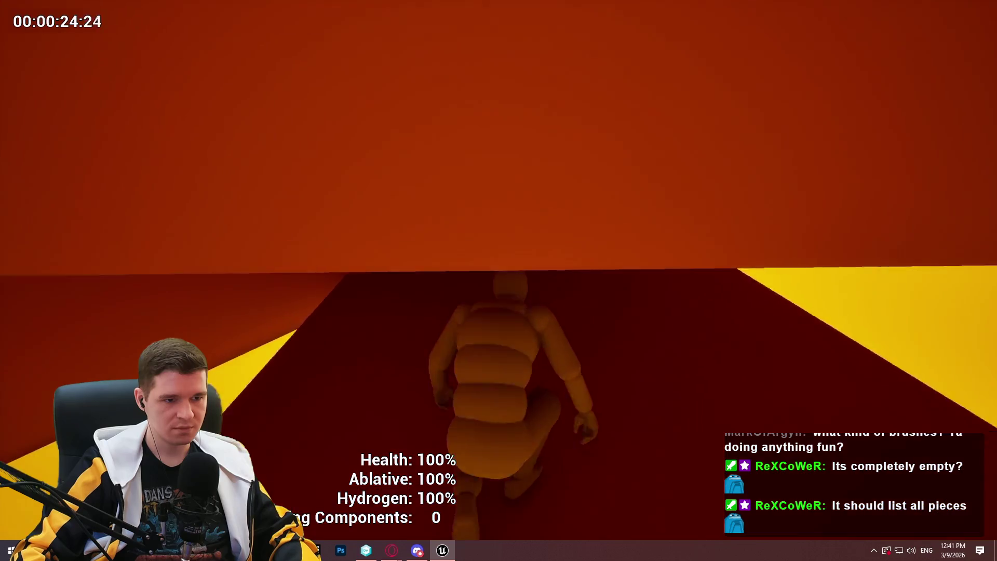
key("w")
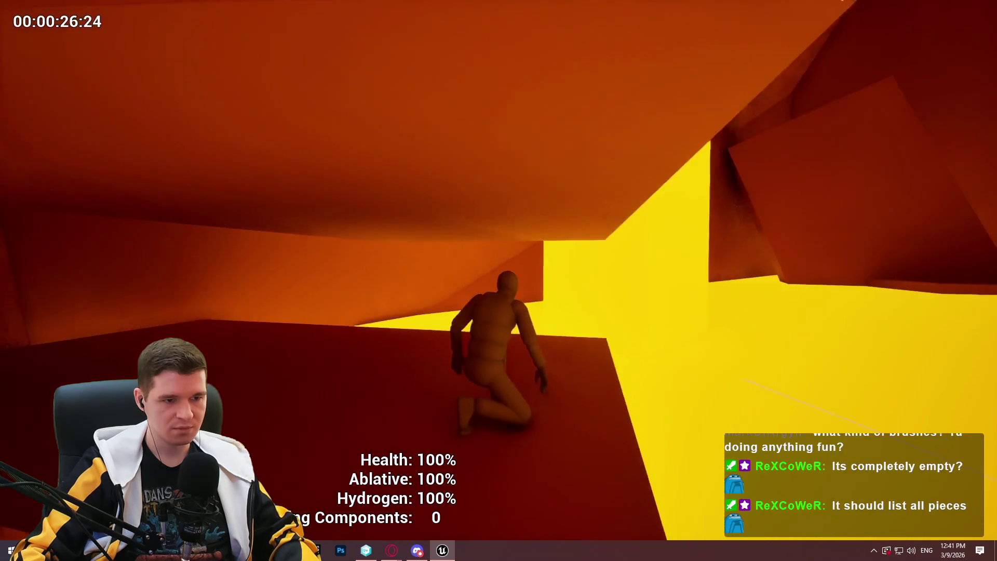
key("Escape")
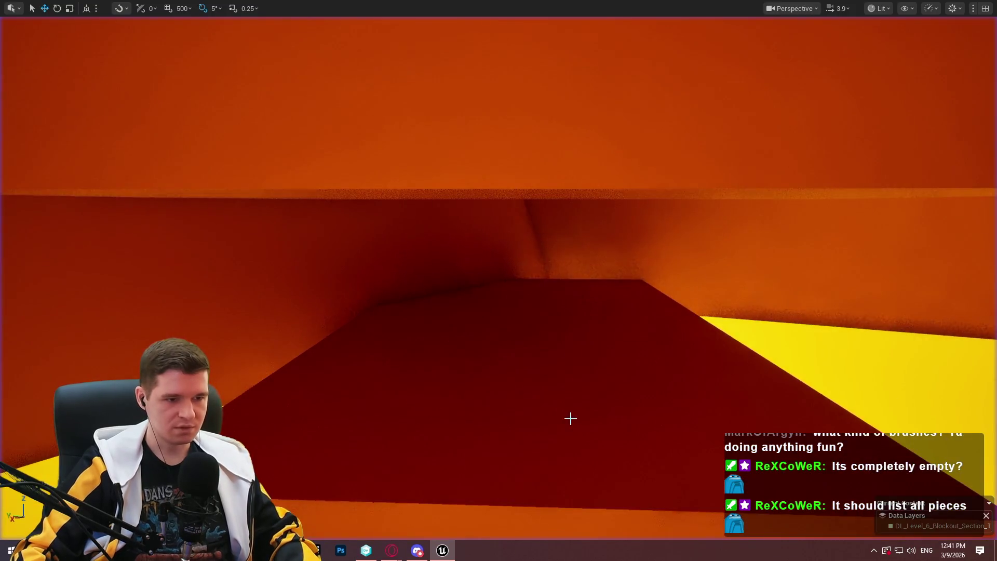
Raise the overhead block higher and start Play From Here beside it.
mouse_move(488, 241)
left_mouse_down()
mouse_move(489, 147)
mouse_move(481, 149)
left_mouse_up()
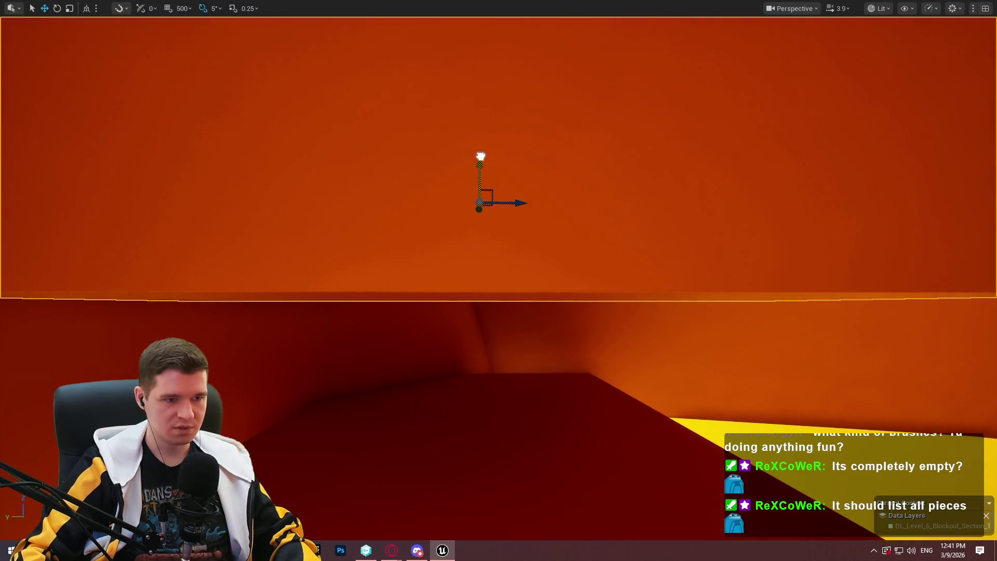
key("f")
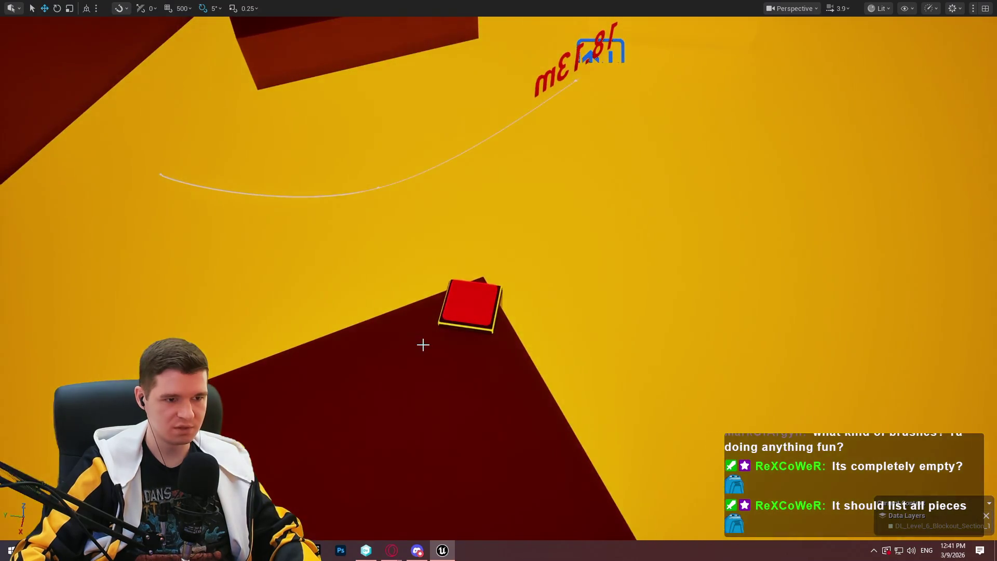
right_click(423, 344)
left_click(497, 529)
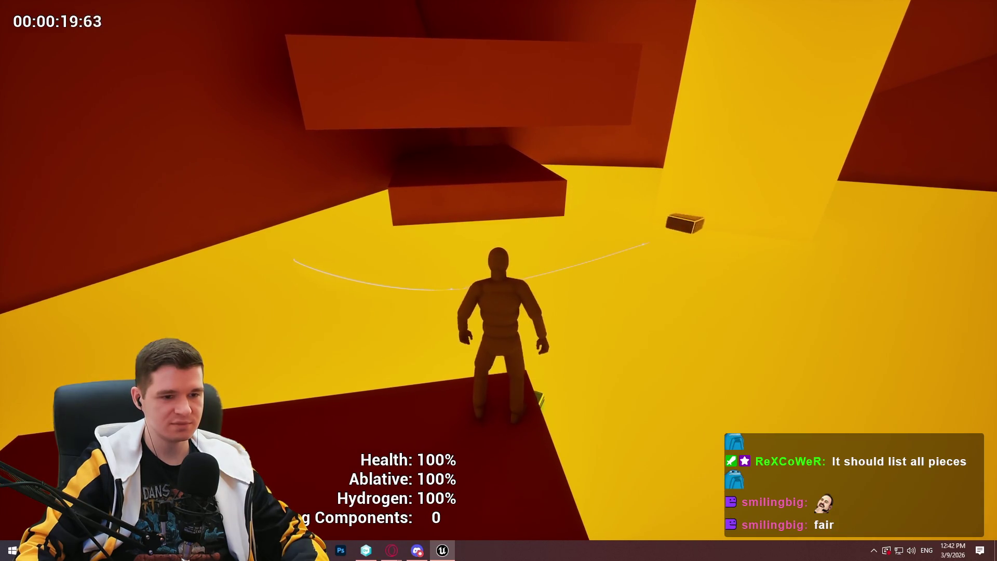
Jump, climb onto the block, look around the lava room, and return to the editor.
key("space")
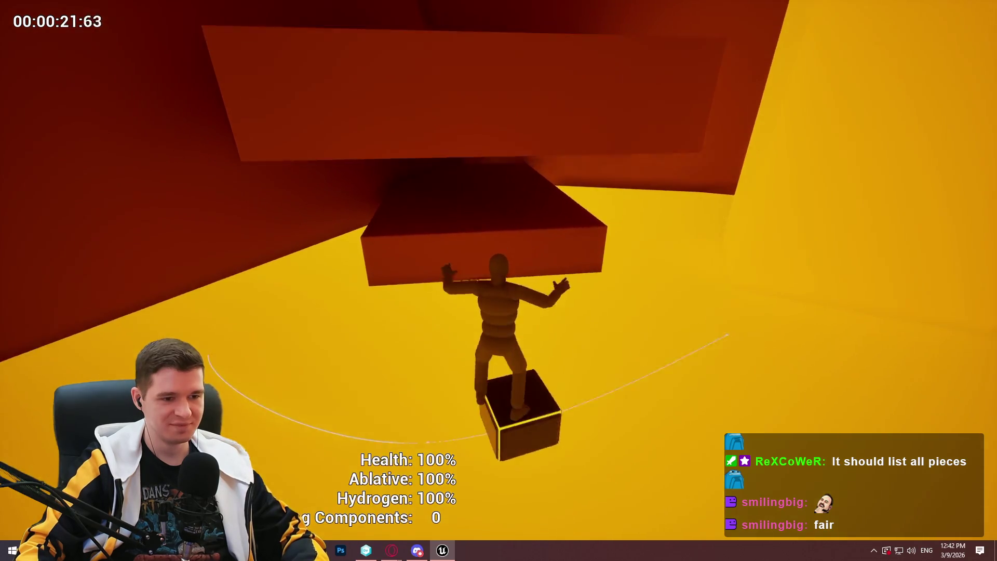
key("w")
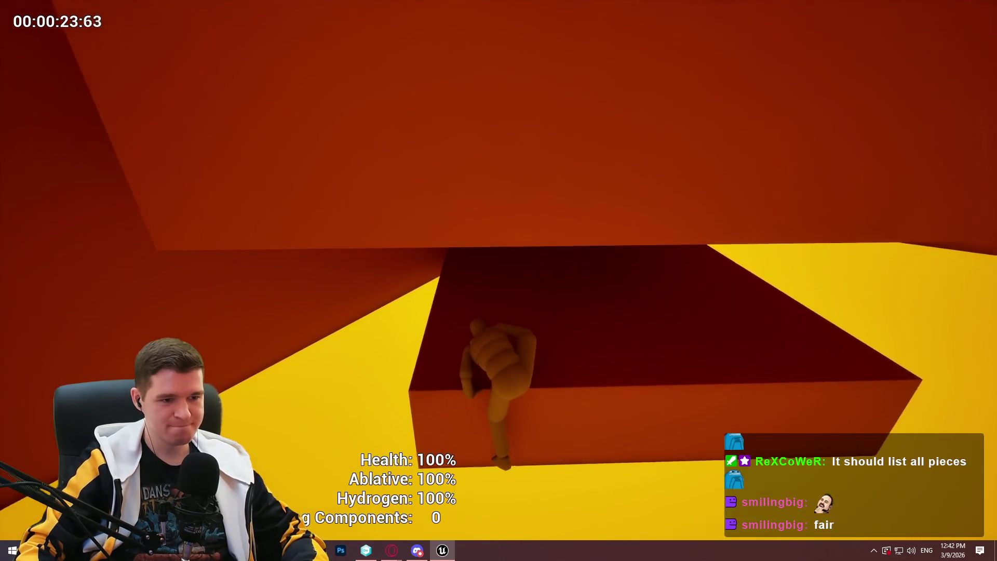
key("w")
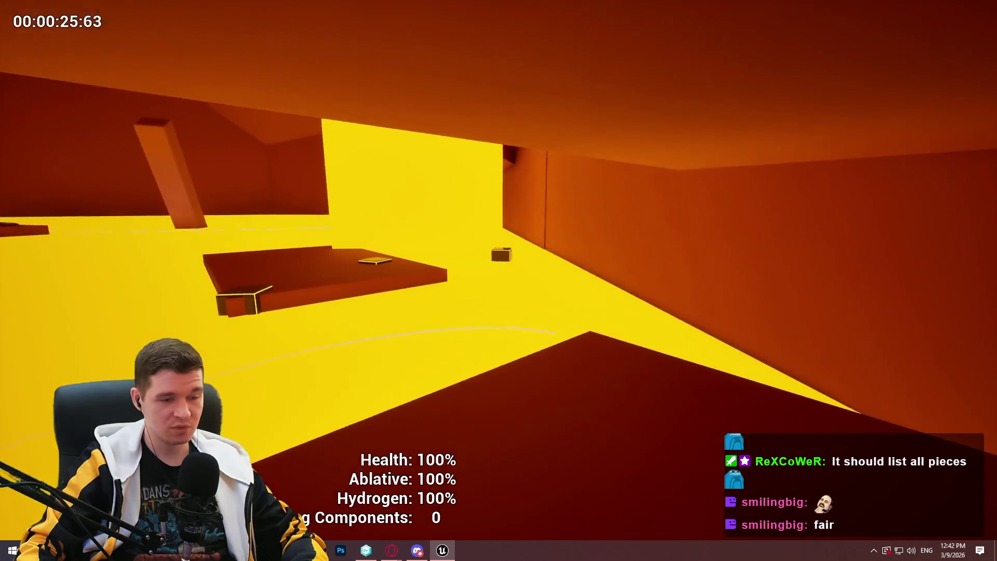
key("w")
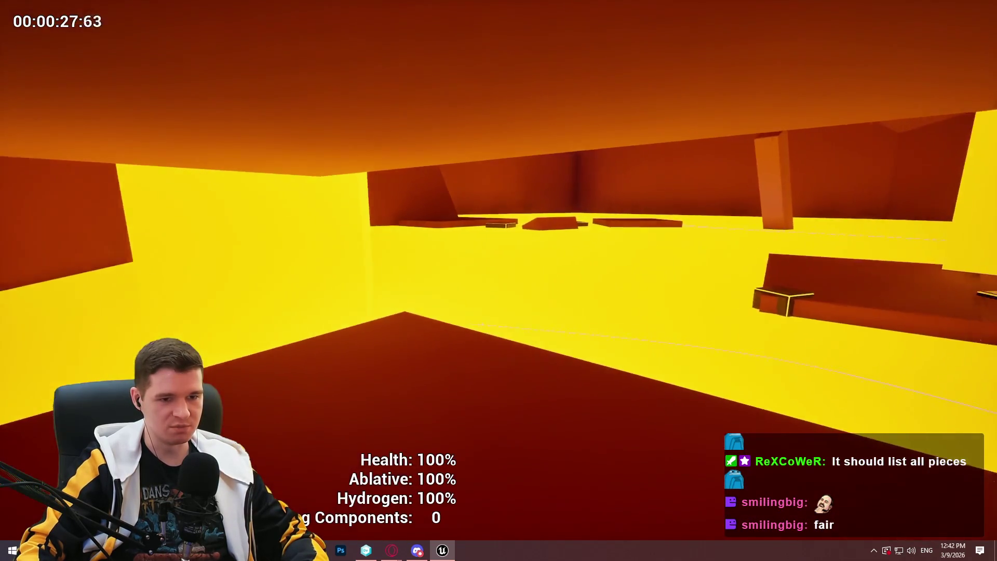
key("w")
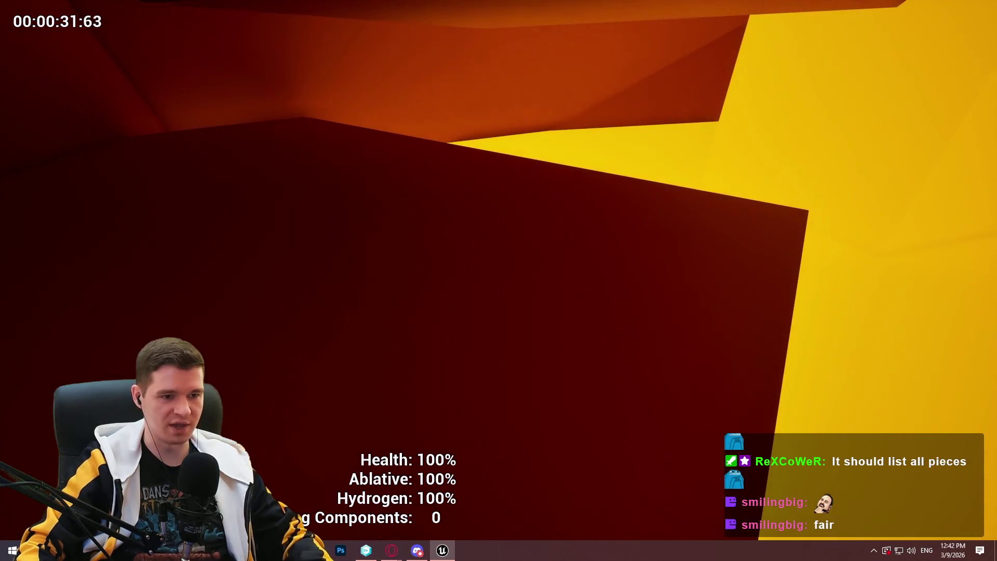
key("Escape")
left_click_drag(505, 227, 505, 226)
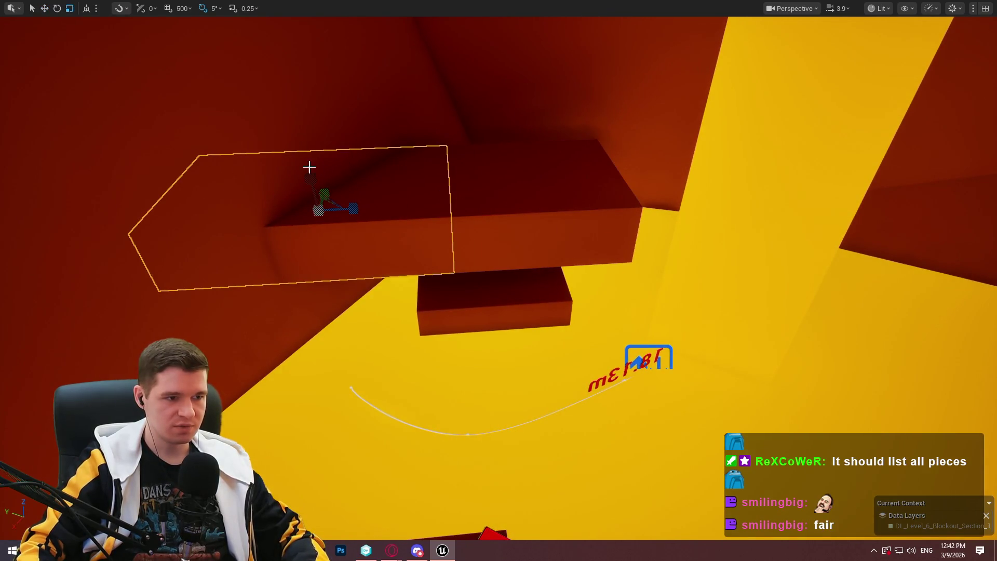
Undo the last change, shift the ledge block up and right, and tilt it about 30 degrees.
key("ctrl+z")
left_click_drag(350, 208, 314, 208)
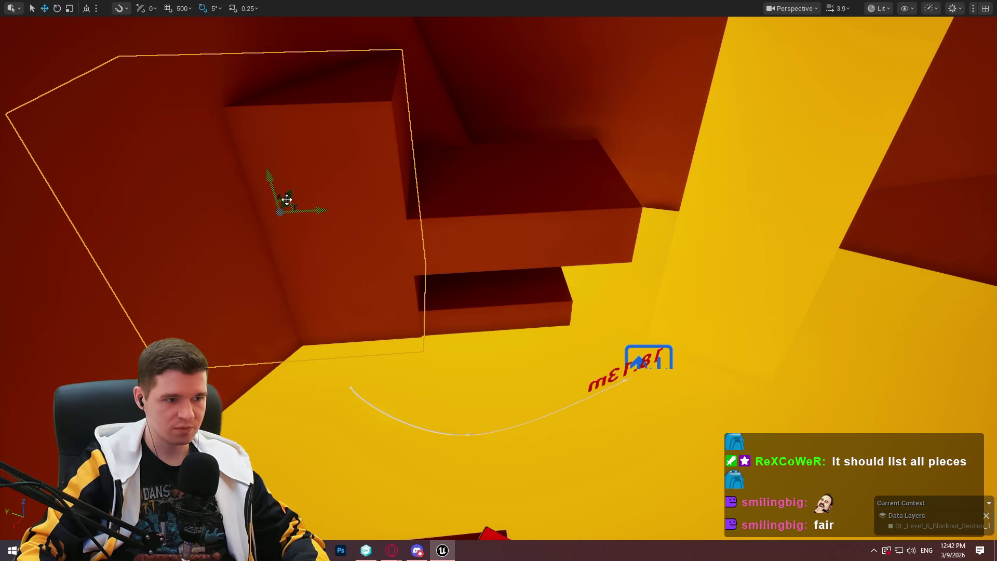
mouse_move(287, 203)
left_mouse_down()
mouse_move(314, 176)
mouse_move(417, 115)
left_mouse_up()
key("e")
mouse_move(432, 57)
left_mouse_down()
mouse_move(374, 54)
mouse_move(413, 99)
mouse_move(405, 103)
mouse_move(389, 84)
mouse_move(530, 63)
left_mouse_up()
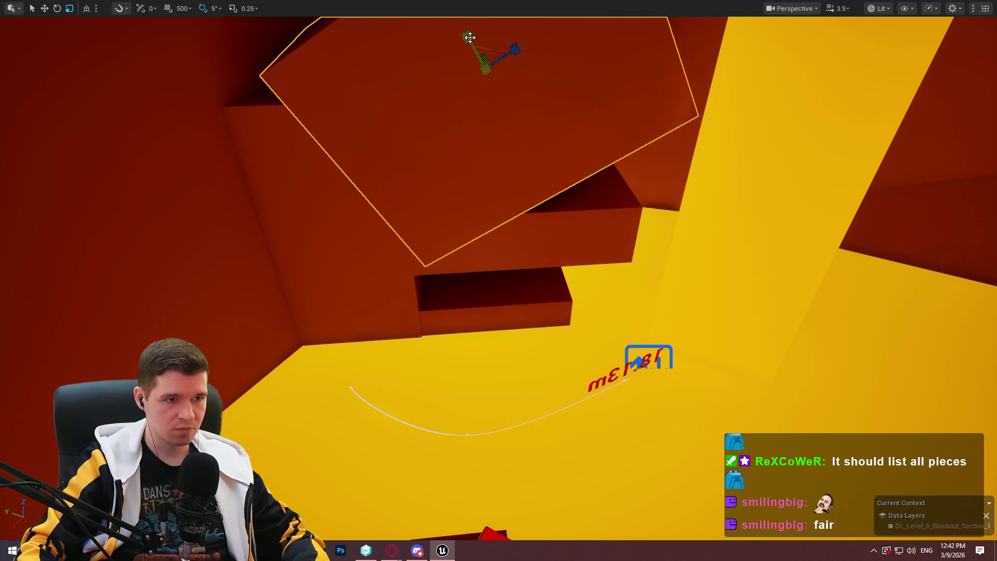
Push the tilted block far right against the shaft wall and inspect it from several angles.
mouse_move(485, 57)
left_mouse_down()
mouse_move(467, 39)
mouse_move(483, 65)
mouse_move(456, 46)
mouse_move(548, 195)
left_mouse_up()
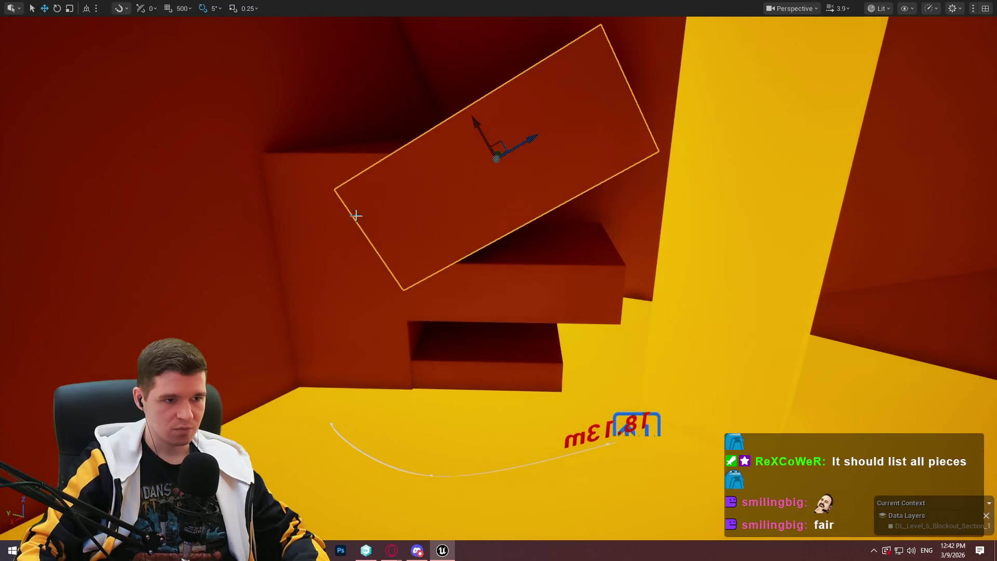
left_click_drag(332, 284, 702, 288)
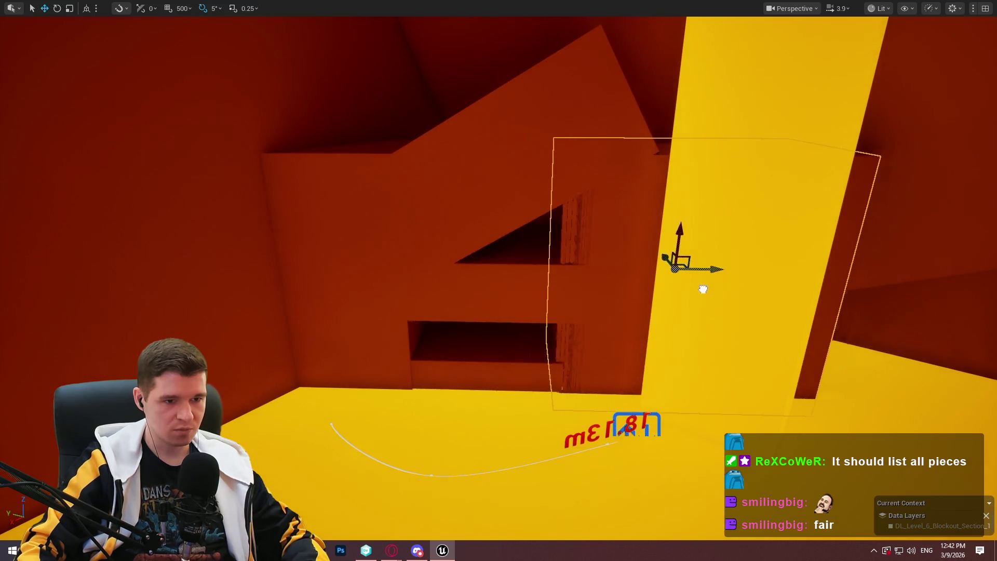
mouse_move(498, 281)
left_mouse_down()
mouse_move(495, 223)
mouse_move(519, 218)
mouse_move(498, 249)
mouse_move(516, 260)
mouse_move(508, 275)
mouse_move(529, 244)
mouse_move(483, 270)
mouse_move(467, 259)
mouse_move(493, 275)
left_mouse_up()
mouse_move(519, 314)
left_mouse_down()
mouse_move(503, 306)
mouse_move(520, 314)
left_mouse_up()
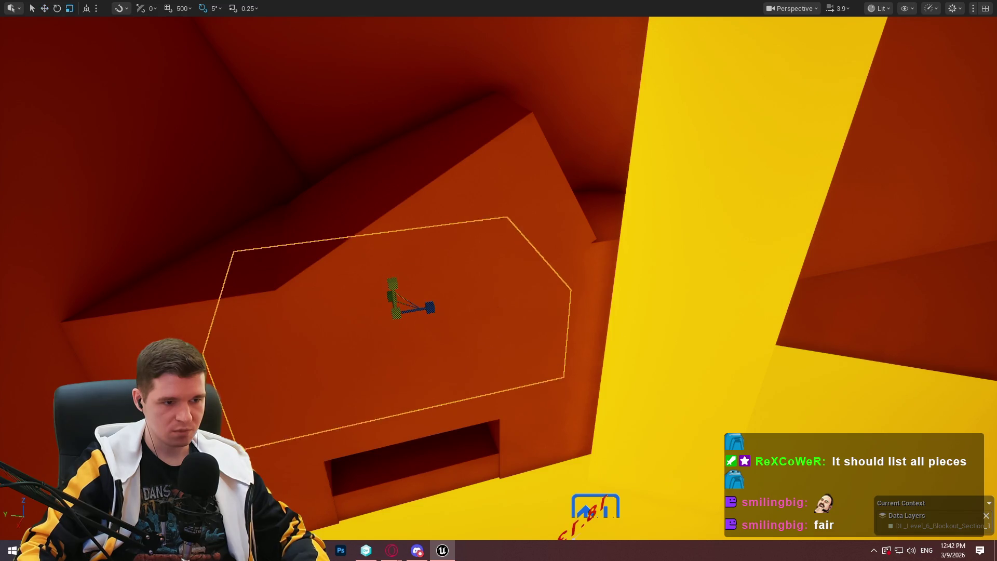
mouse_move(457, 284)
left_mouse_down()
mouse_move(446, 270)
mouse_move(421, 285)
mouse_move(429, 278)
mouse_move(343, 294)
left_mouse_up()
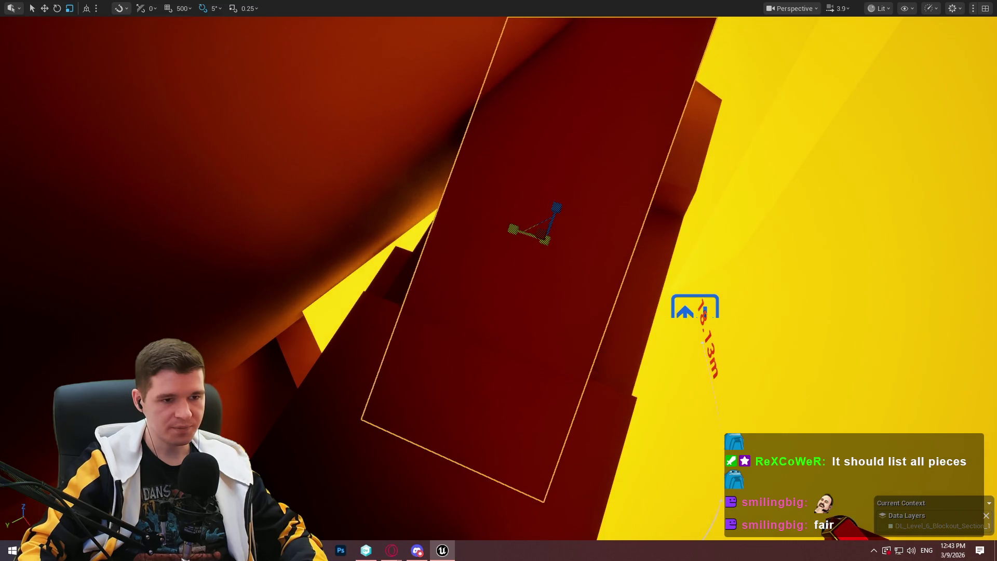
mouse_move(519, 231)
left_mouse_down()
mouse_move(367, 218)
mouse_move(393, 218)
mouse_move(446, 270)
left_mouse_up()
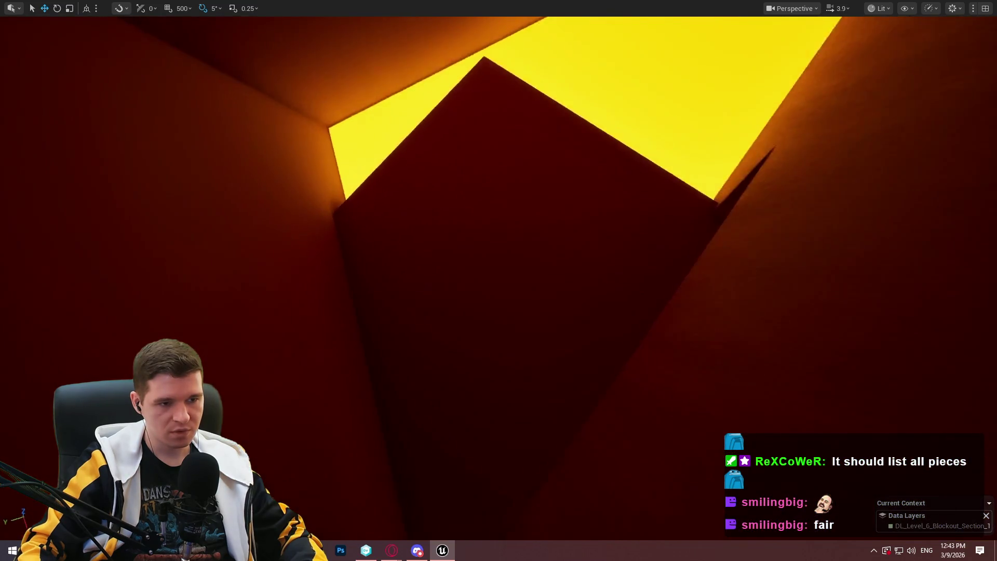
right_click(422, 171)
Play From Here and run through the orange corridor toward the bright opening, then stop.
mouse_move(460, 394)
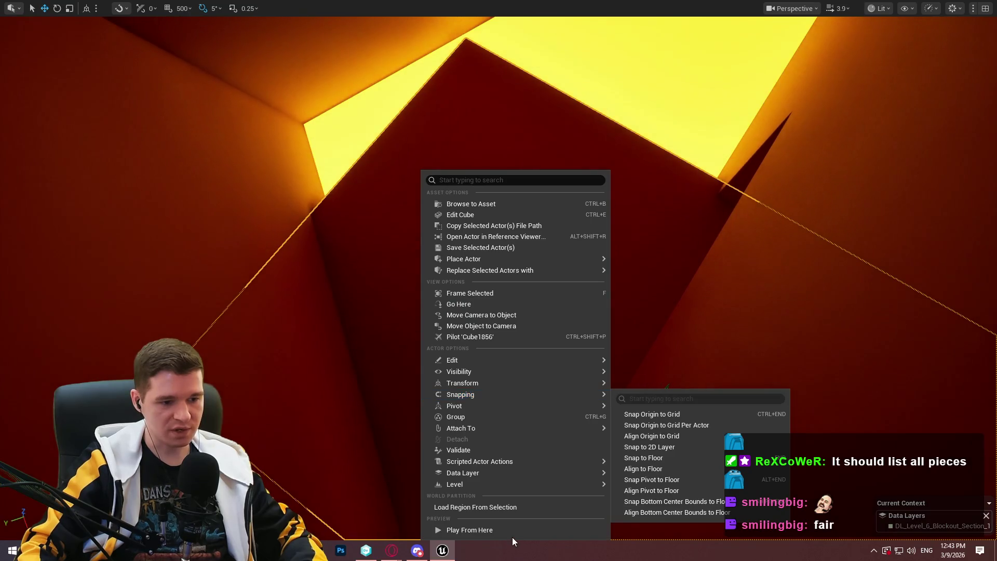
left_click(516, 527)
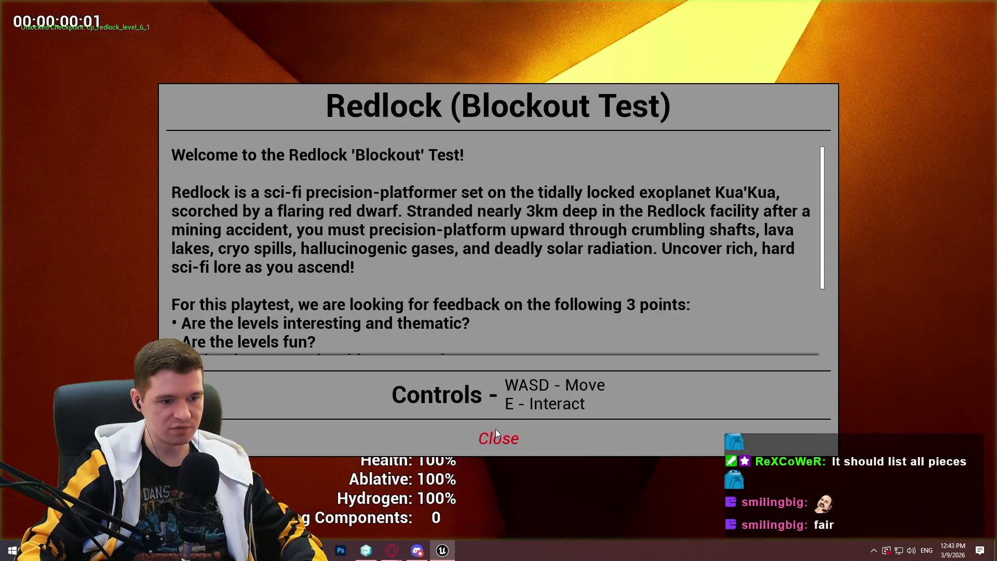
left_click(496, 429)
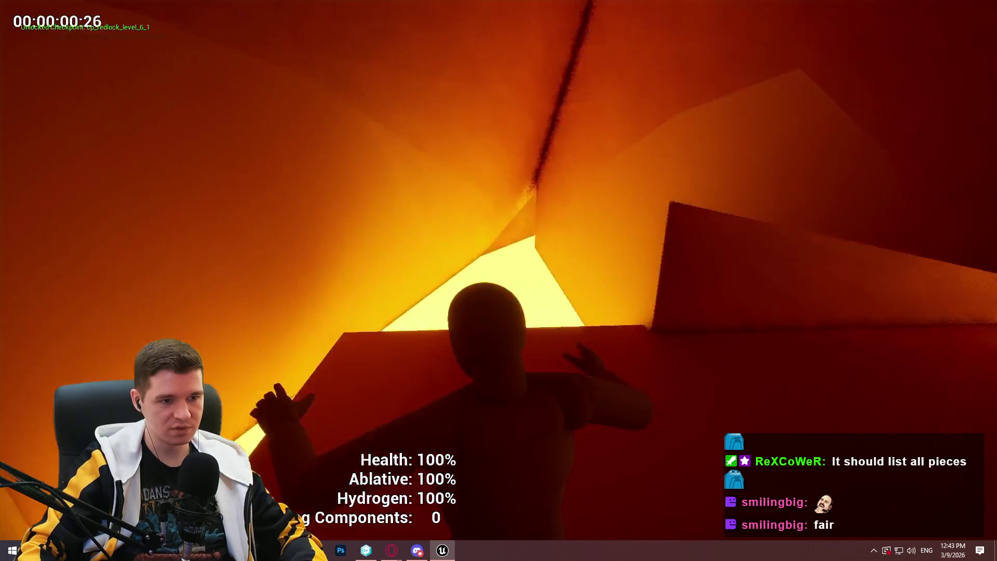
key("w")
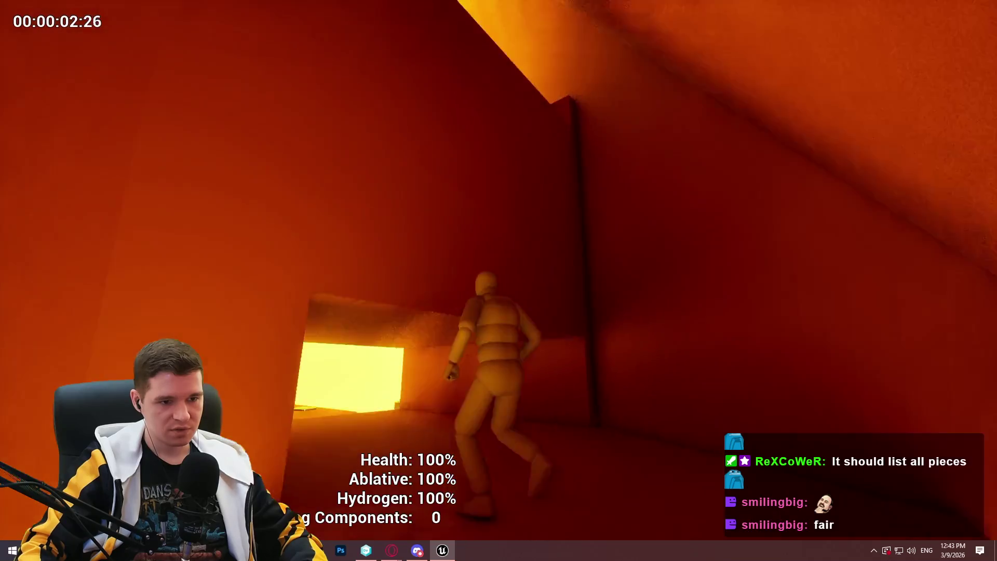
key("w")
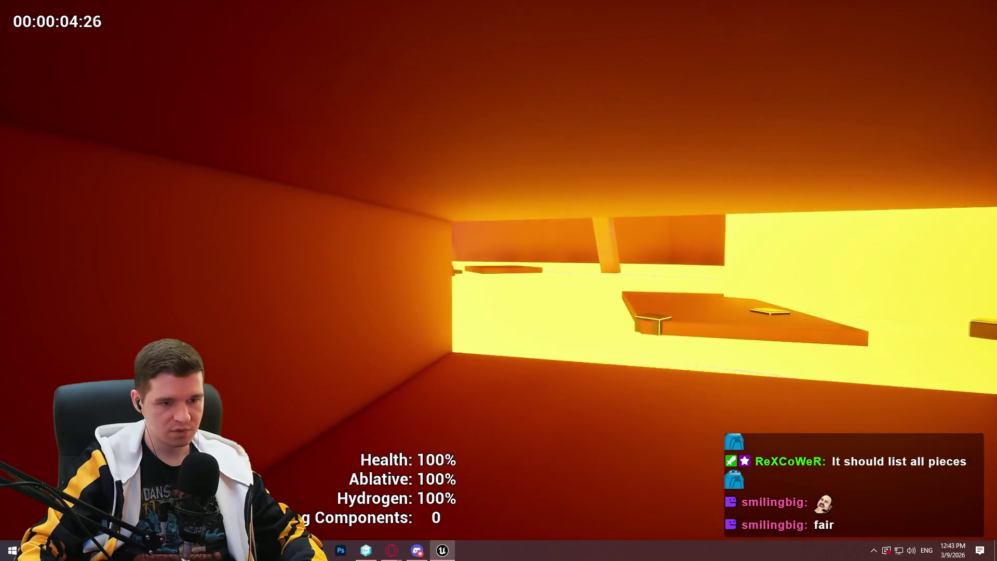
key("w")
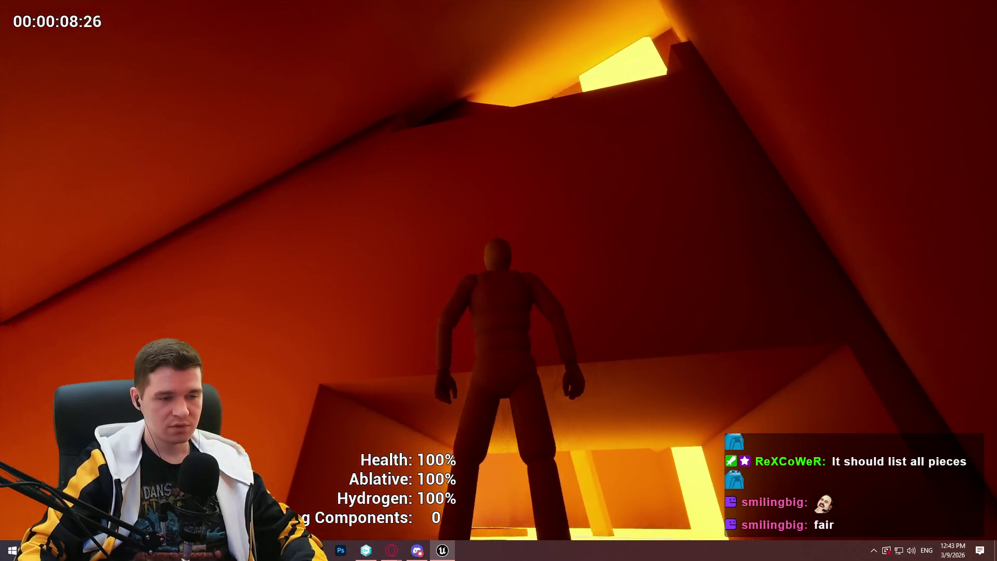
key("w")
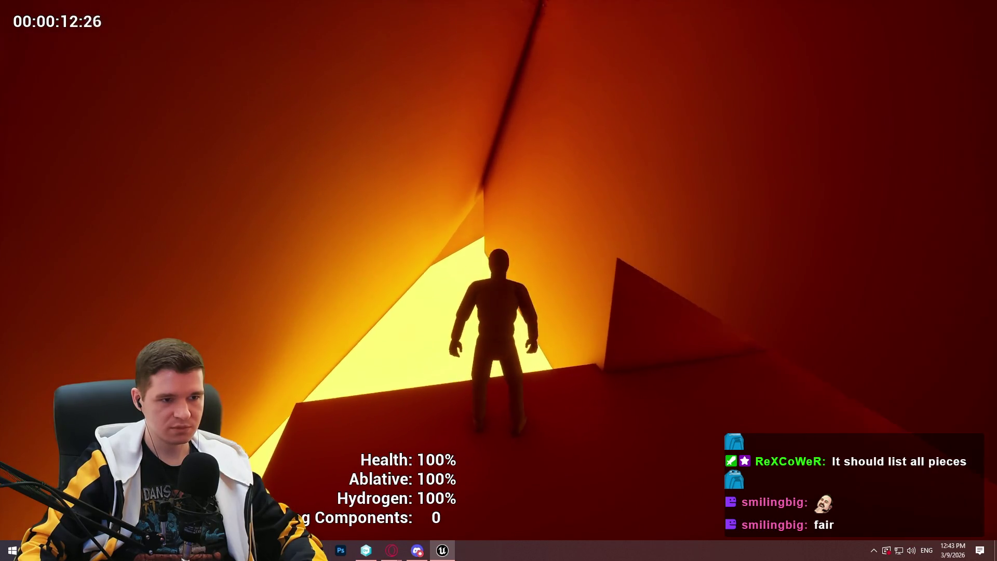
key("w")
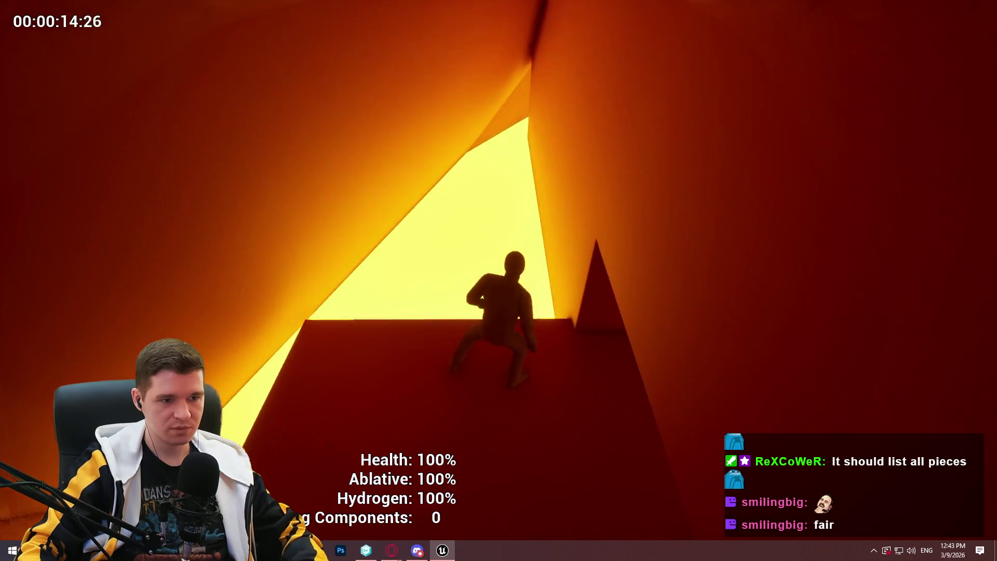
key("Escape")
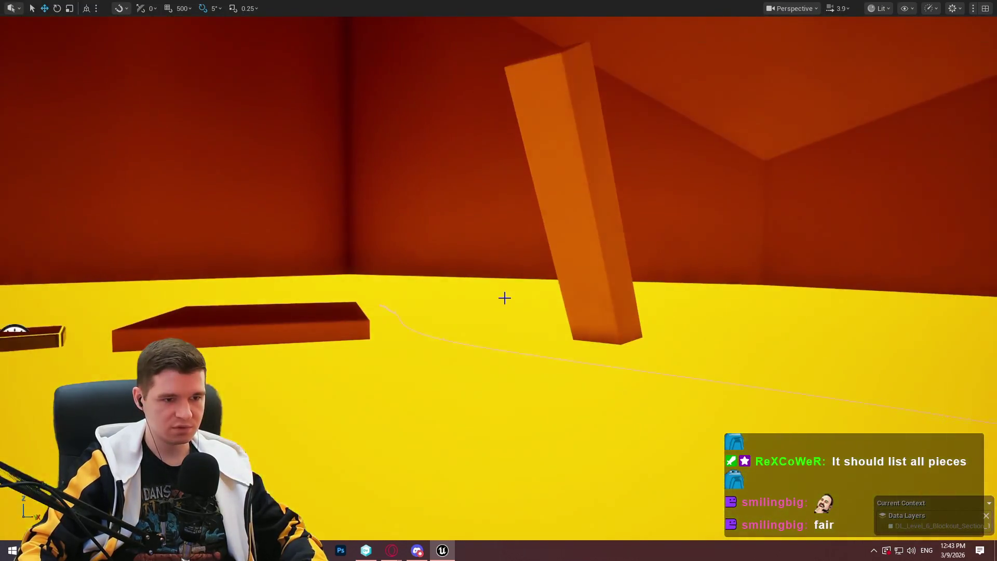
Scale the tall orange pillar down into a short ledge and lower it.
left_click(616, 263)
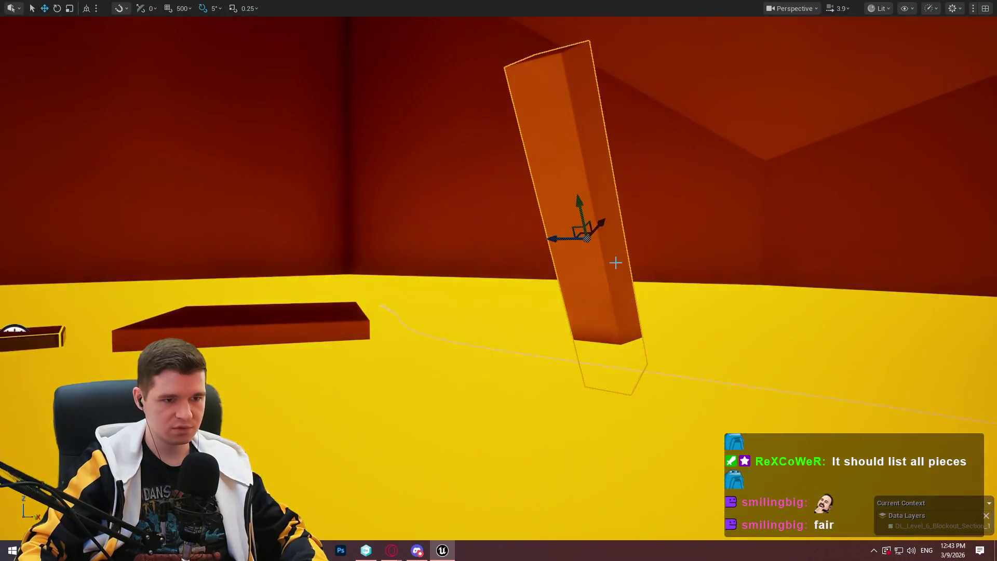
scroll(703, 194, "down", 1)
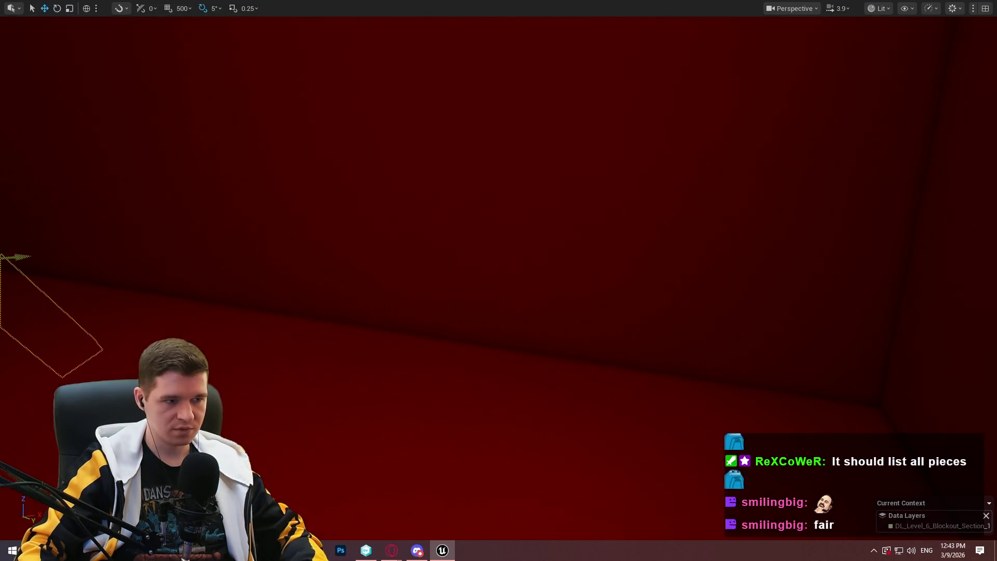
scroll(162, 300, "up", 3)
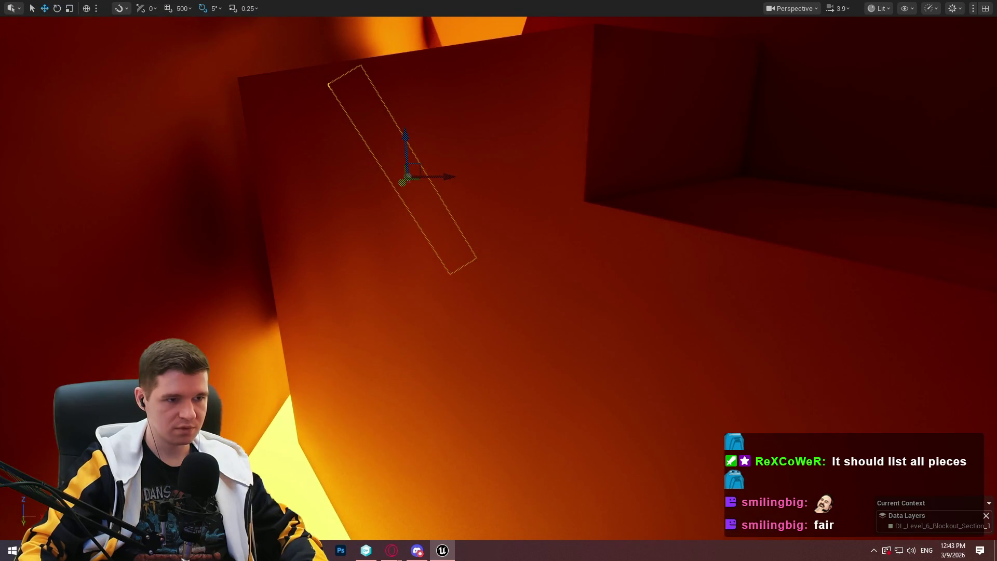
scroll(498, 280, "up", 5)
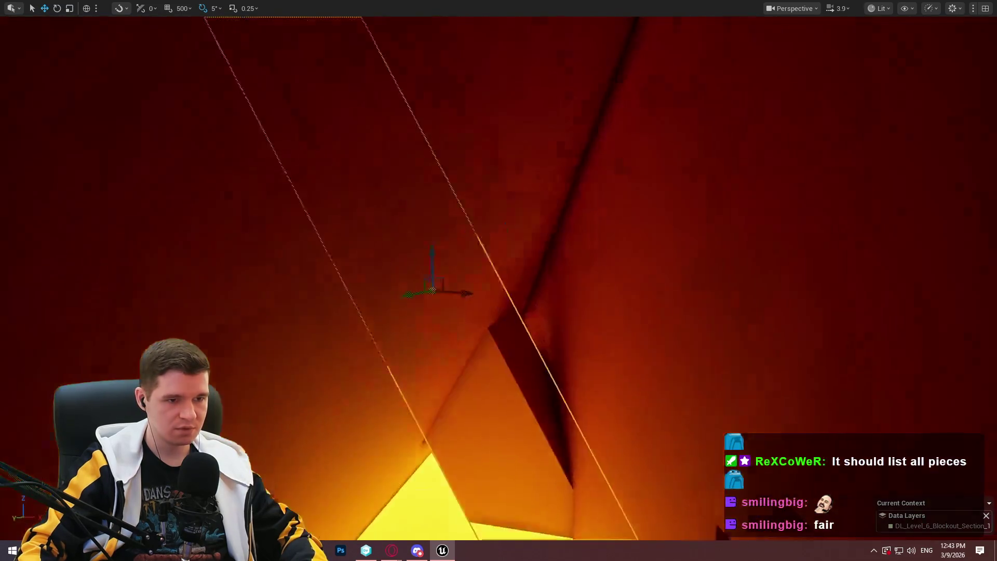
scroll(498, 280, "down", 1)
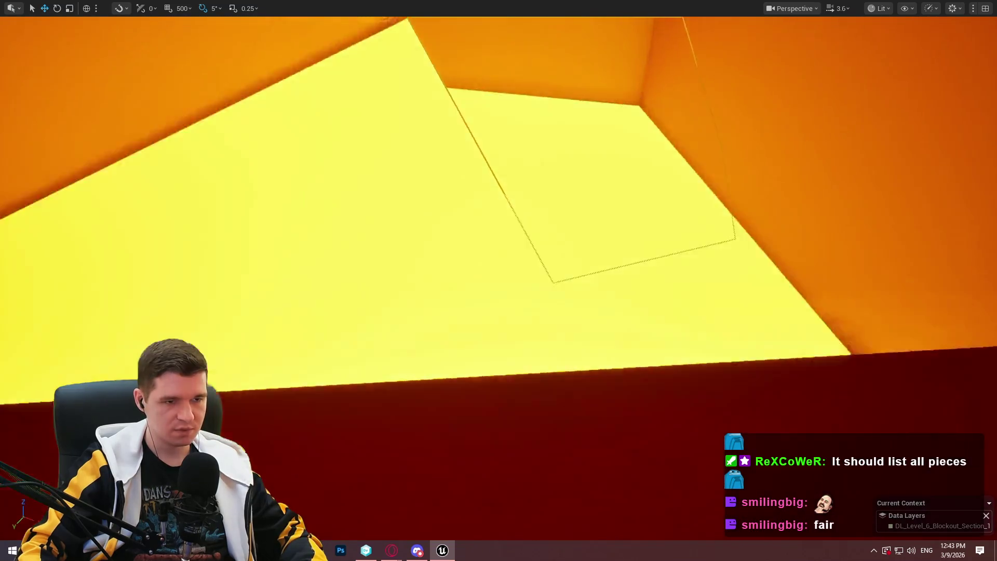
key("r")
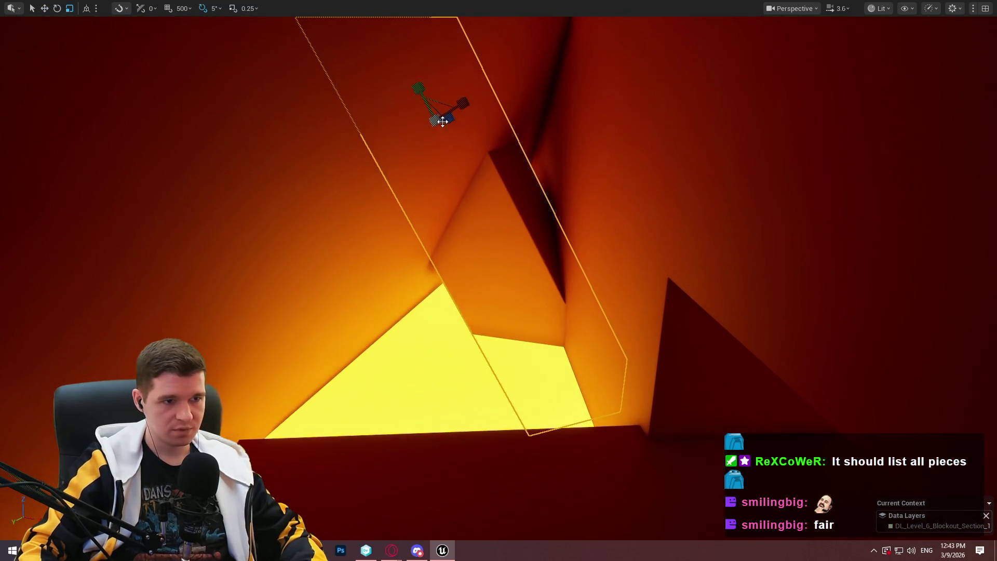
left_click_drag(434, 123, 416, 130)
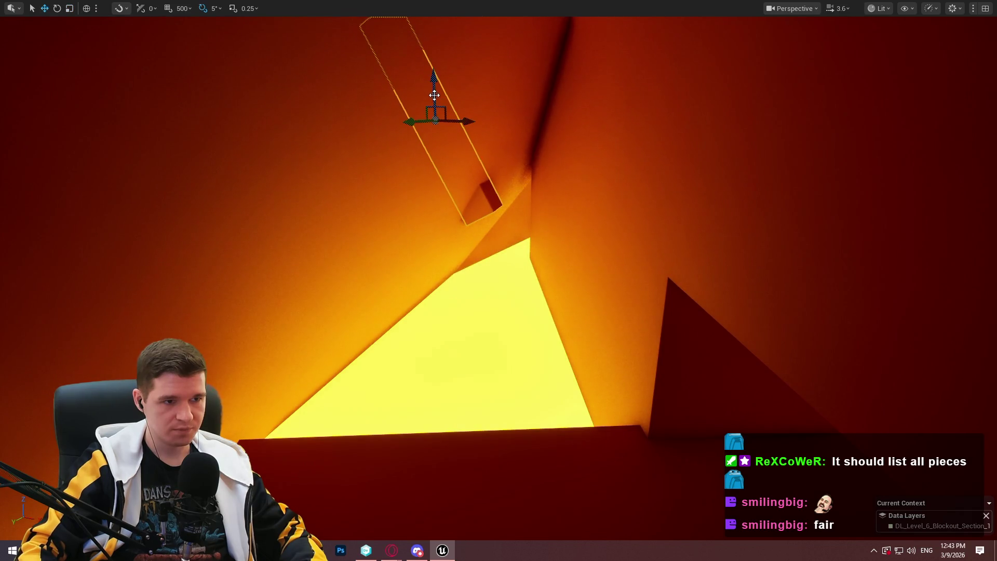
left_click_drag(434, 95, 438, 222)
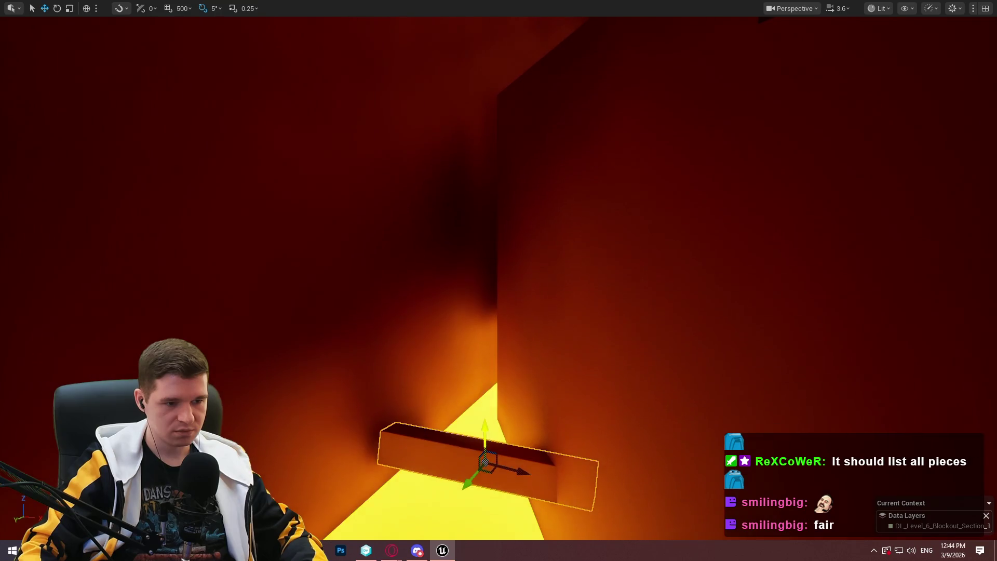
Place a copy higher up, turned about 35 degrees, and raise it toward the shaft top.
left_click_drag(475, 434, 474, 297)
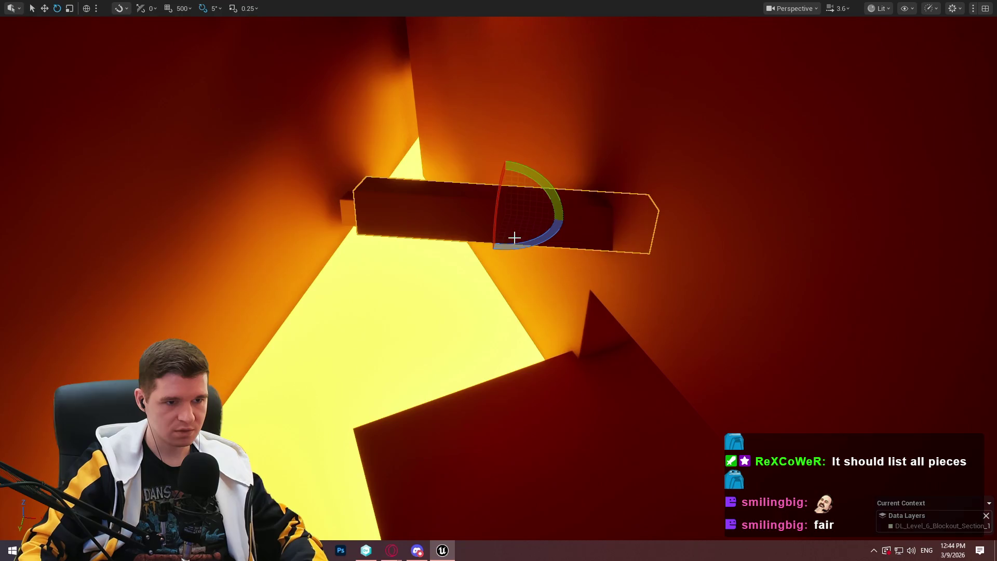
left_click_drag(514, 238, 564, 222)
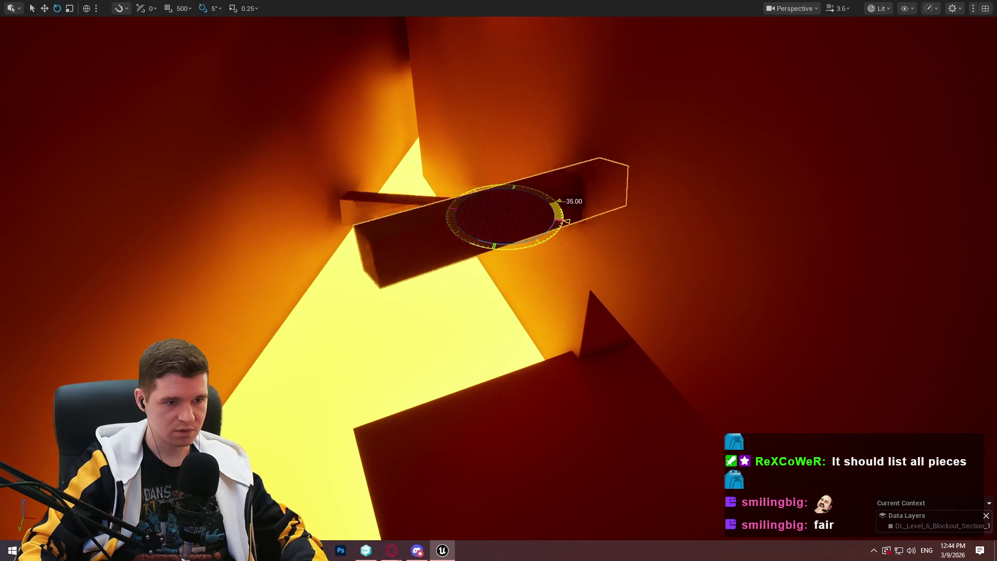
mouse_move(503, 187)
left_mouse_down()
mouse_move(538, 67)
mouse_move(521, 75)
mouse_move(581, 78)
left_mouse_up()
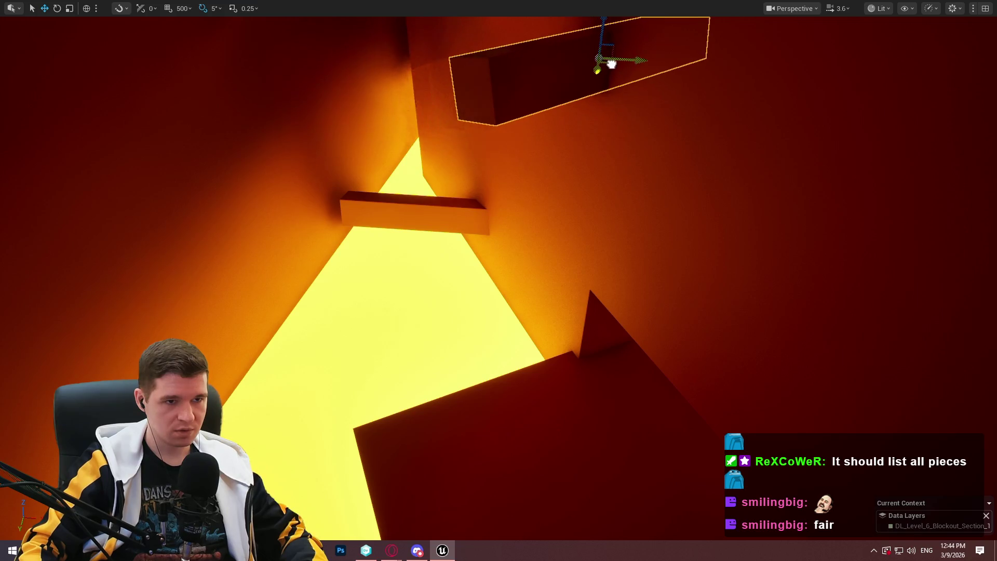
Play From Here at the dark box, jump onto the new beam, walk into the corridor, then exit.
right_click(559, 437)
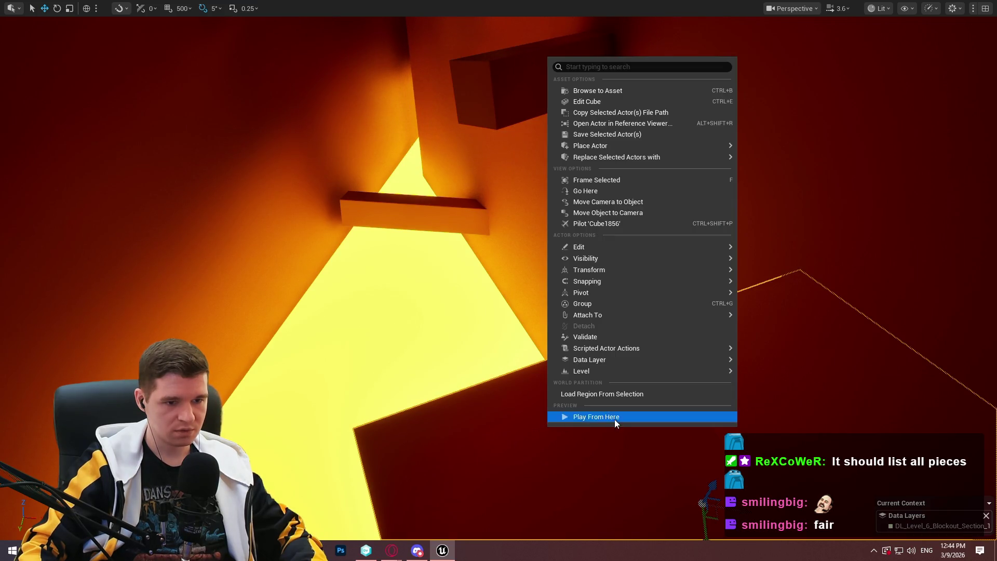
left_click(615, 418)
left_click(500, 439)
key("w")
key("space")
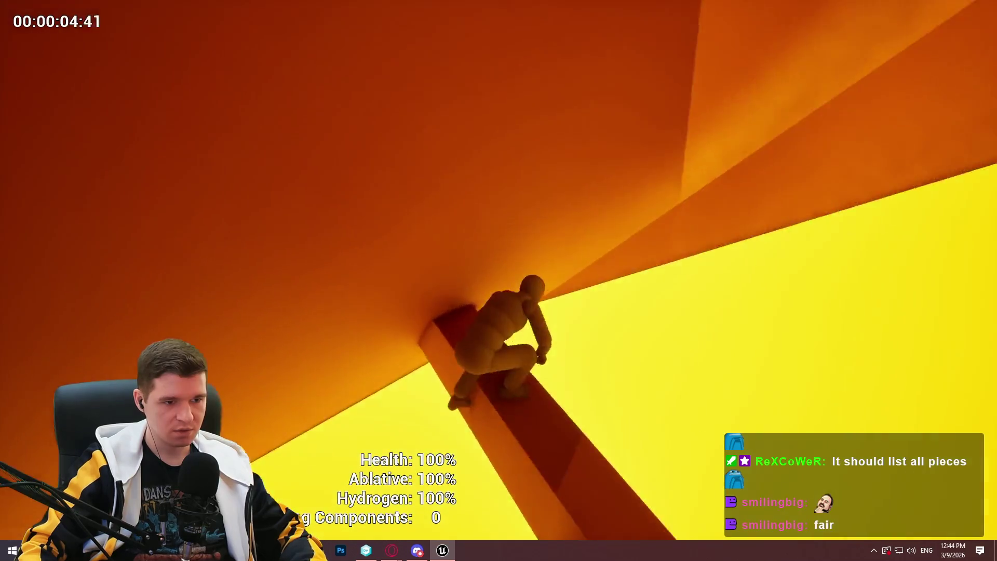
key("w")
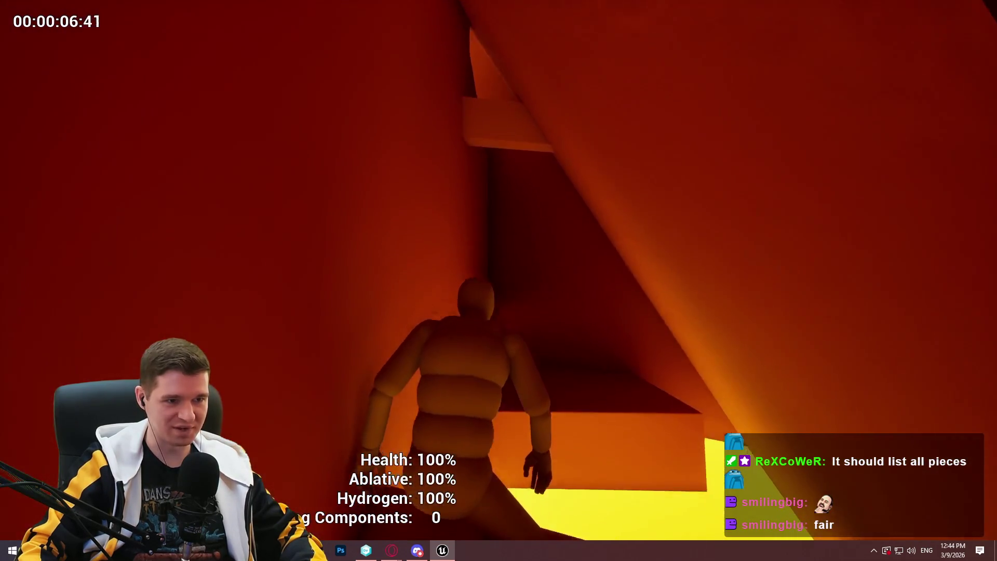
key("s")
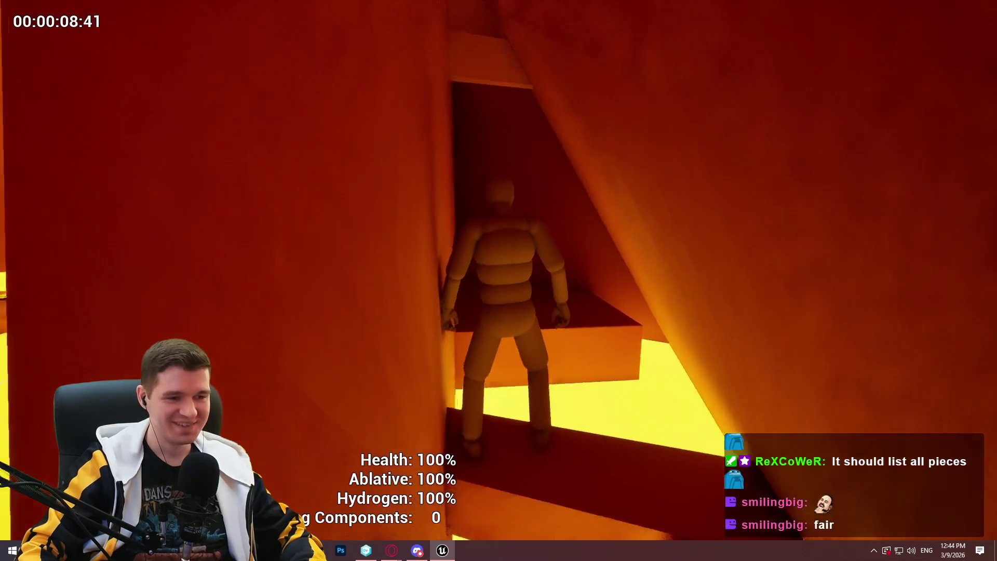
key("w")
key("Escape")
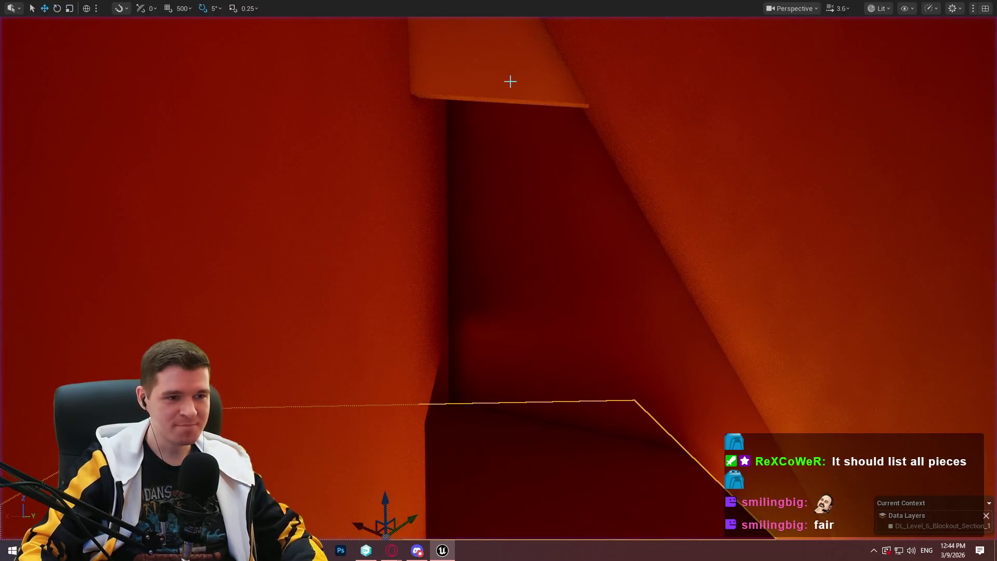
Look up at the beam from below and launch Play From Here at that spot.
key("s")
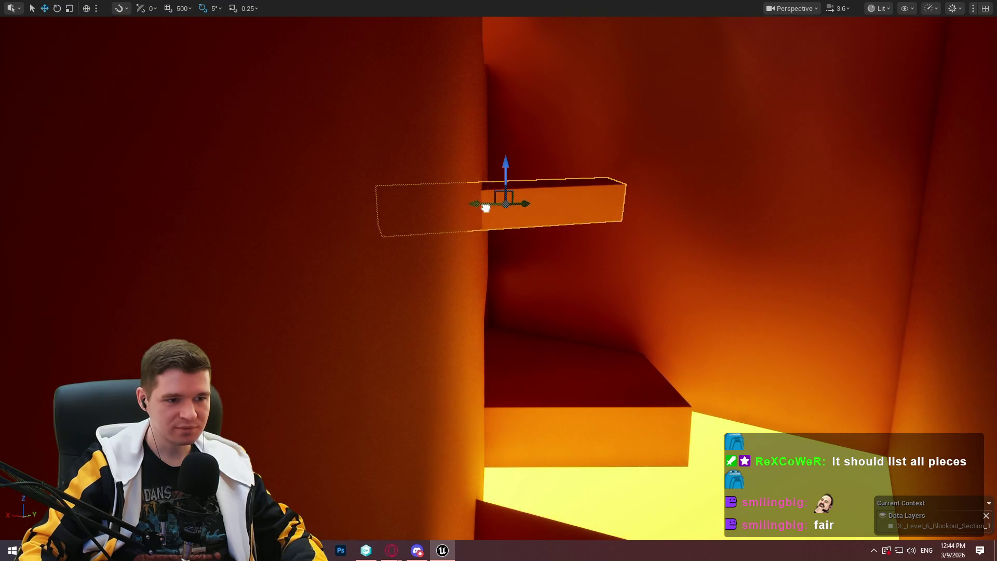
mouse_move(505, 229)
left_mouse_down()
mouse_move(379, 151)
mouse_move(383, 107)
mouse_move(354, 97)
mouse_move(338, 29)
left_mouse_up()
left_click_drag(413, 14, 413, 14)
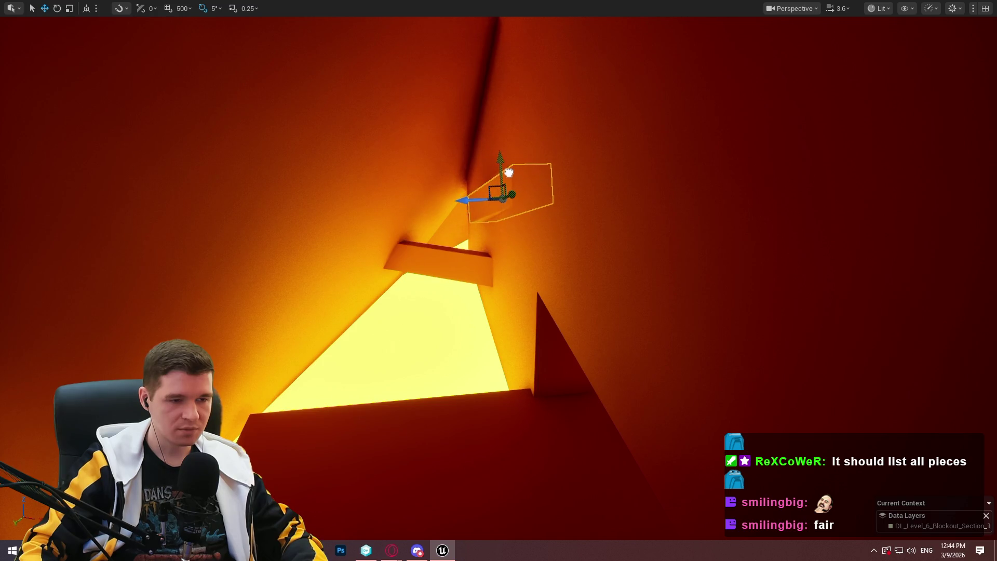
right_click(478, 402)
left_click(474, 440)
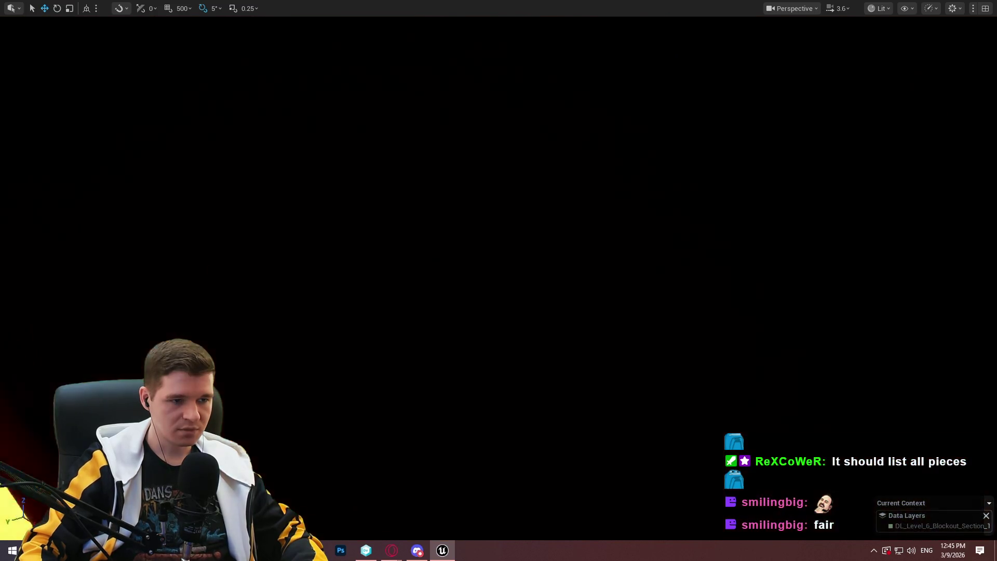
Lower the ledge block near the shaft top and launch Play From Here from it.
scroll(462, 171, "up", 1)
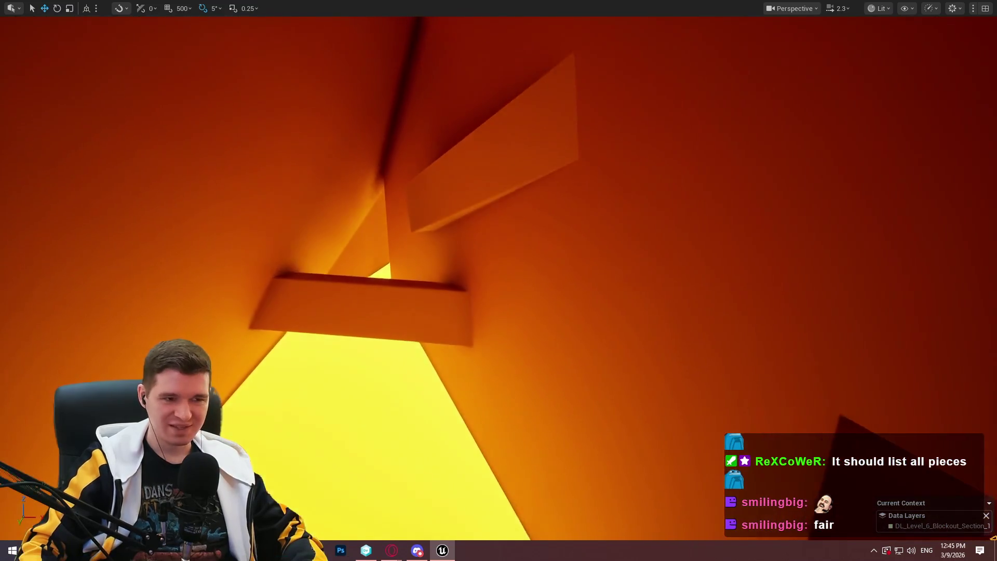
left_click_drag(493, 139, 504, 209)
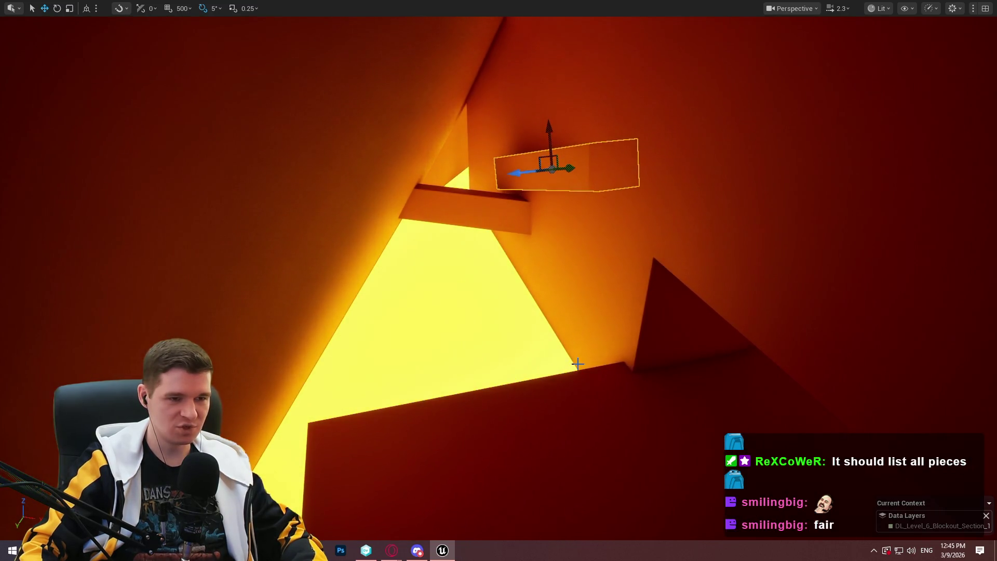
right_click(576, 392)
left_click(635, 387)
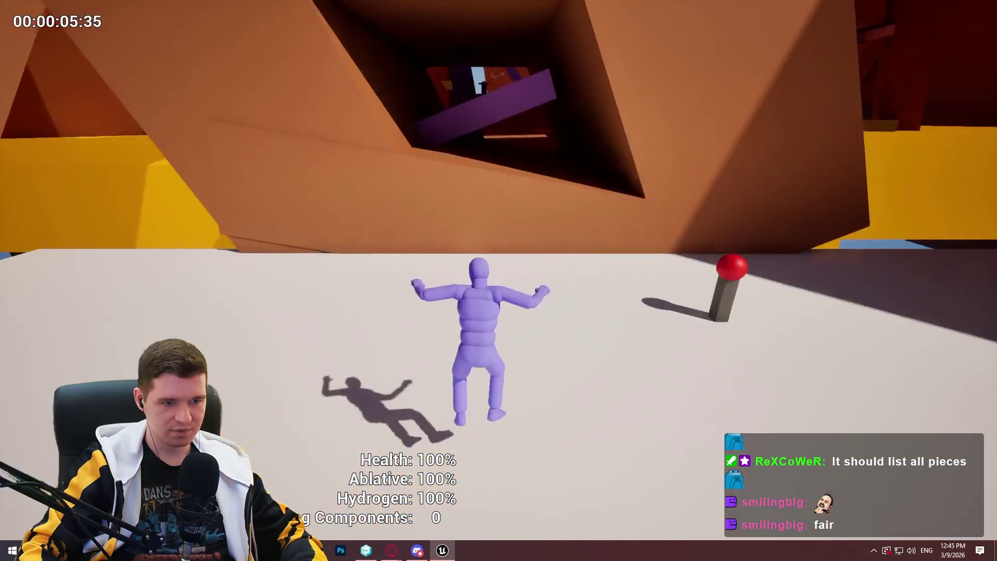
Stop the playtest and slide the upper beam slightly left along the shaft wall.
key("Escape")
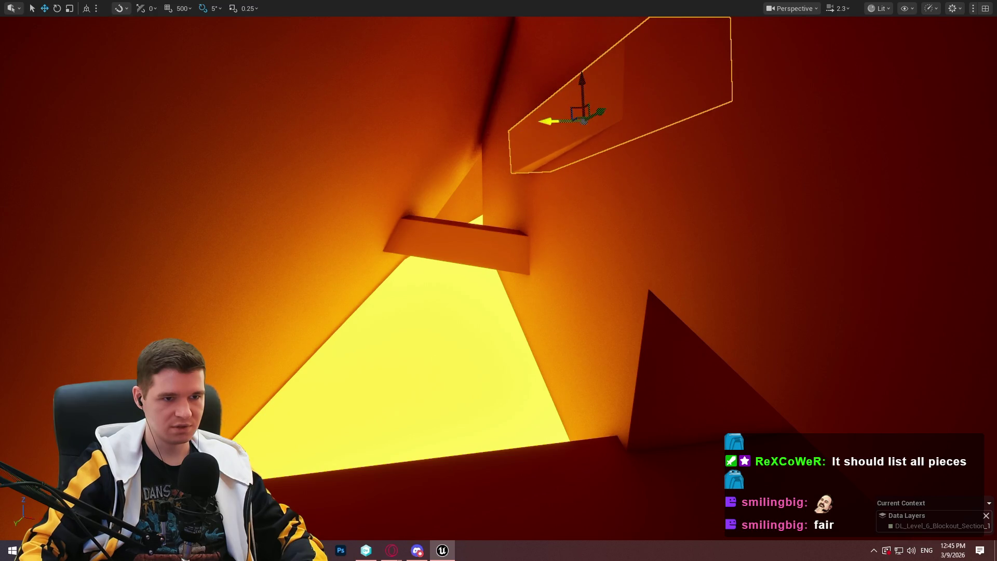
left_click_drag(566, 123, 542, 124)
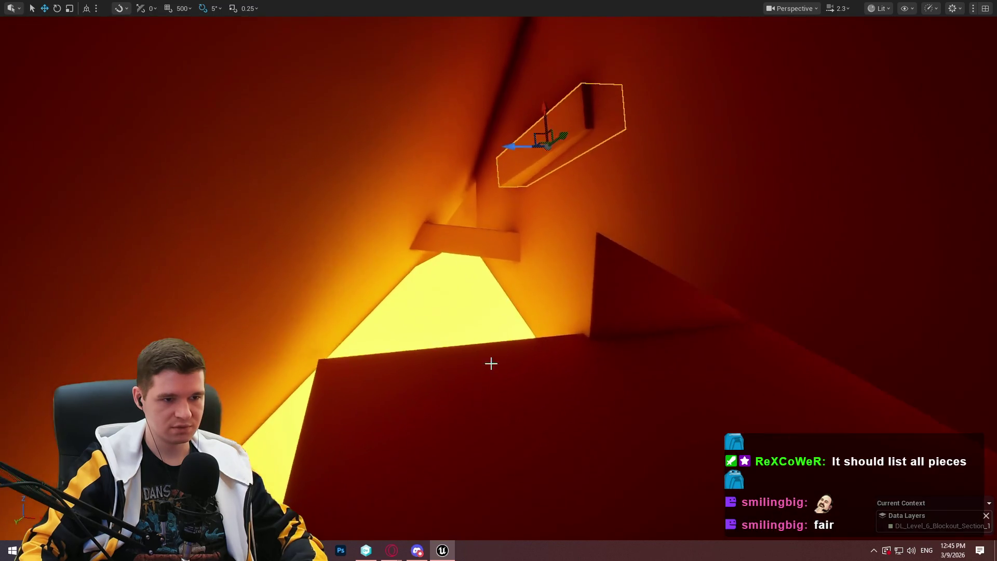
right_click(489, 394)
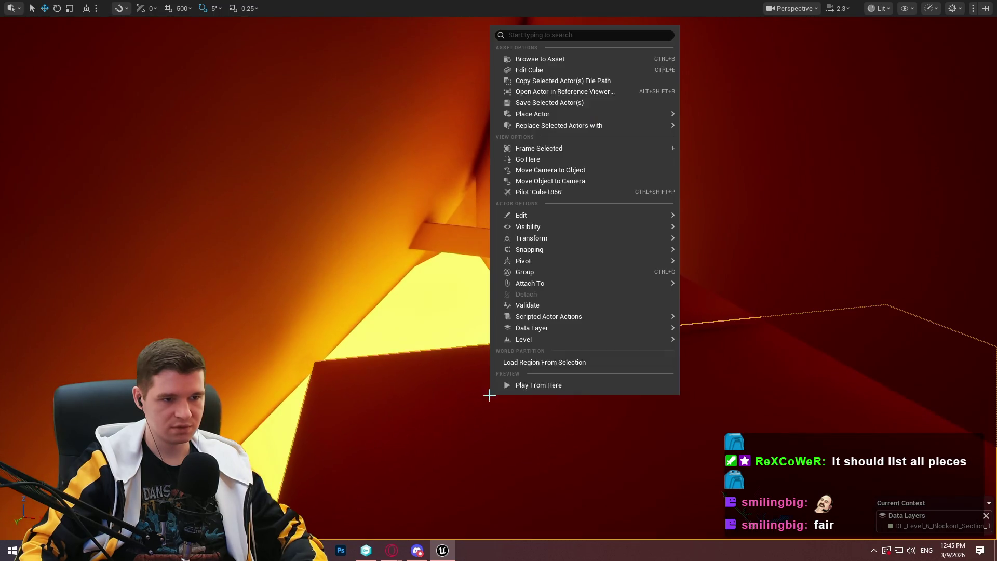
Play From Here at the upper beam, dismiss the welcome dialog, play briefly, then exit.
left_click(543, 386)
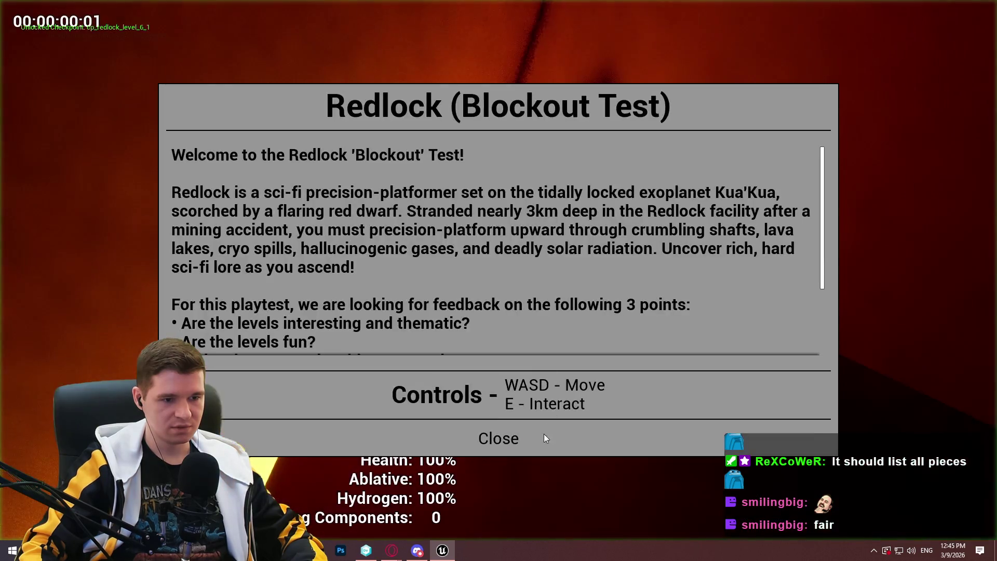
left_click(543, 434)
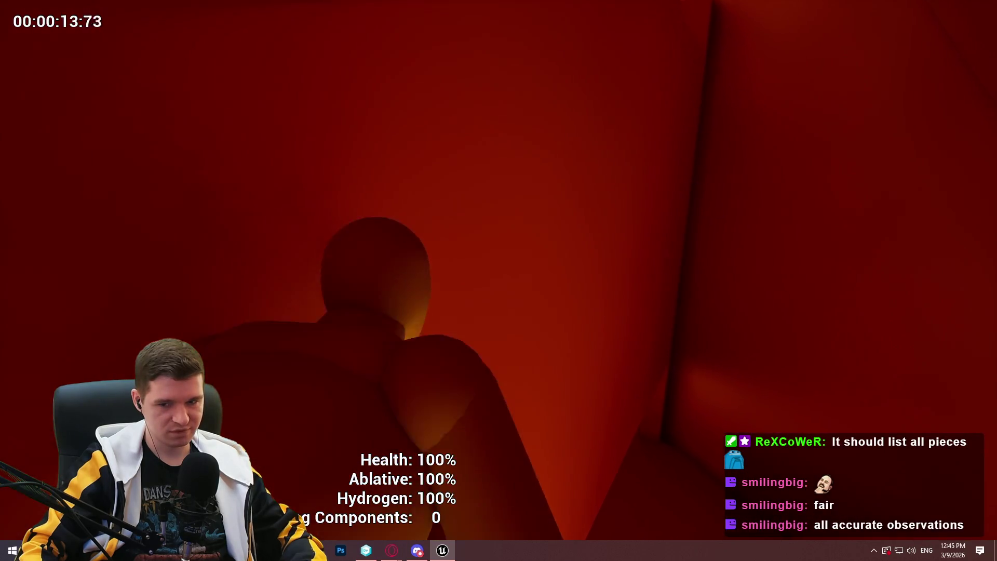
key("Escape")
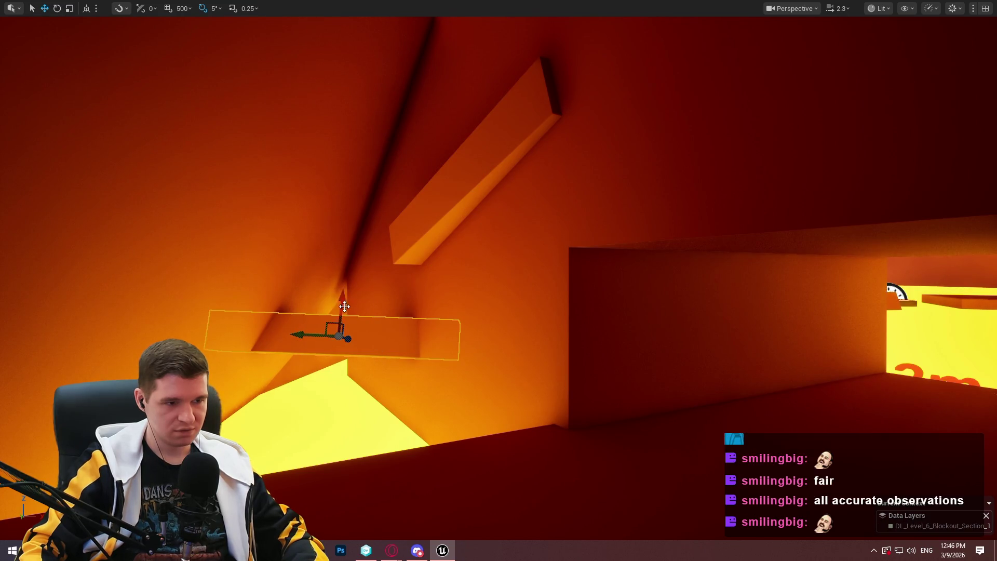
Recentre the low beam, tilt it -35°, and raise it to cross the upper beam in an X.
left_click_drag(350, 340, 235, 310)
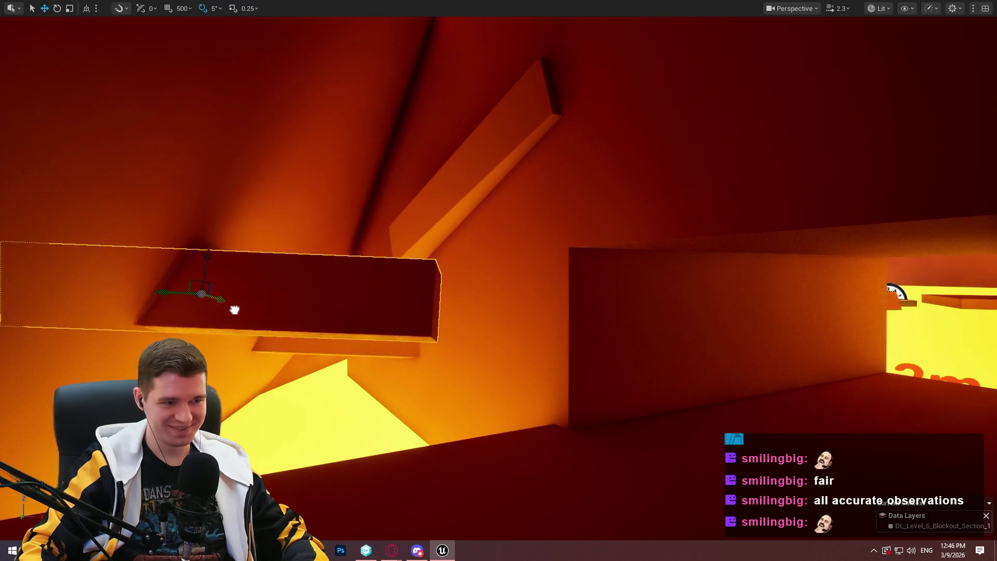
mouse_move(162, 295)
left_mouse_down()
mouse_move(348, 303)
mouse_move(311, 291)
left_mouse_up()
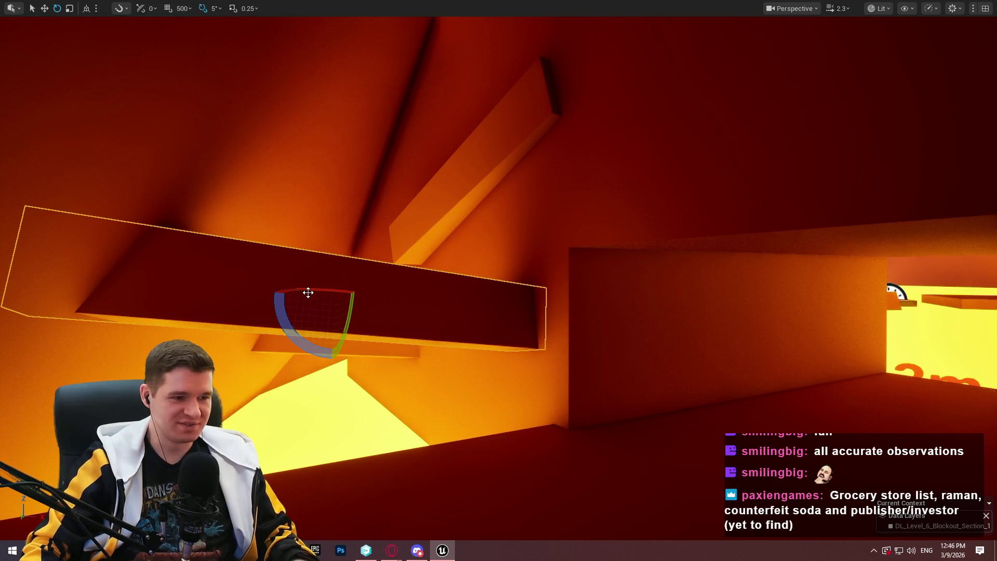
mouse_move(277, 322)
left_mouse_down()
mouse_move(260, 363)
mouse_move(265, 353)
left_mouse_up()
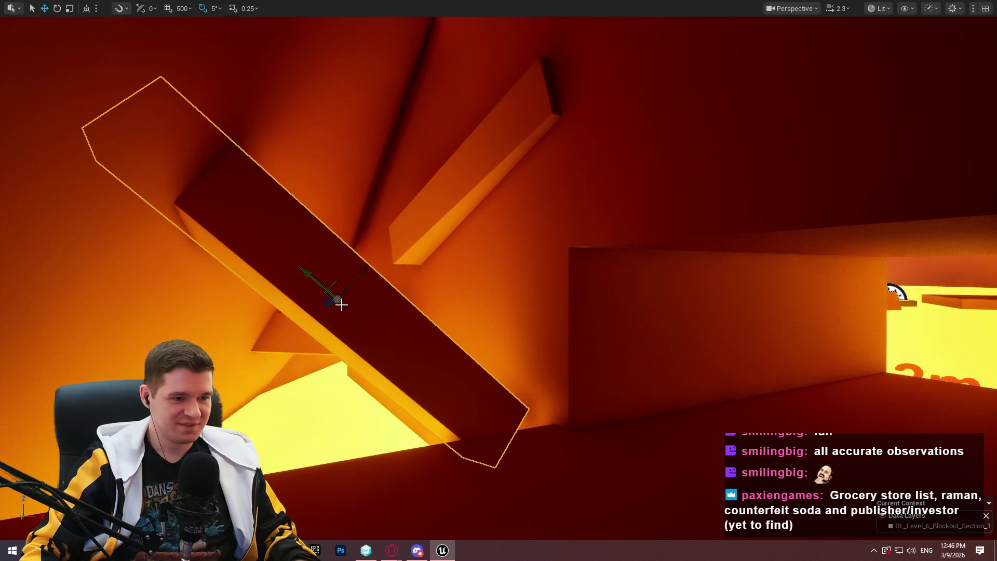
mouse_move(360, 270)
left_mouse_down()
mouse_move(424, 204)
mouse_move(378, 234)
mouse_move(394, 240)
left_mouse_up()
mouse_move(411, 201)
left_mouse_down()
mouse_move(423, 190)
mouse_move(366, 227)
mouse_move(411, 199)
mouse_move(403, 206)
left_mouse_up()
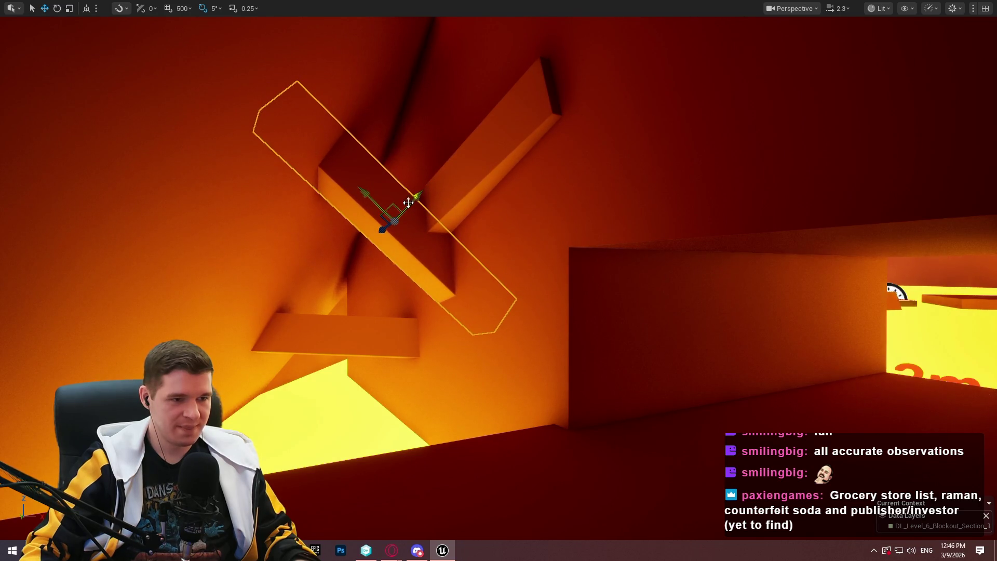
right_click(537, 511)
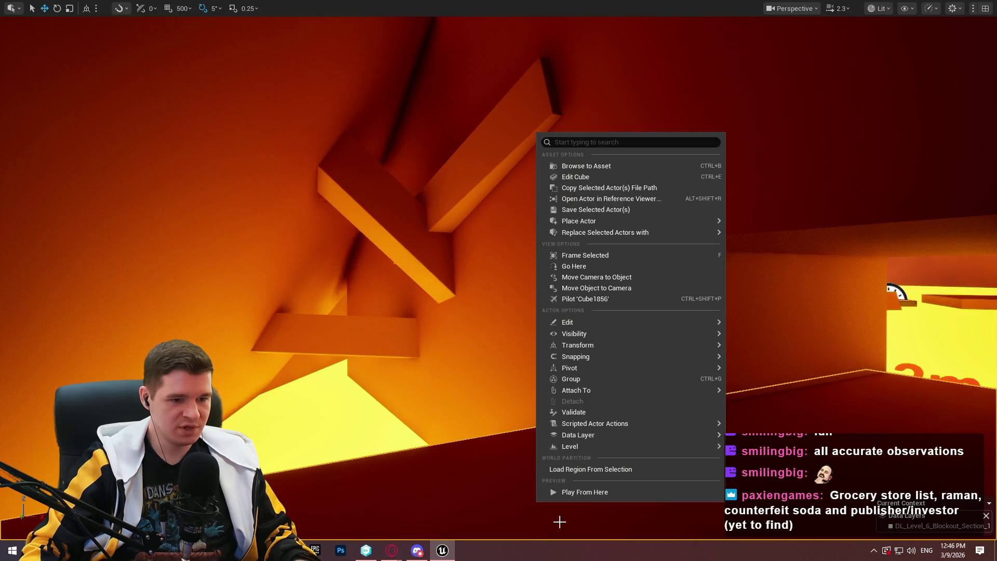
Run a quick Play From Here test from the crossed beams, then refocus on the beam.
left_click(592, 494)
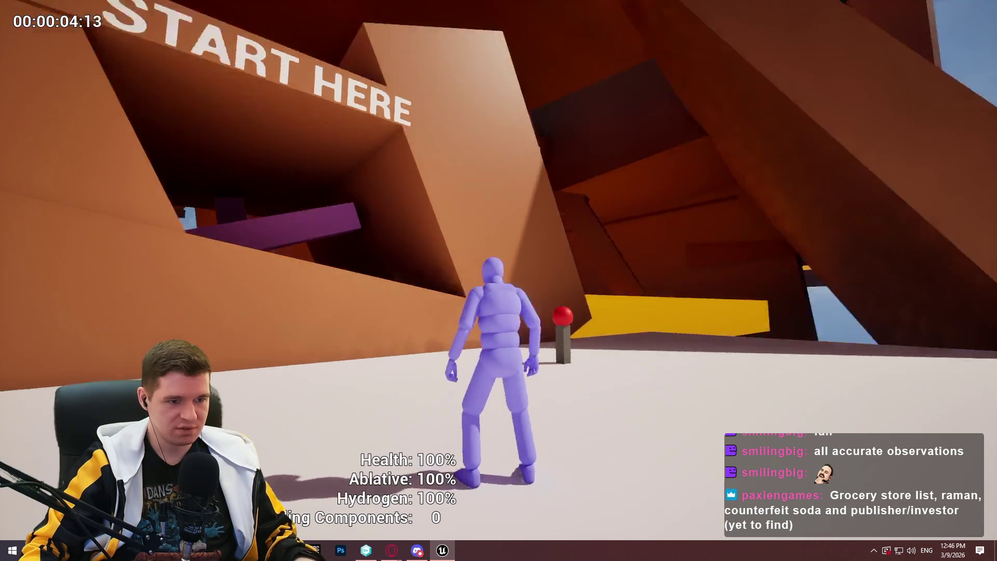
key("Escape")
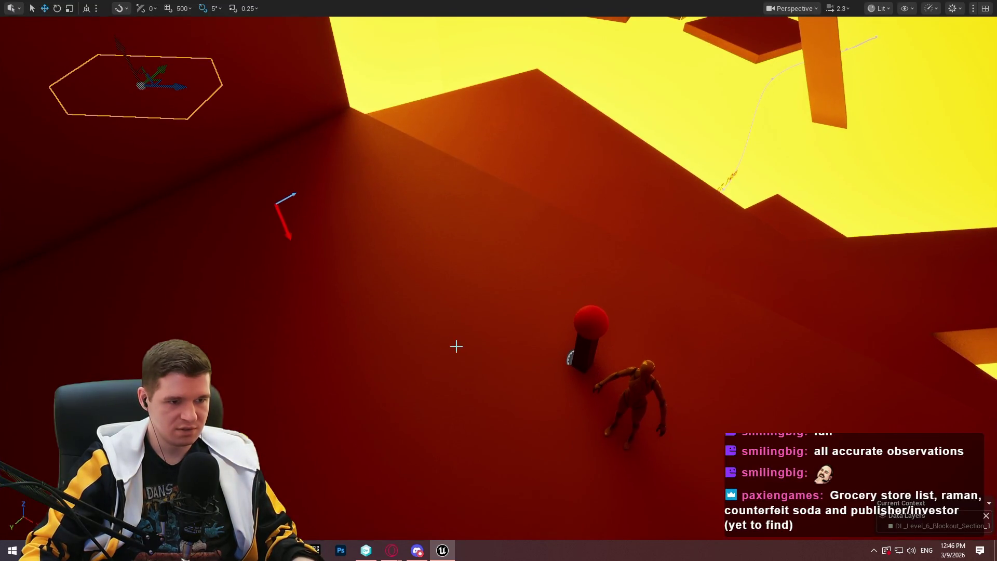
key("f")
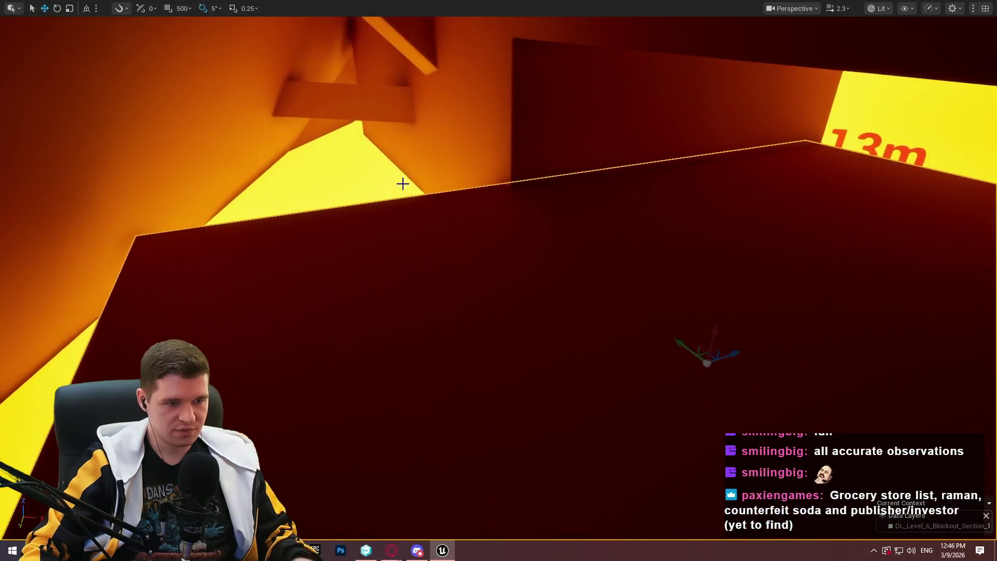
Playtest again from the beam, then slide the diagonal beam up-right along its length.
right_click(369, 171)
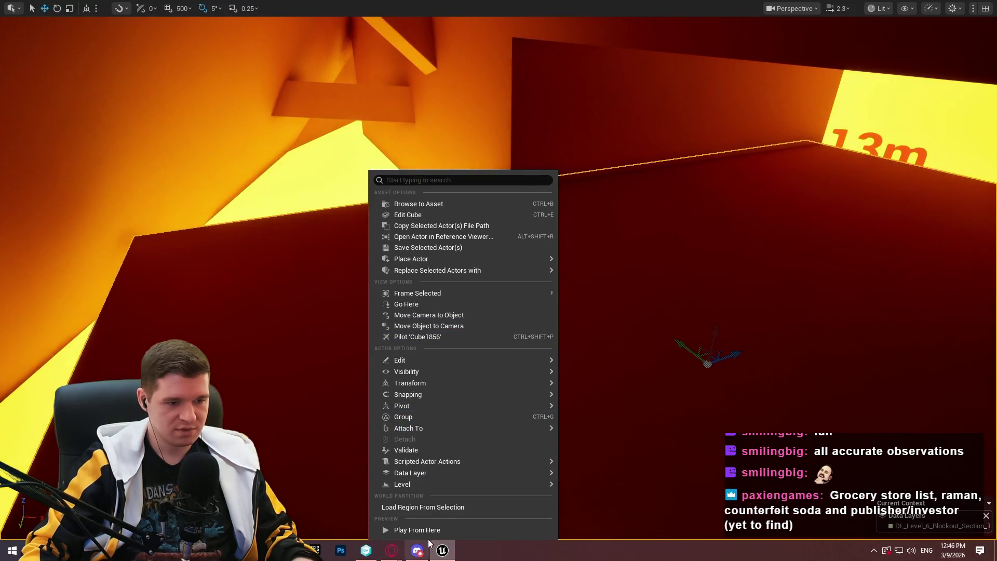
left_click(436, 529)
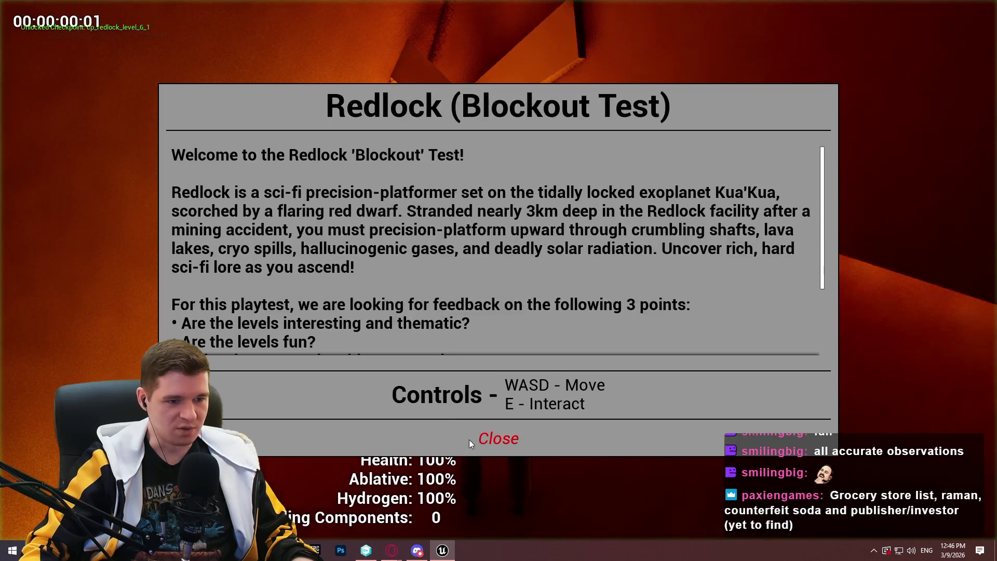
left_click(470, 439)
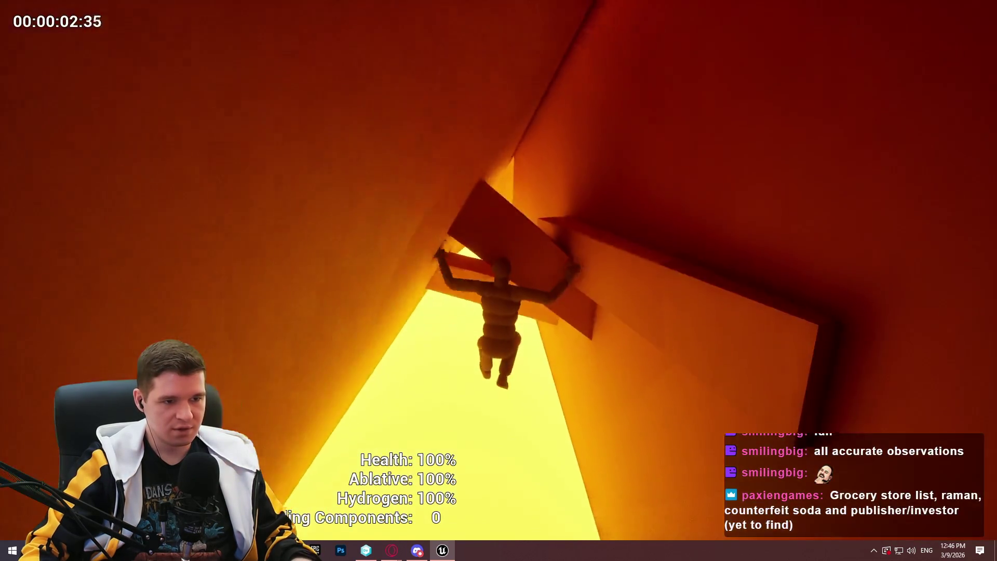
key("Escape")
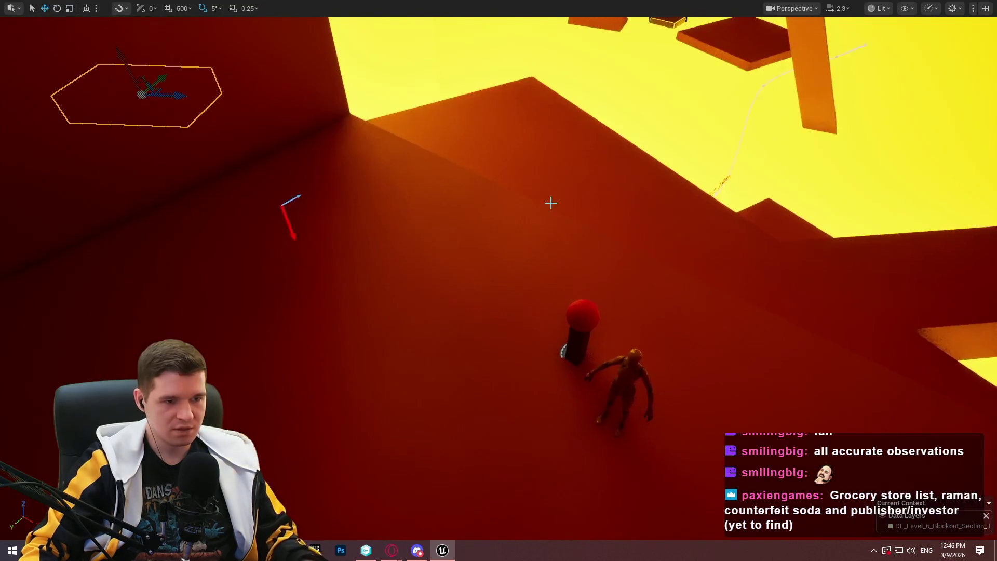
mouse_move(550, 203)
left_mouse_down()
mouse_move(514, 220)
mouse_move(504, 200)
mouse_move(545, 127)
left_mouse_up()
left_click_drag(516, 157, 526, 128)
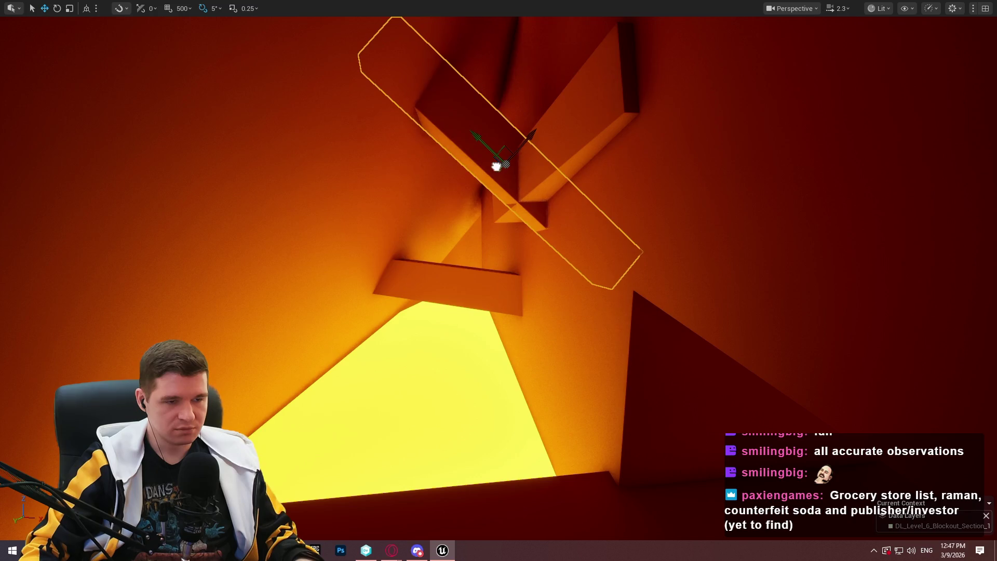
Playtest from the ceiling beams with Play From Here.
left_click_drag(503, 474, 506, 475)
right_click(514, 483)
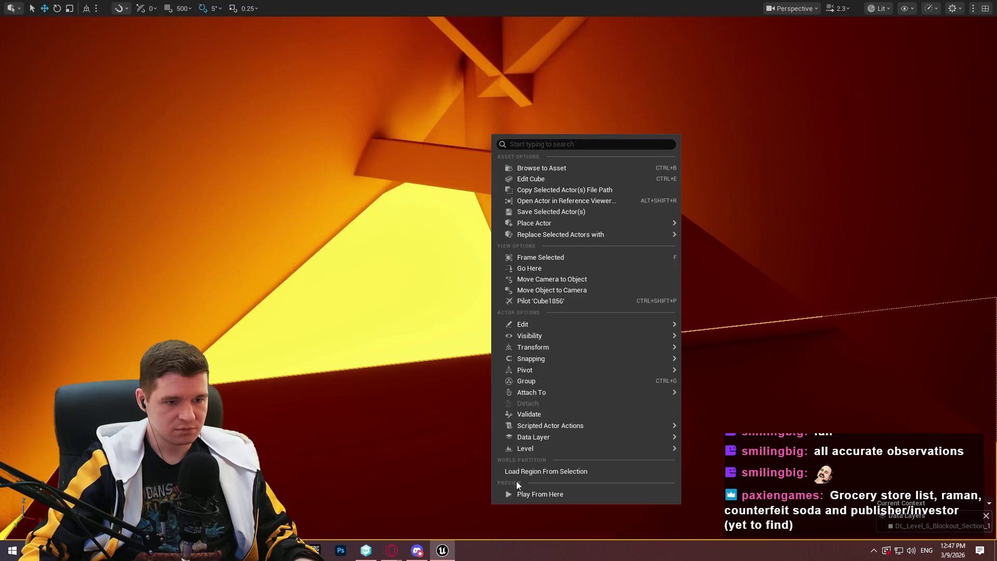
left_click(539, 494)
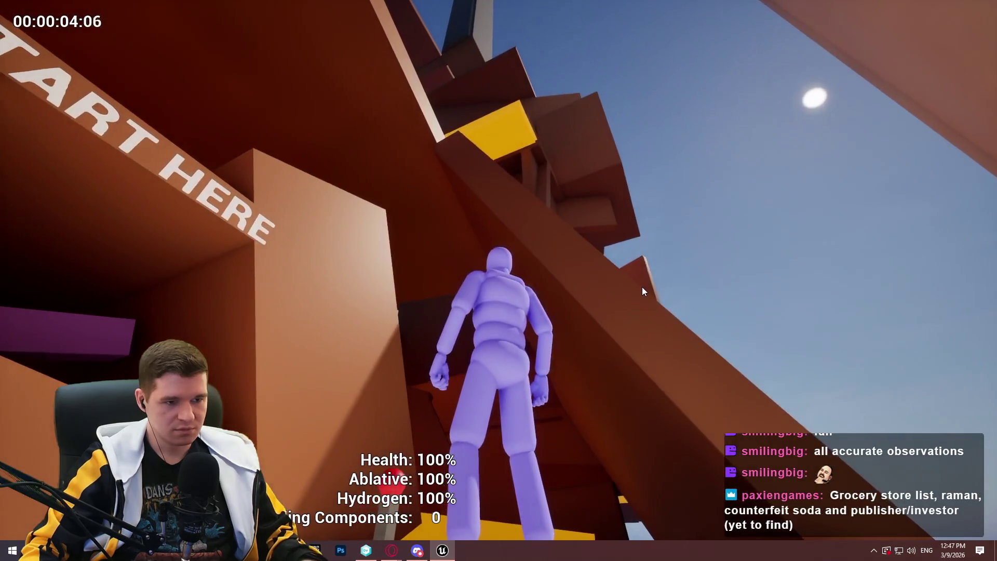
key("Escape")
Fly to the shaft and playtest again from the lower ledge.
mouse_move(576, 330)
left_mouse_down()
mouse_move(550, 301)
mouse_move(493, 280)
mouse_move(473, 259)
mouse_move(576, 325)
left_mouse_up()
scroll(560, 311, "up", 2)
scroll(525, 288, "up", 2)
scroll(478, 264, "down", 1)
scroll(576, 325, "down", 2)
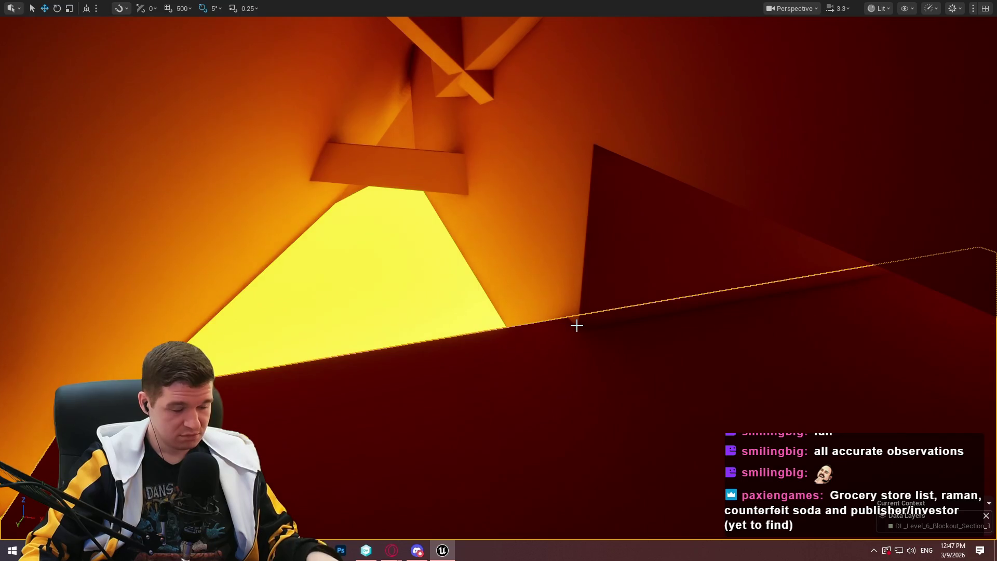
right_click(518, 374)
left_click(583, 376)
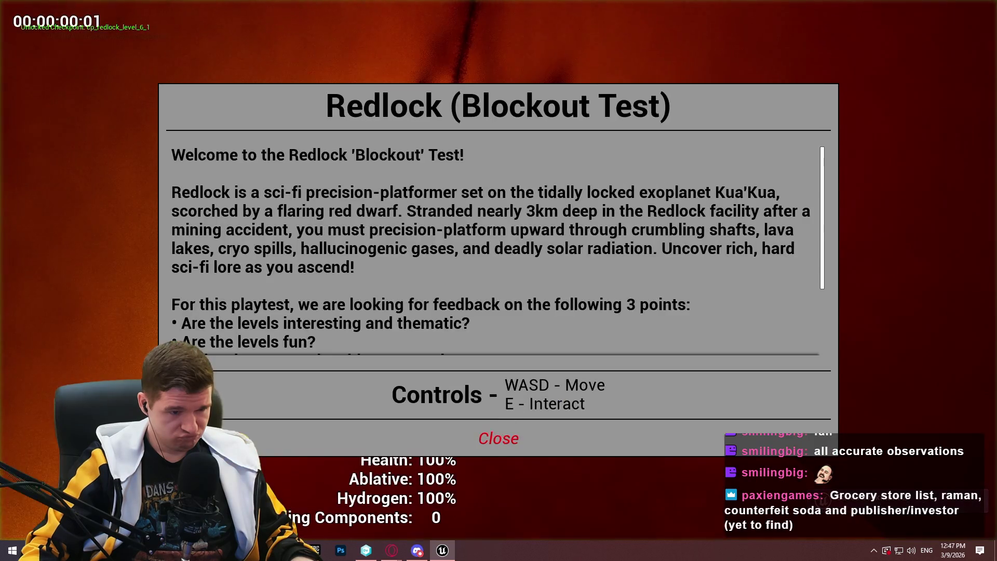
left_click(519, 438)
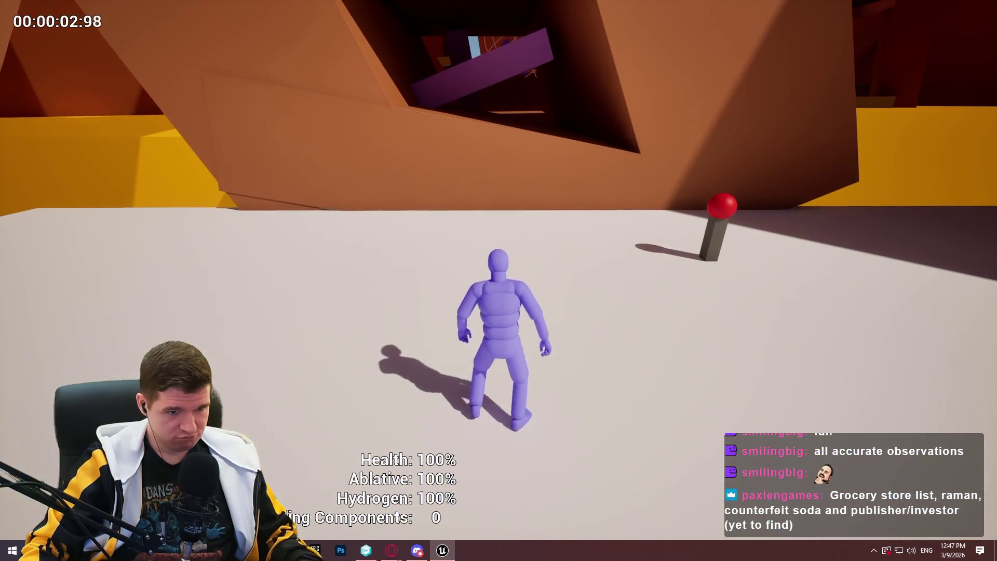
key("Escape")
Playtest once more from inside the shaft, climbing up the crossed beams.
left_click_drag(393, 438, 393, 439)
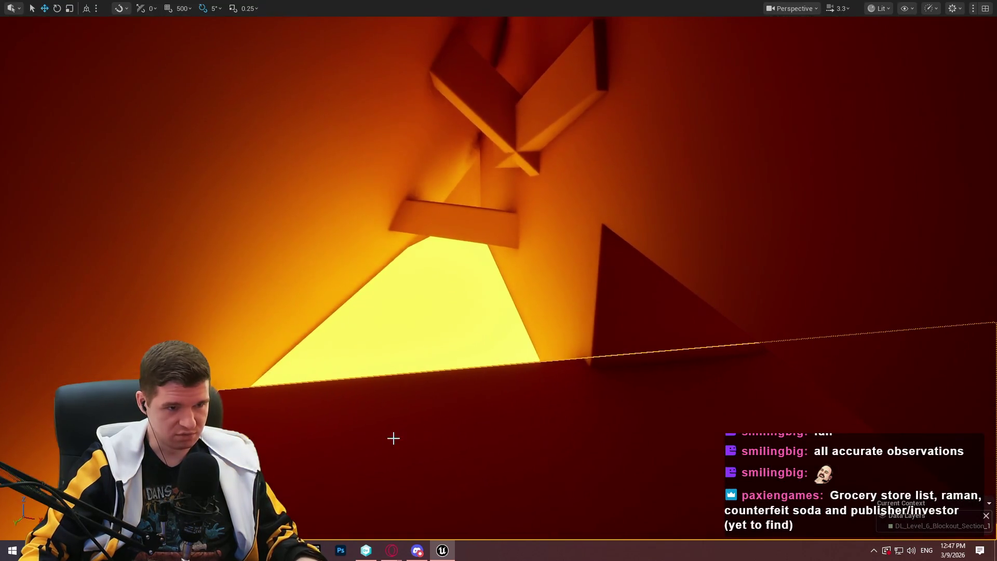
right_click(479, 457)
left_click(506, 422)
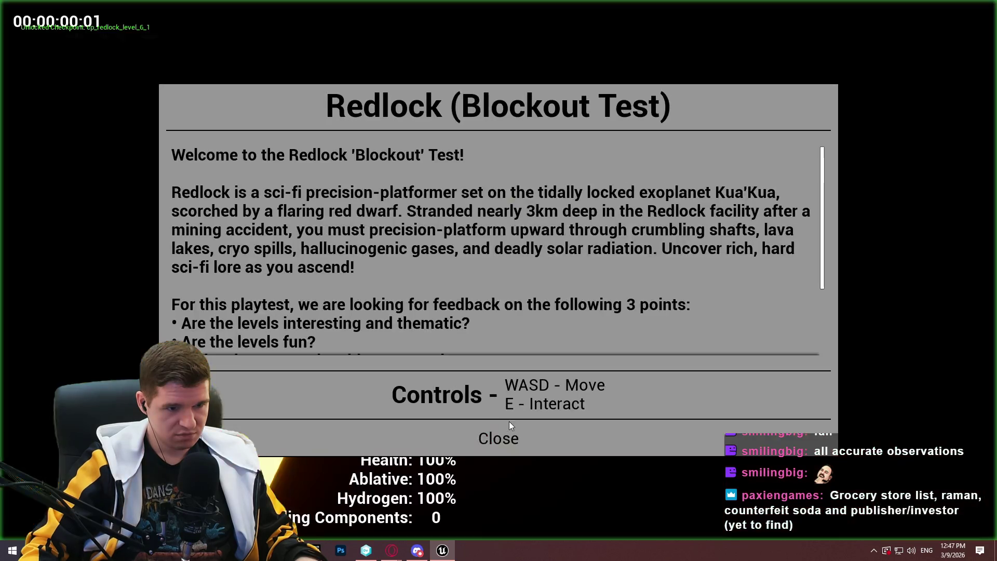
left_click(508, 422)
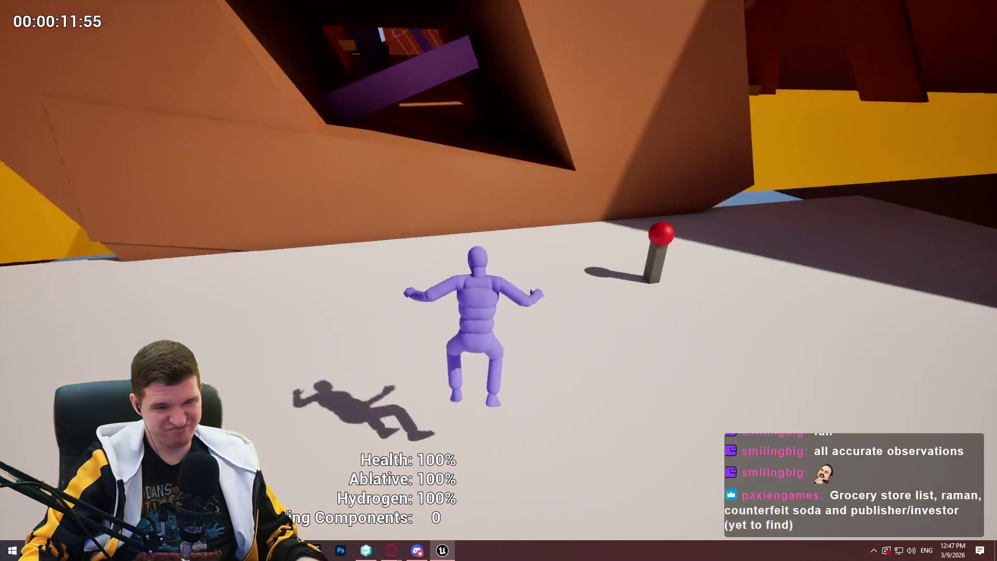
key("Escape")
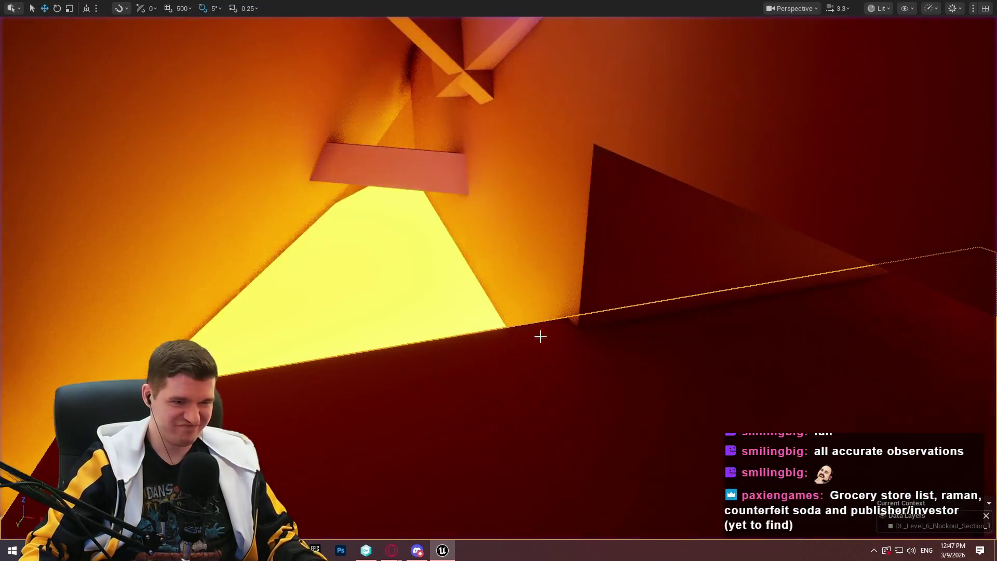
Delete the selected beam and the beam crossing it.
left_click_drag(539, 337, 501, 318)
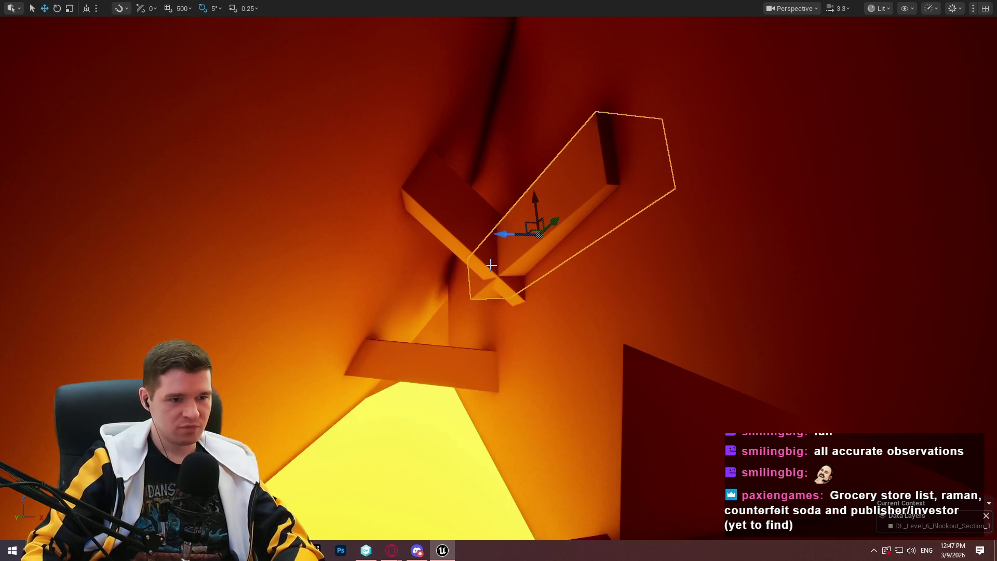
key("Delete")
left_click(451, 234)
key("Delete")
Slide the remaining beam left along the wall and raise it higher up the shaft.
left_click_drag(463, 369, 463, 369)
scroll(463, 370, "down", 1)
left_click_drag(600, 242, 522, 256)
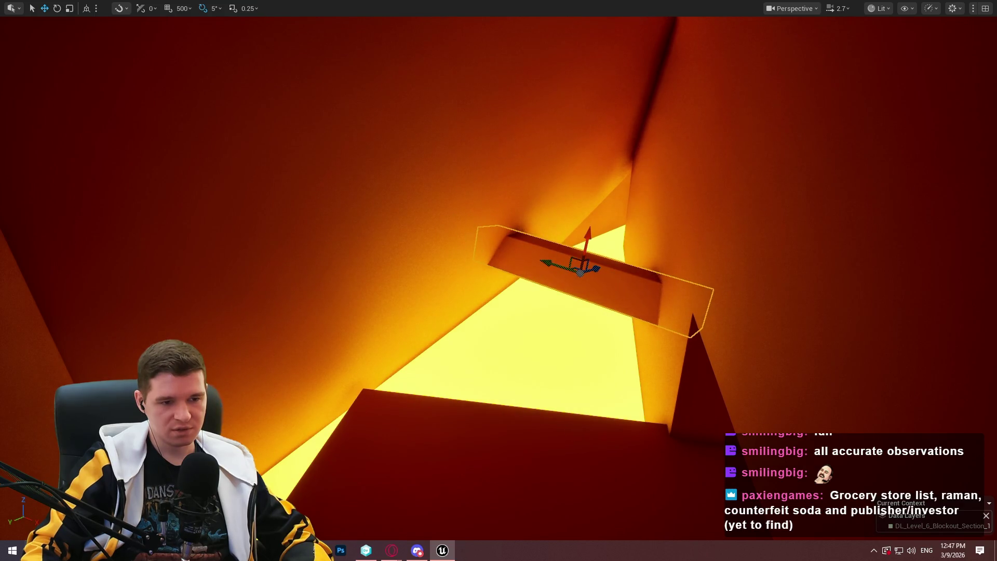
right_click(578, 67)
left_click_drag(578, 68, 579, 67)
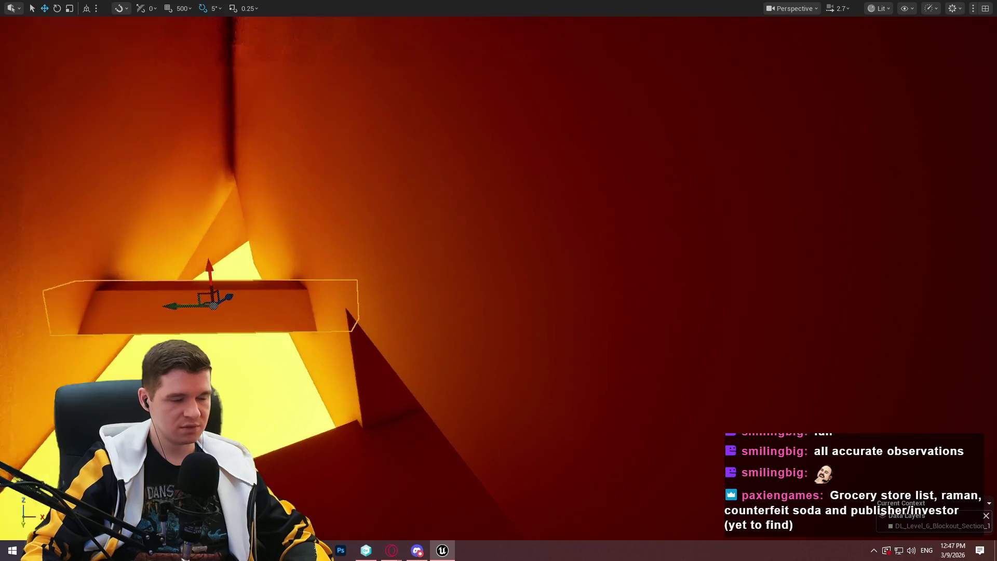
left_click_drag(256, 315, 256, 315)
mouse_move(300, 289)
left_mouse_down()
mouse_move(287, 173)
mouse_move(293, 202)
mouse_move(291, 191)
mouse_move(198, 196)
left_mouse_up()
Tilt the beam diagonally and nudge it up and to the right.
mouse_move(289, 197)
left_mouse_down()
mouse_move(285, 208)
mouse_move(265, 193)
mouse_move(371, 152)
mouse_move(319, 178)
mouse_move(329, 178)
left_mouse_up()
key("w")
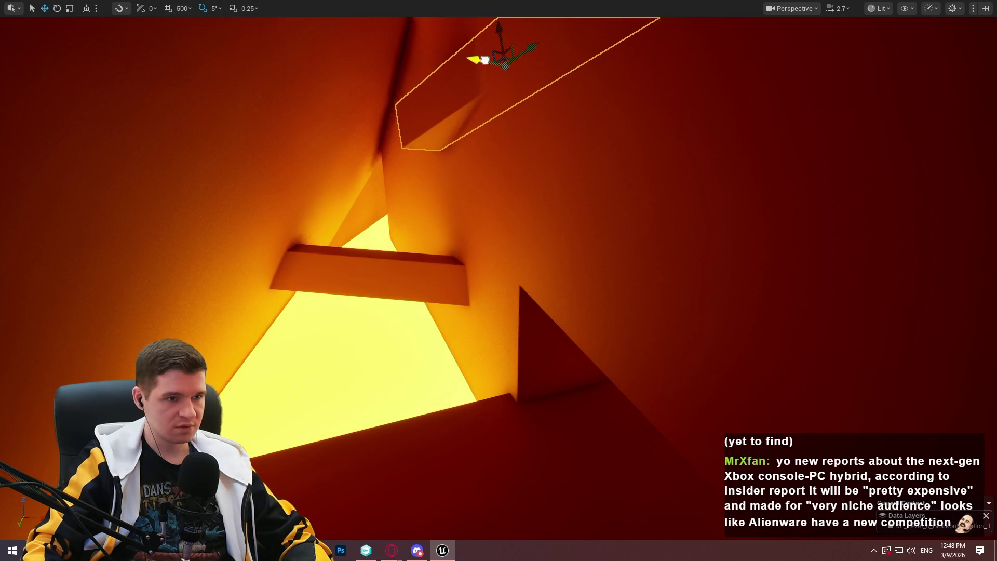
left_click_drag(474, 162, 517, 121)
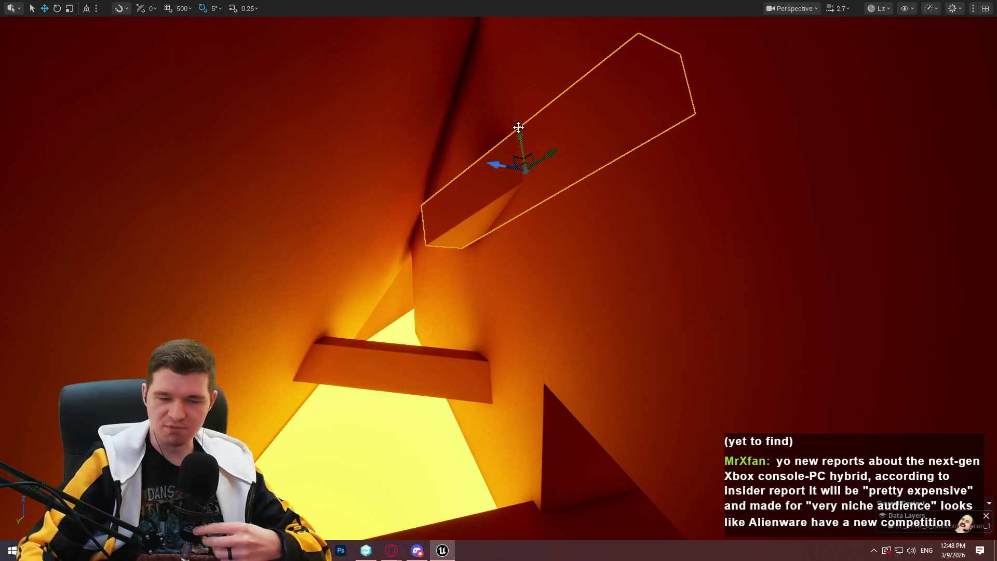
mouse_move(501, 285)
left_mouse_down()
mouse_move(581, 159)
mouse_move(498, 153)
left_mouse_up()
mouse_move(562, 142)
left_mouse_down()
mouse_move(663, 111)
mouse_move(628, 48)
mouse_move(636, 109)
left_mouse_up()
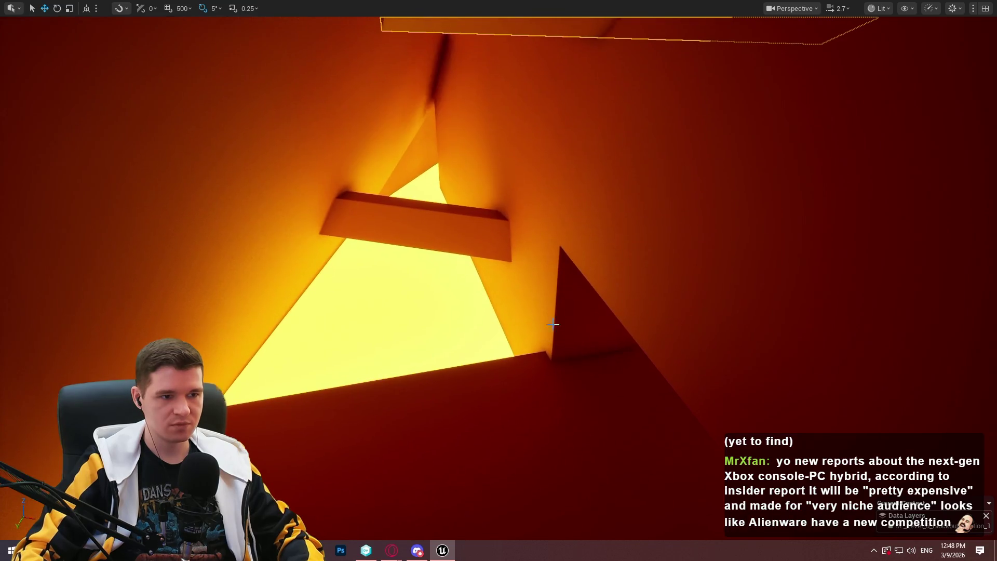
Start Play From Here at the beam and climb onto the overhead ledges.
right_click(514, 444)
left_click(566, 435)
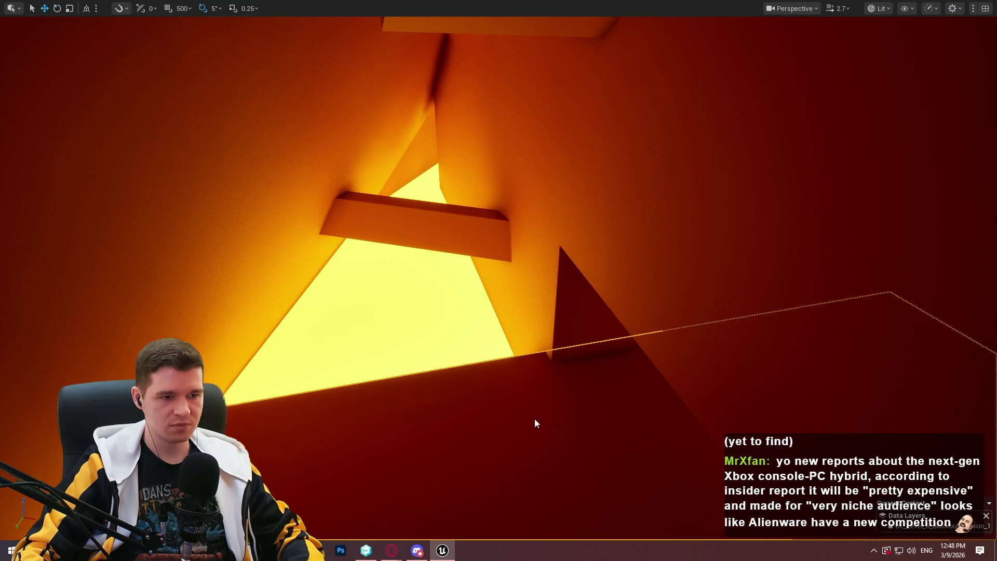
key("space")
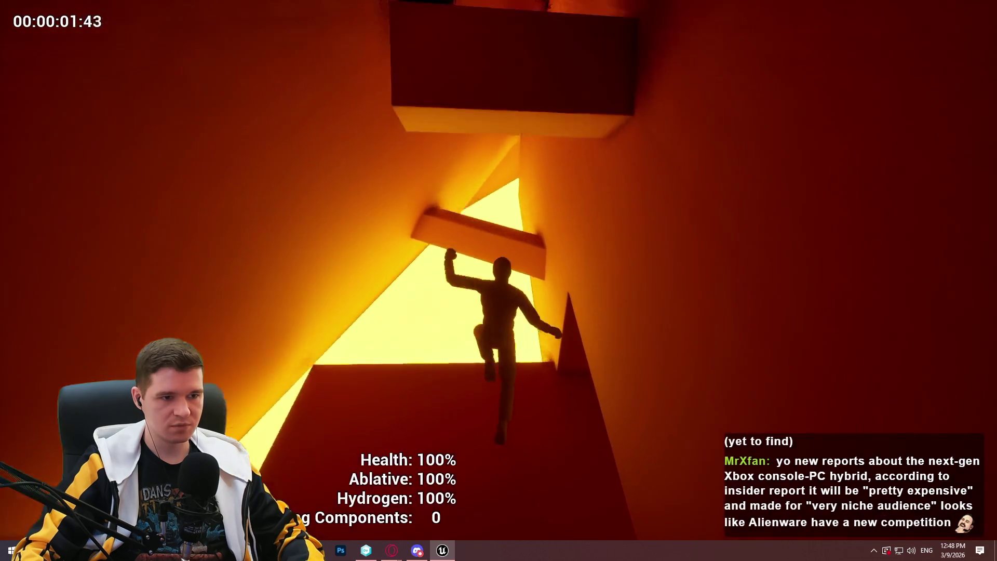
key("w")
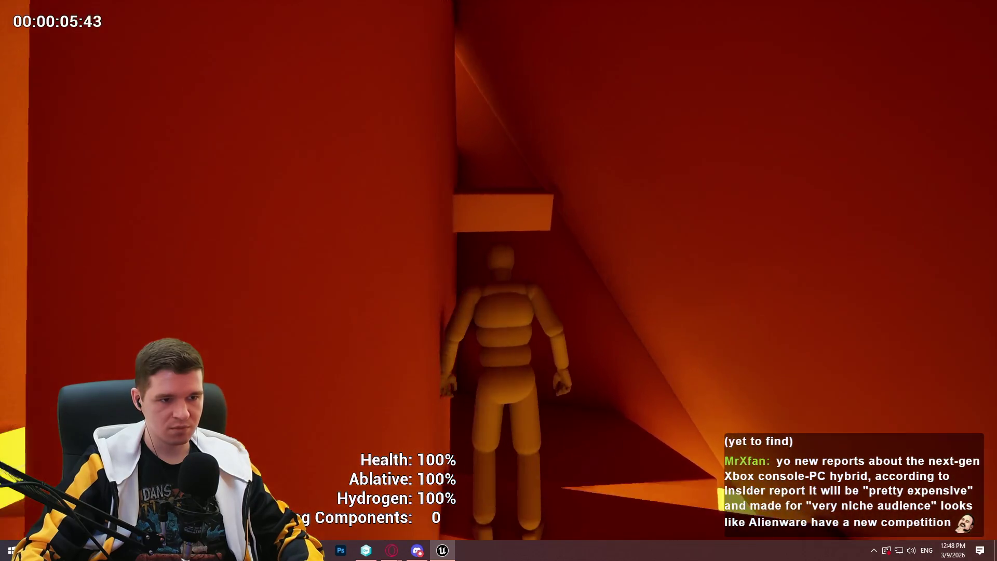
key("space")
key("w")
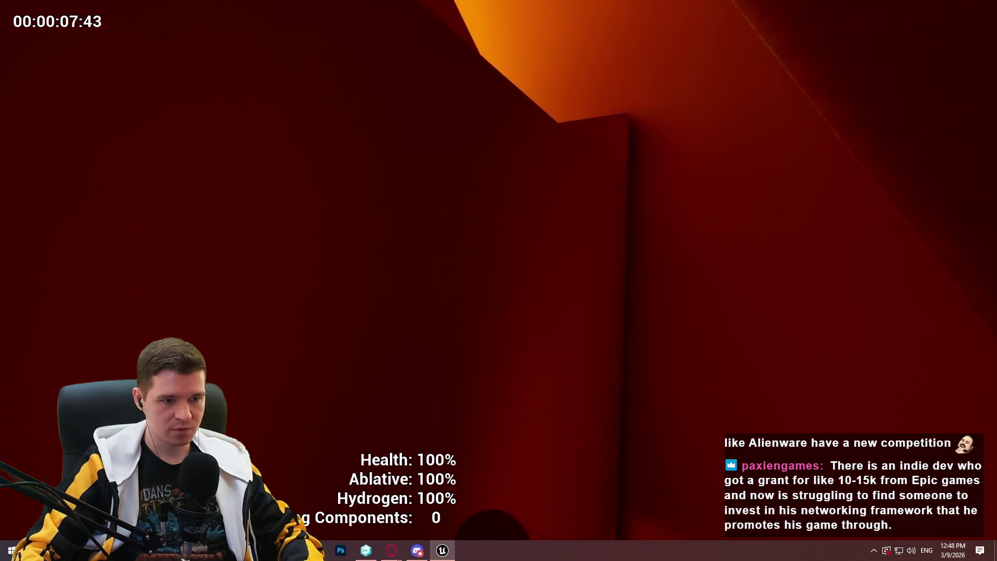
Walk the corridor and sloped passage to the yellow wall, then end the playtest.
key("w")
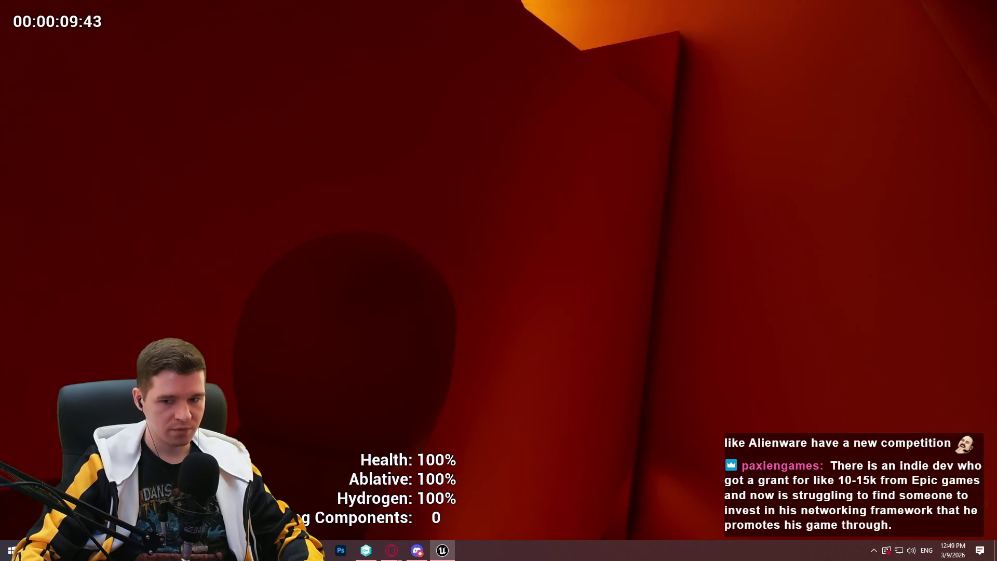
key("w")
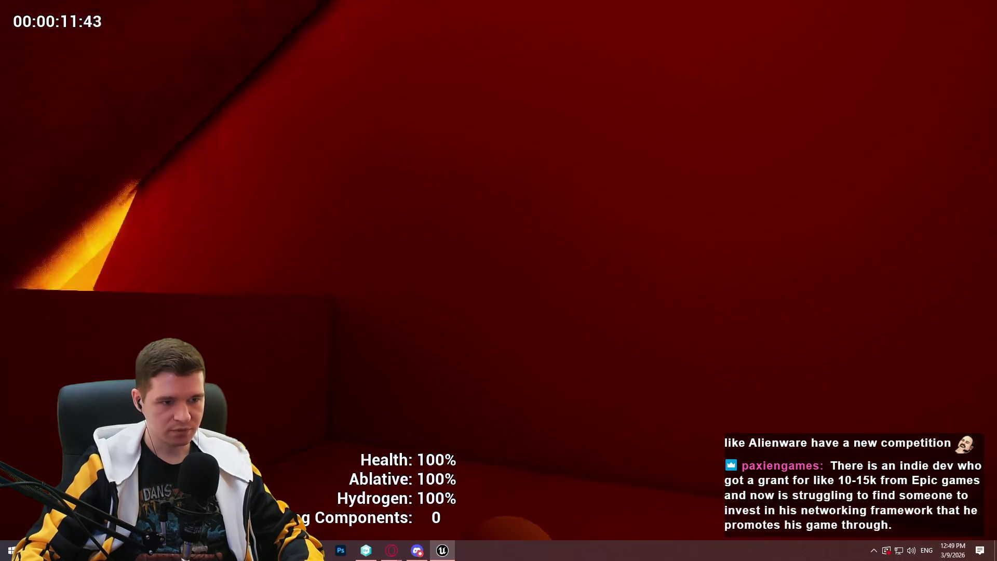
key("w")
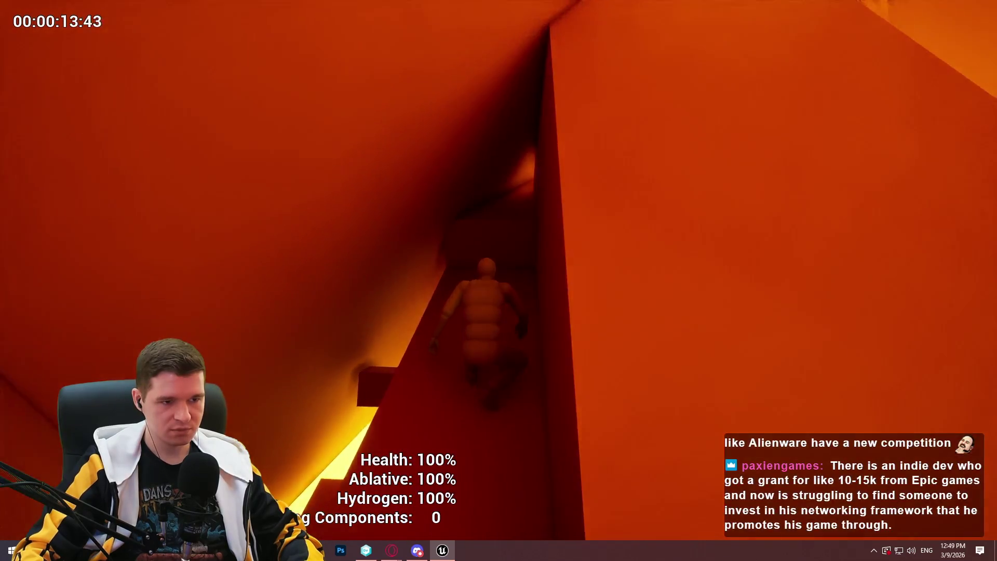
key("w")
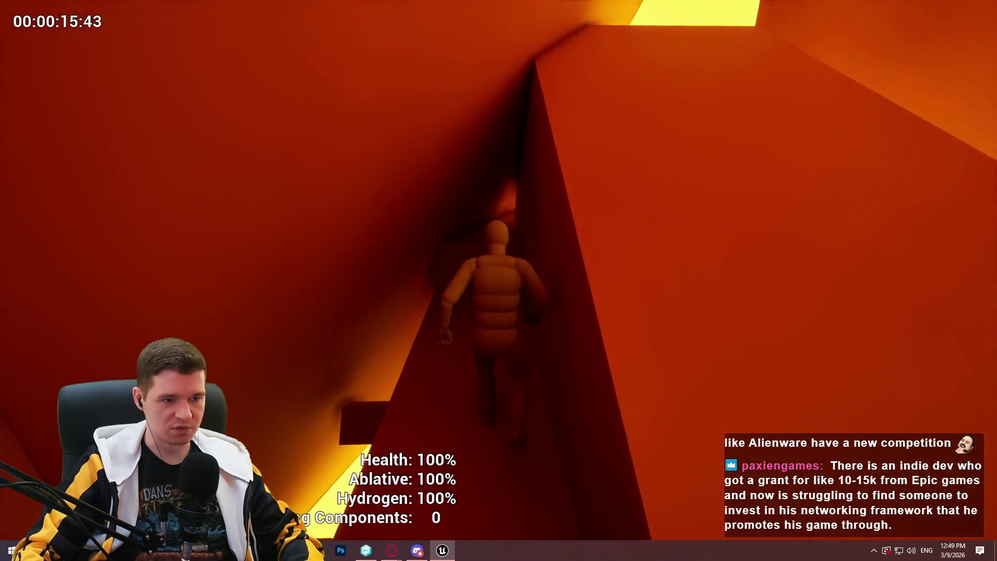
key("w")
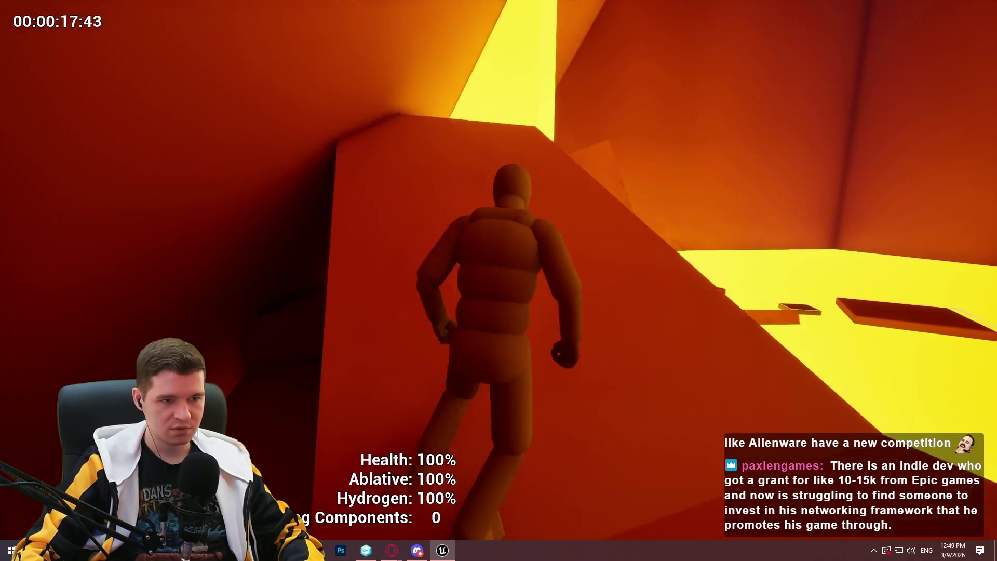
key("w")
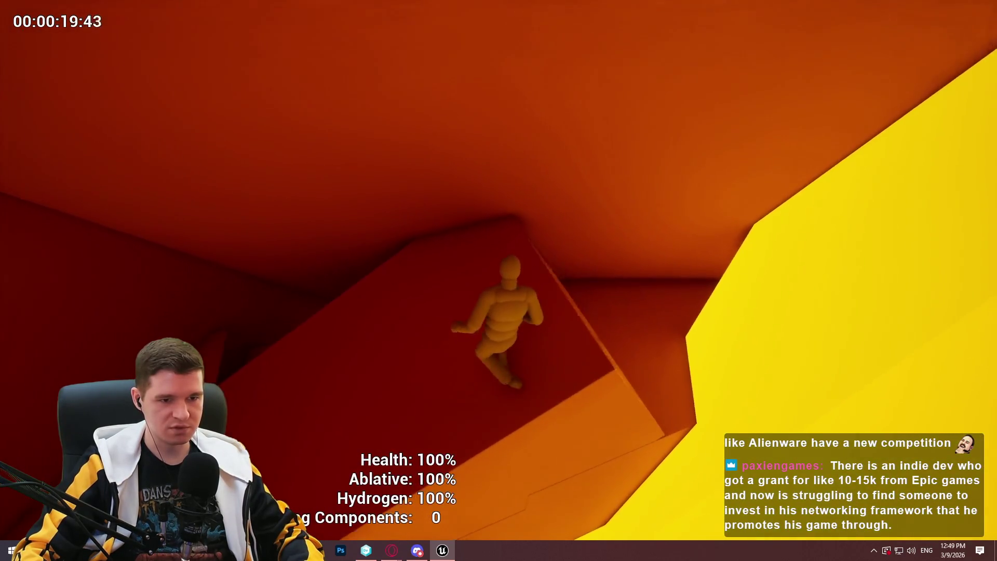
key("Escape")
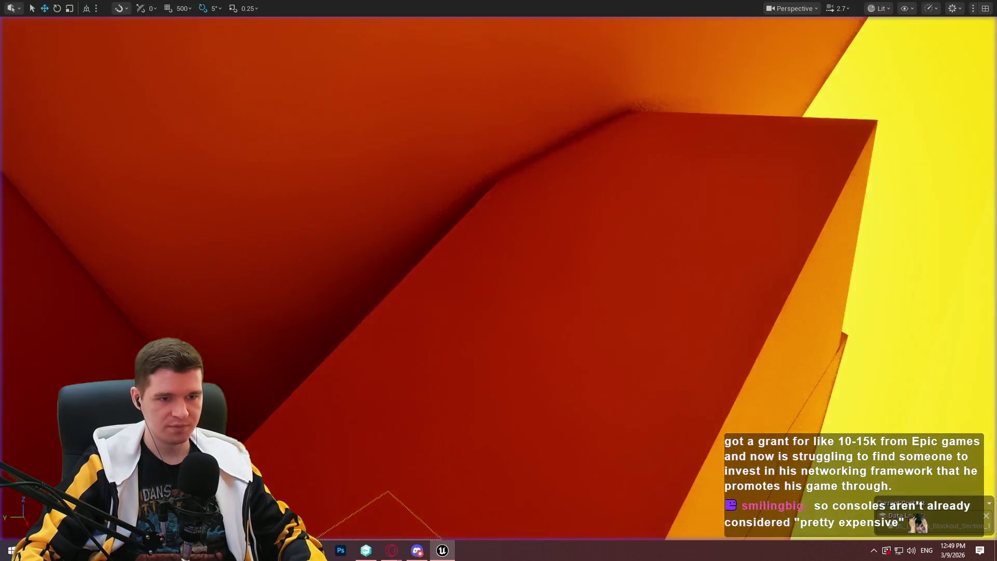
Raise the ledge block up the wall by the yellow opening, then select the dark block opposite.
key("f")
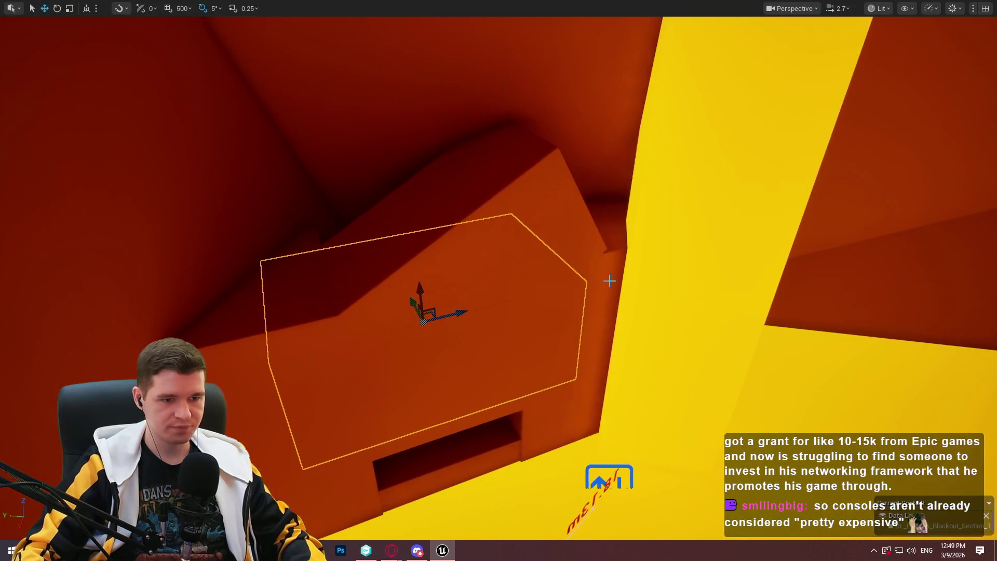
left_click_drag(598, 278, 615, 72)
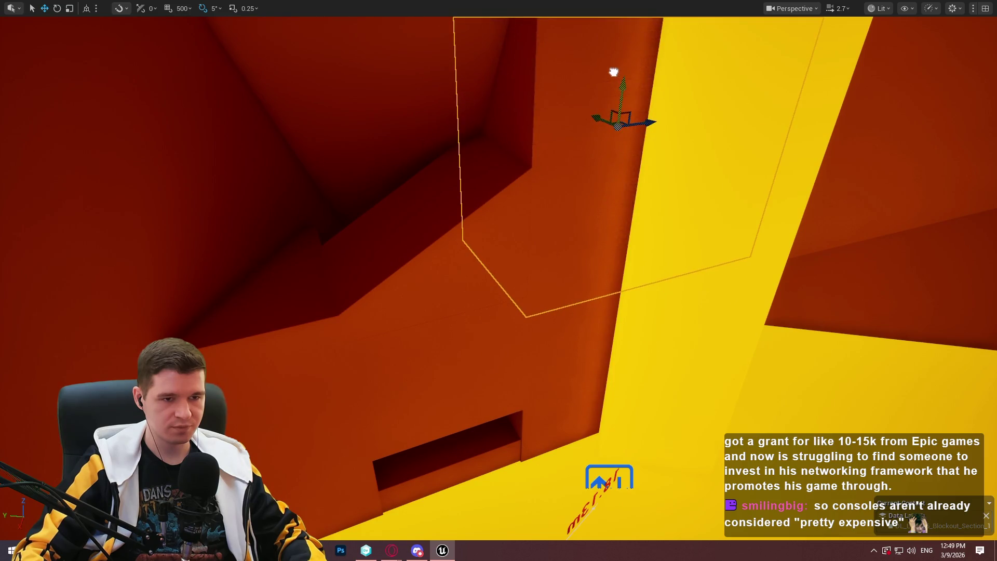
left_click_drag(498, 280, 535, 286)
key("f")
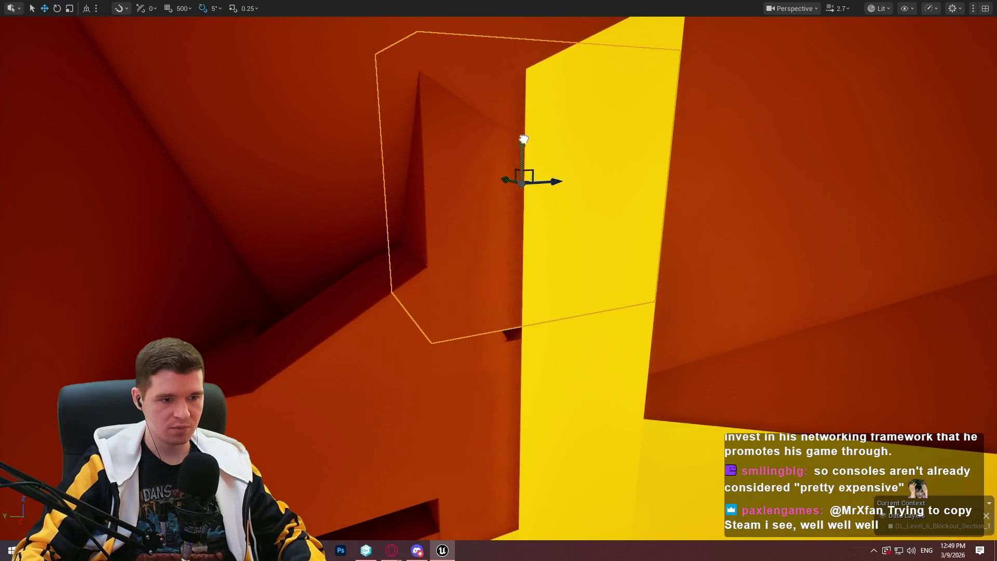
mouse_move(521, 186)
left_mouse_down()
mouse_move(545, 192)
mouse_move(520, 174)
left_mouse_up()
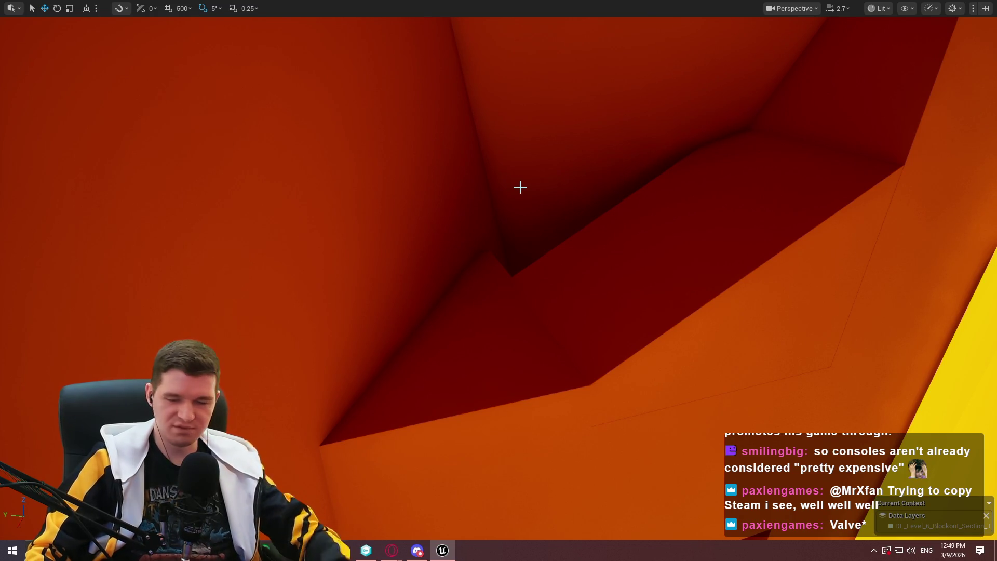
scroll(499, 280, "down", 2)
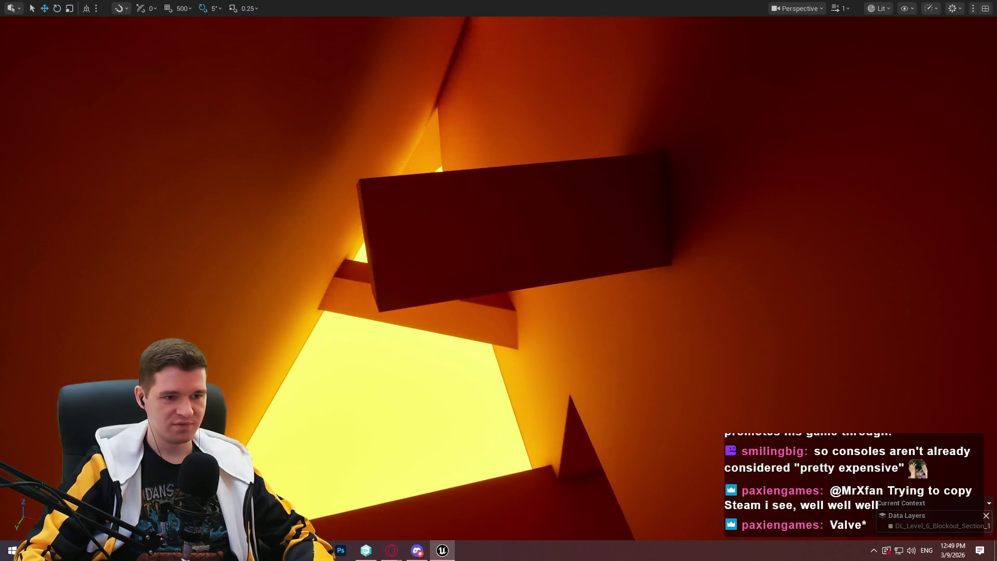
left_click(514, 233)
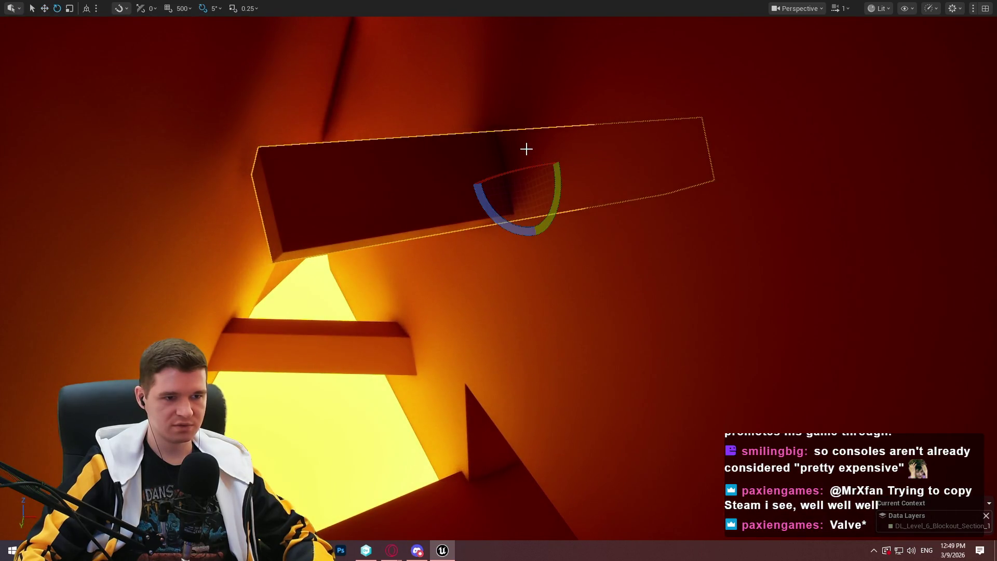
Rotate the dark block about 10°, slide it right, then rotate it further and move it centre-left.
left_click_drag(557, 176, 557, 155)
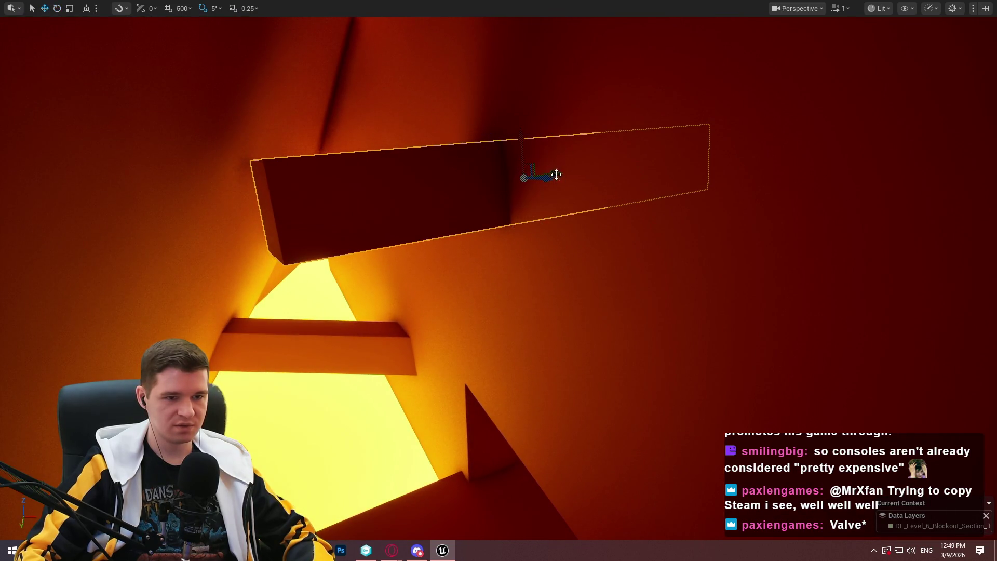
left_click_drag(558, 174, 605, 164)
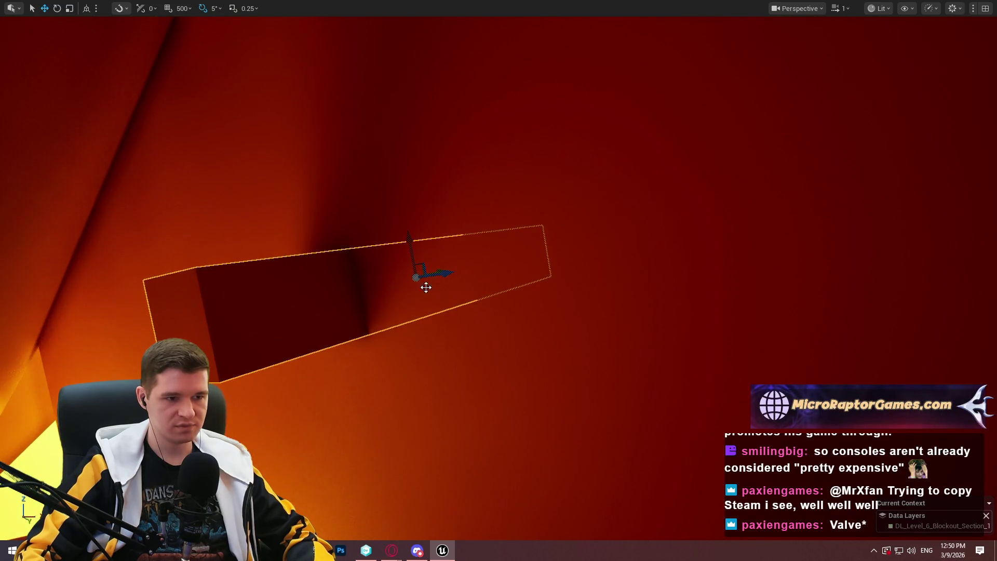
key("e")
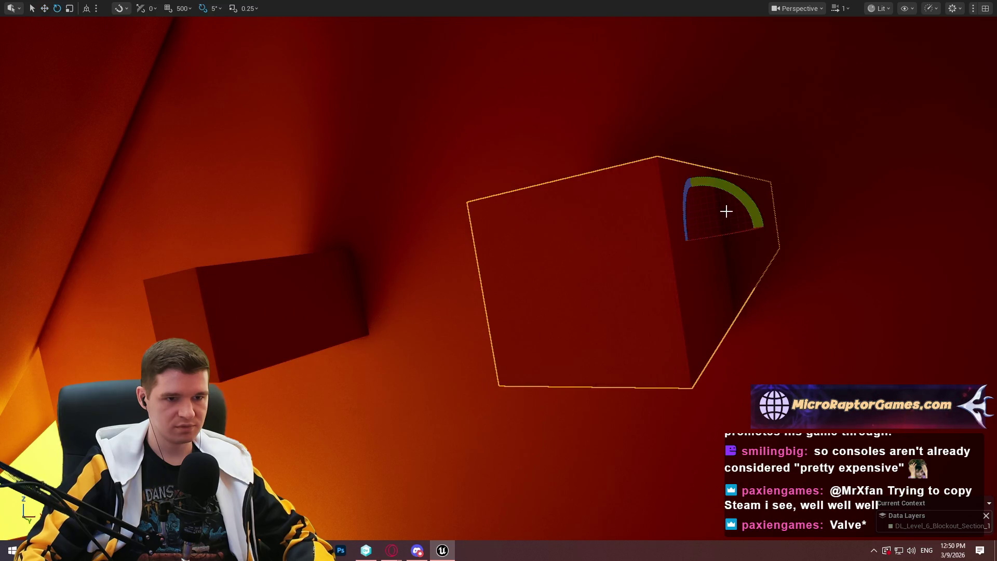
mouse_move(723, 236)
left_mouse_down()
mouse_move(736, 229)
mouse_move(728, 198)
mouse_move(715, 197)
left_mouse_up()
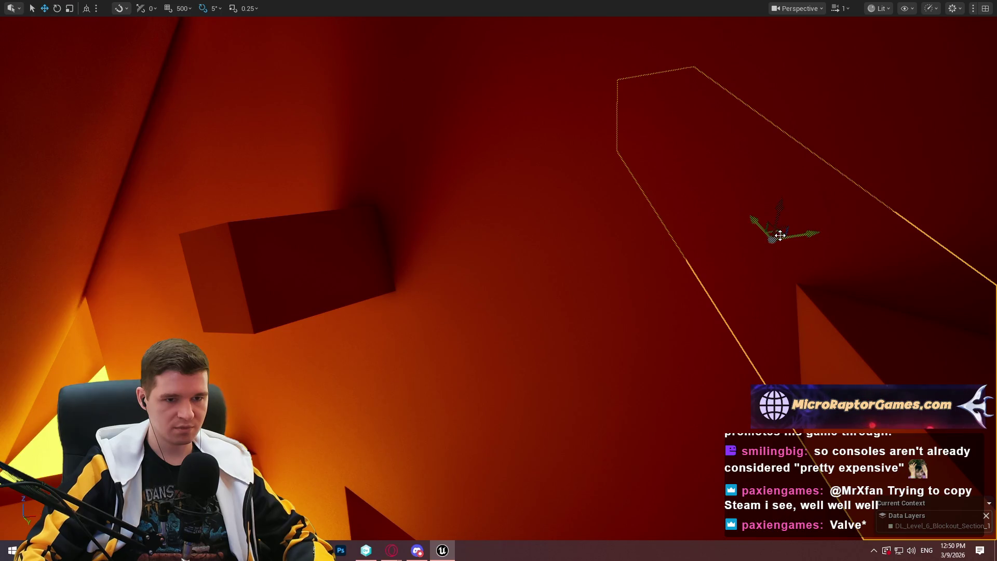
mouse_move(780, 235)
left_mouse_down()
mouse_move(578, 232)
mouse_move(523, 205)
mouse_move(630, 236)
mouse_move(578, 201)
left_mouse_up()
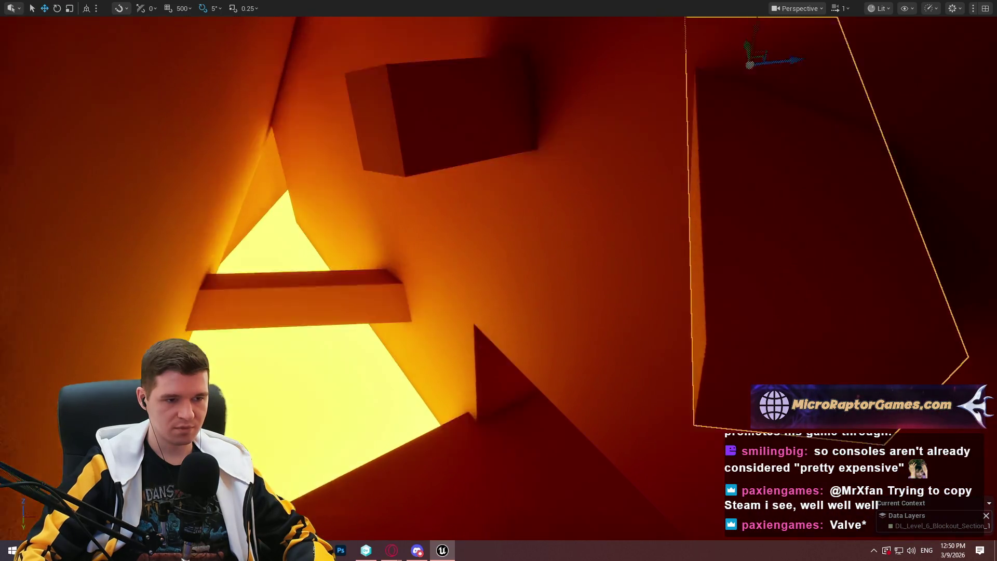
right_click(499, 460)
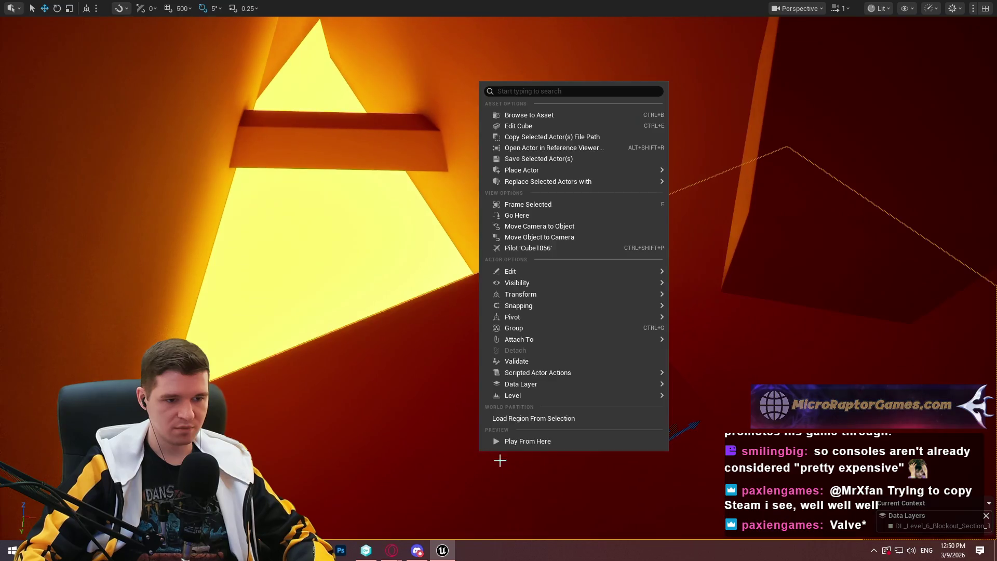
Playtest from the adjusted cube, running up the shaft toward the bright opening.
left_click(535, 443)
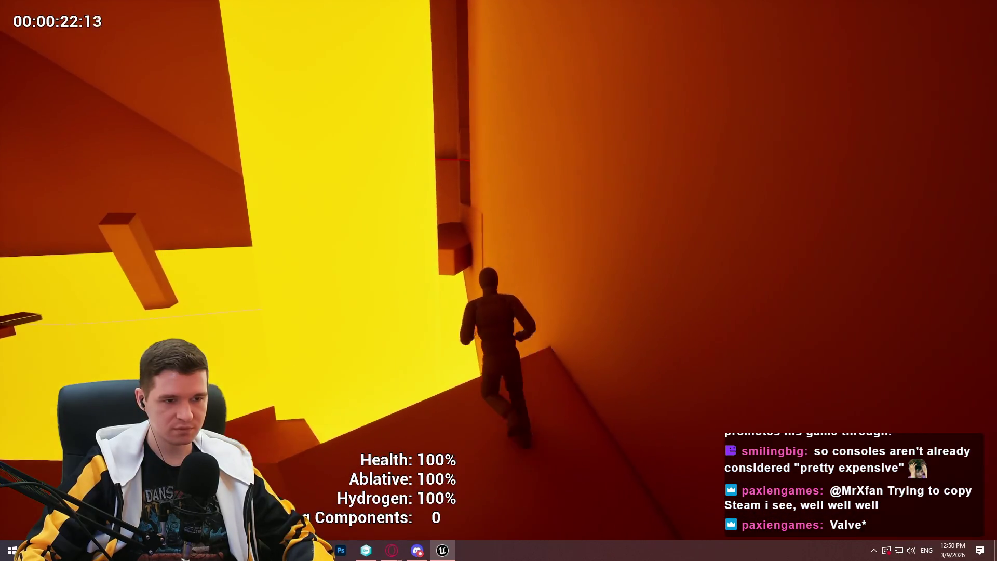
key("Escape")
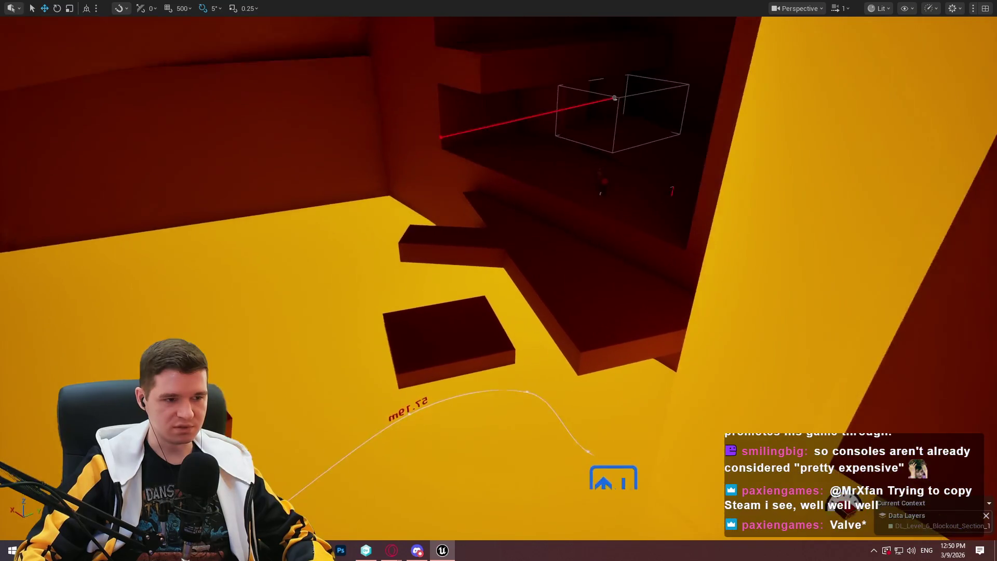
Select the lower-right block and orbit the view to overlook the ledge blocks.
left_click(793, 421)
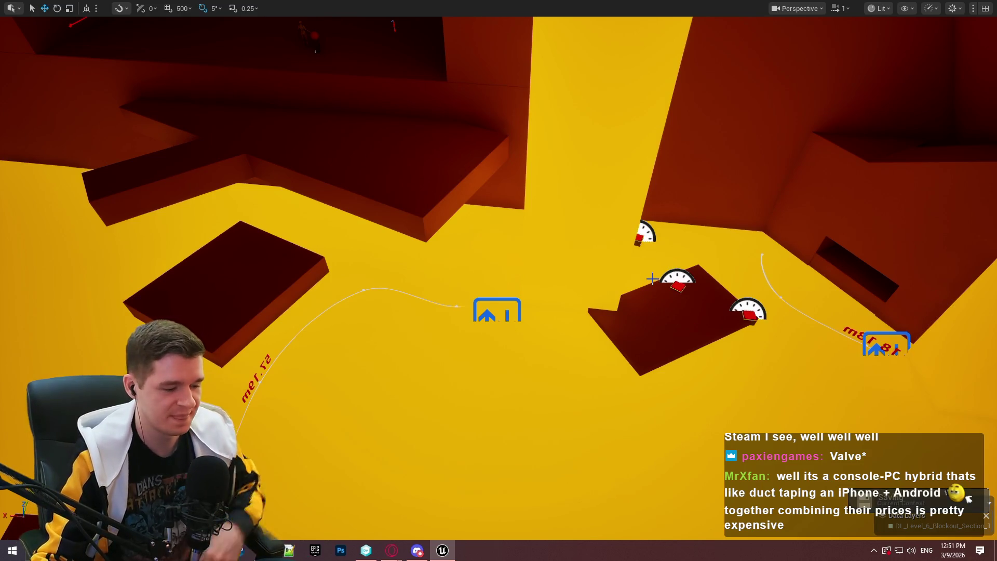
mouse_move(610, 367)
left_mouse_down()
mouse_move(657, 361)
mouse_move(536, 367)
left_mouse_up()
Frame the block beside the jump curve and rotate it to 115°, then -55°.
left_click(519, 331)
key("f")
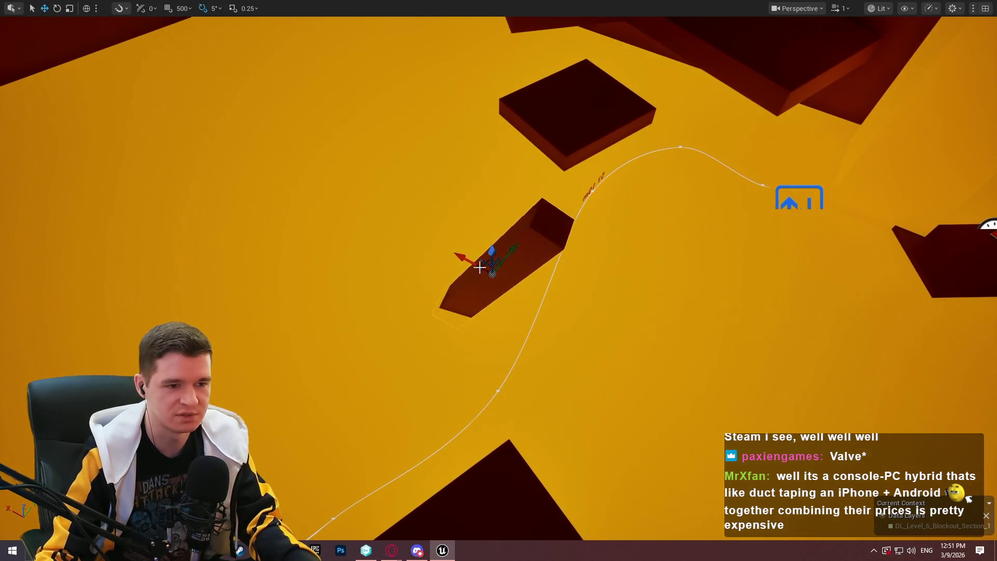
left_click_drag(827, 340, 458, 245)
left_click_drag(499, 280, 405, 140)
left_click_drag(485, 363, 485, 363)
key("e")
mouse_move(545, 461)
left_mouse_down()
mouse_move(520, 465)
mouse_move(486, 450)
left_mouse_up()
mouse_move(563, 417)
left_mouse_down()
mouse_move(590, 474)
mouse_move(544, 377)
left_mouse_up()
Undo the beam's shortening and lift the long beam off the floor high up the shaft wall.
left_click_drag(541, 433, 503, 423)
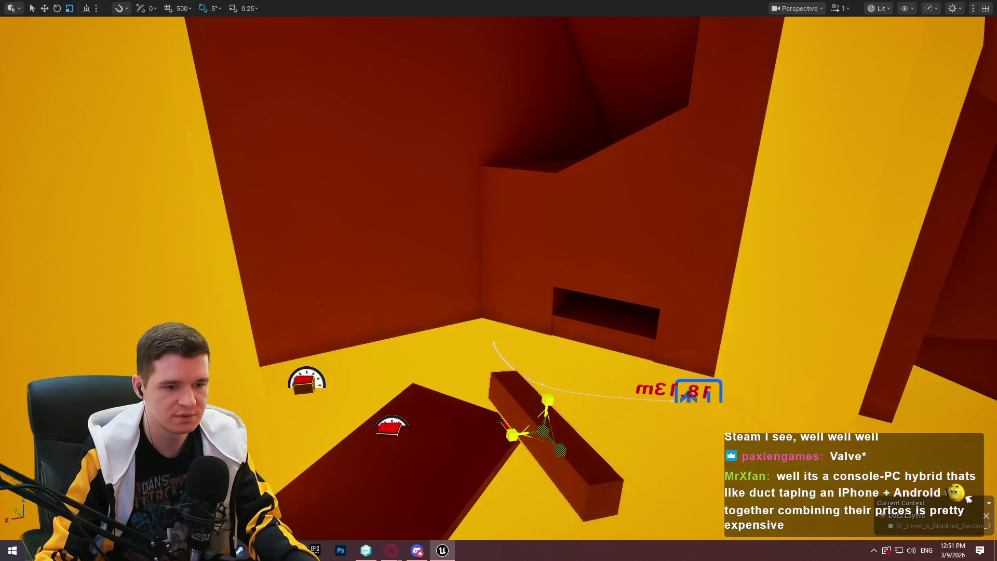
key("ctrl+z")
key("w")
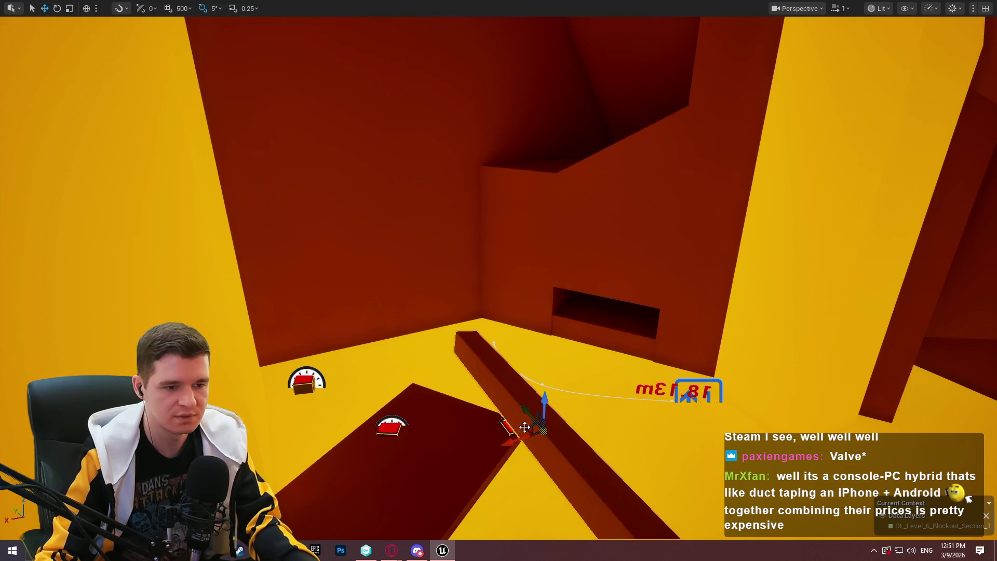
left_click_drag(517, 421, 360, 213)
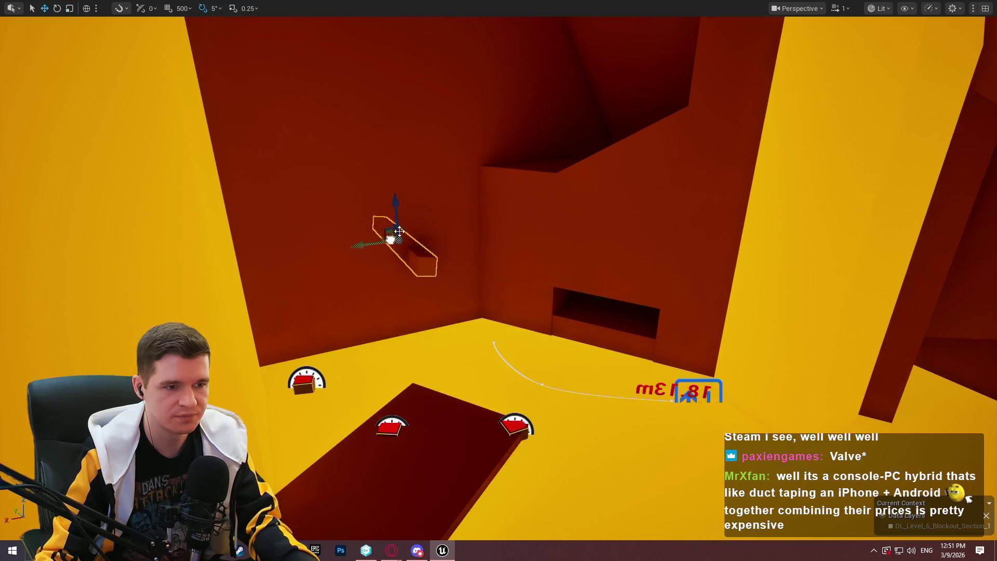
left_click_drag(399, 201, 401, 62)
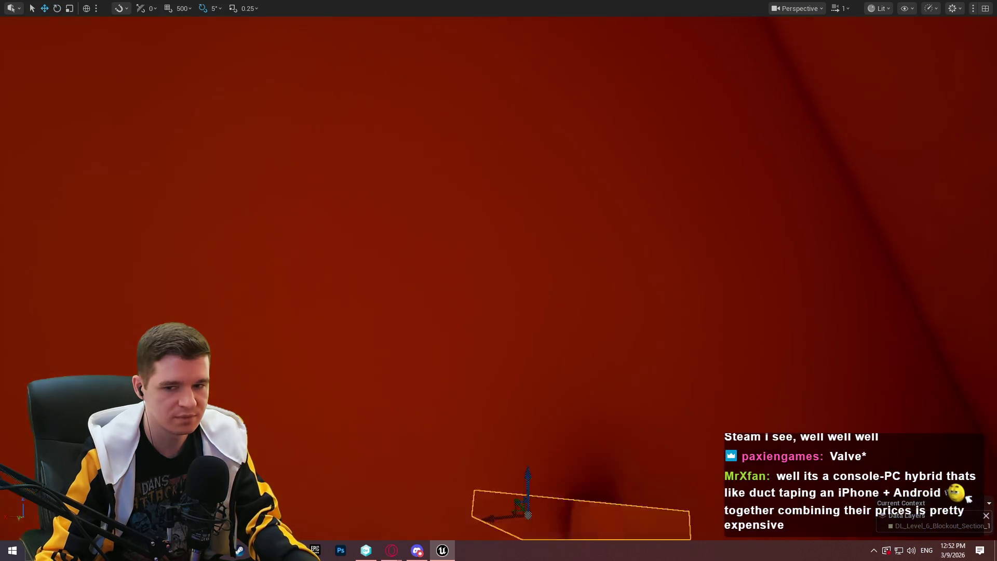
left_click_drag(498, 280, 280, 65)
mouse_move(416, 281)
left_mouse_down()
mouse_move(410, 274)
mouse_move(358, 364)
mouse_move(265, 419)
mouse_move(413, 264)
left_mouse_up()
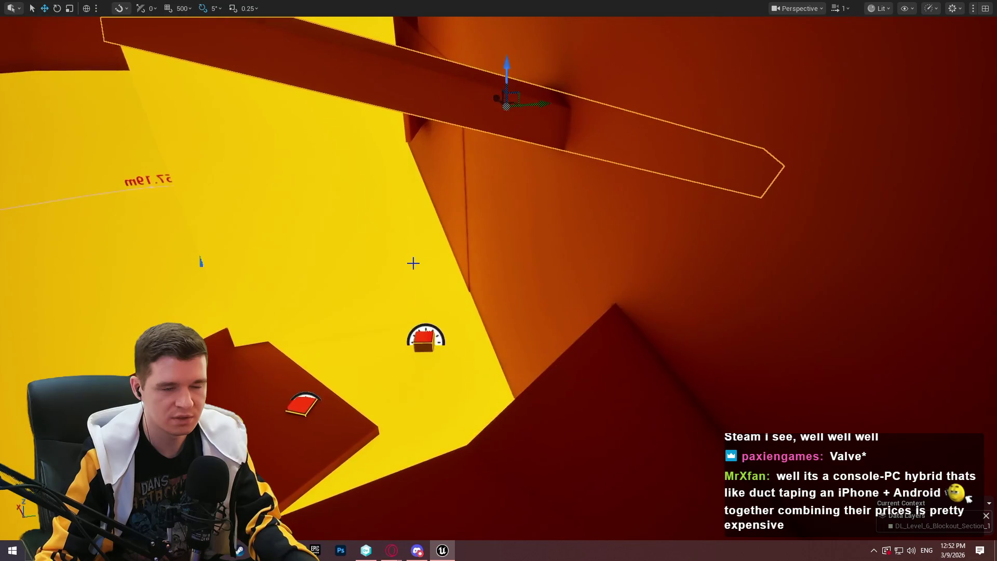
right_click(547, 418)
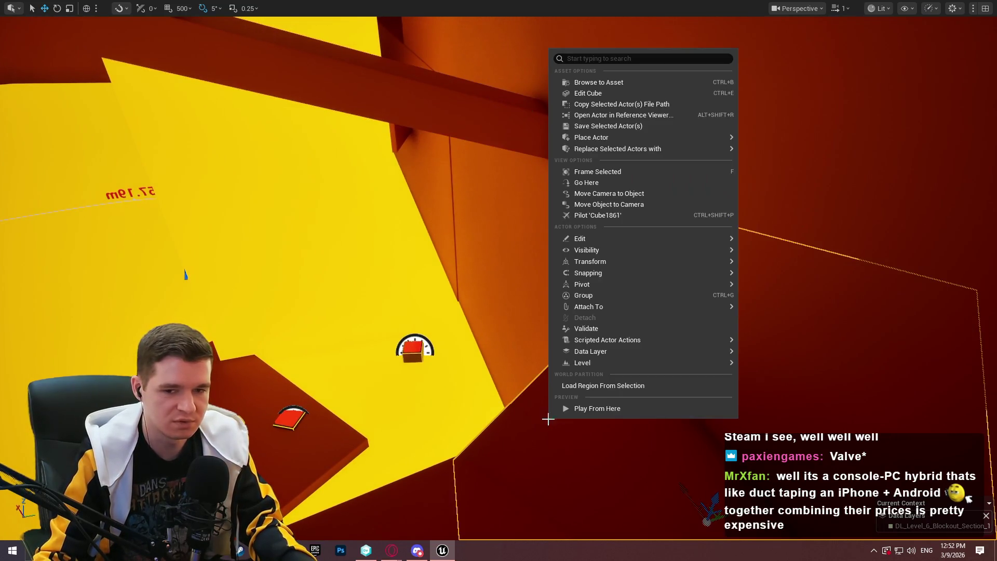
Playtest from the raised beam, jumping to grab it and climbing on top, then stop the test.
left_click(593, 409)
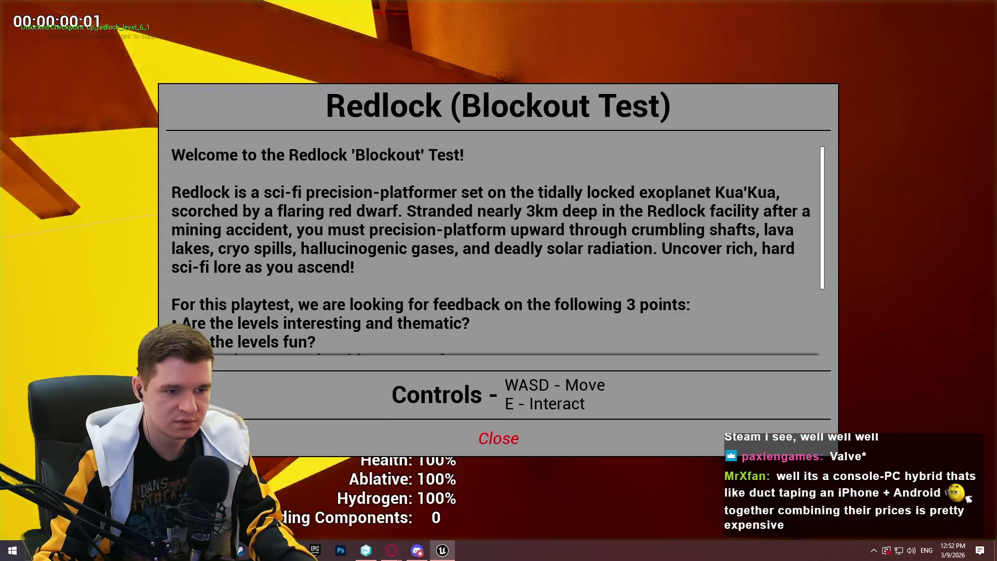
left_click(498, 438)
key("w")
key("space")
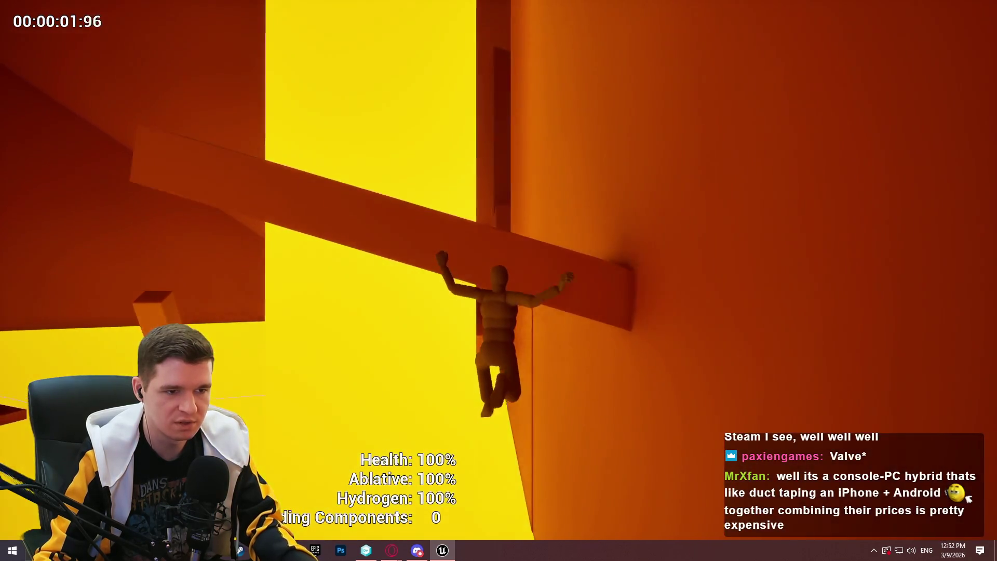
key("space")
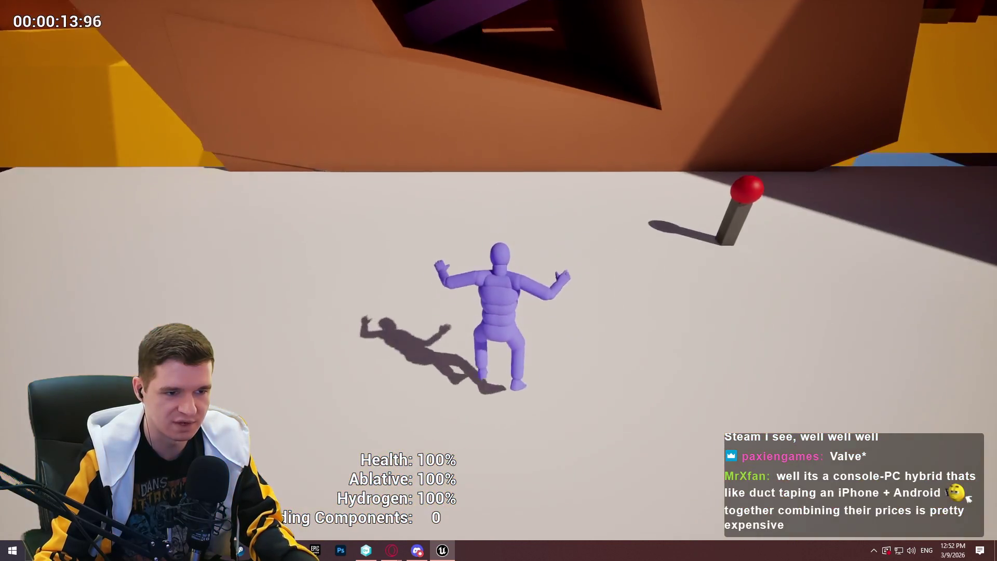
key("Escape")
scroll(969, 498, "up", 3)
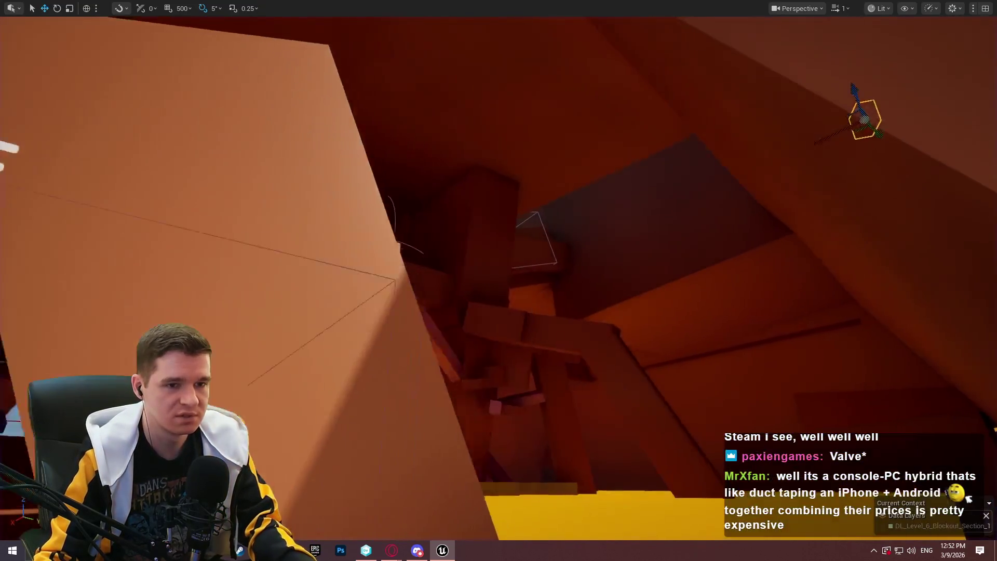
Rotate the beam about 40° so it runs diagonally across the wall.
scroll(969, 498, "up", 2)
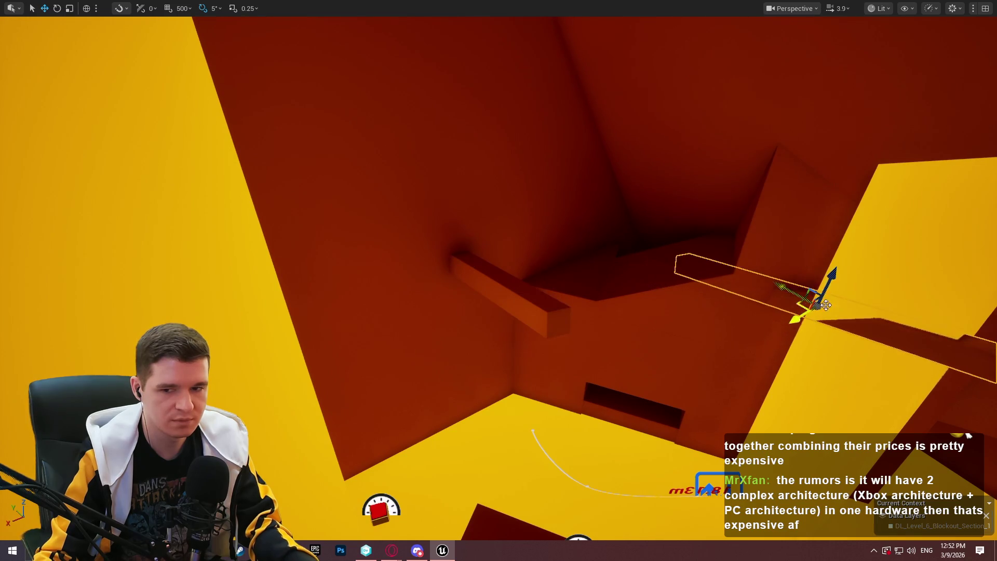
key("e")
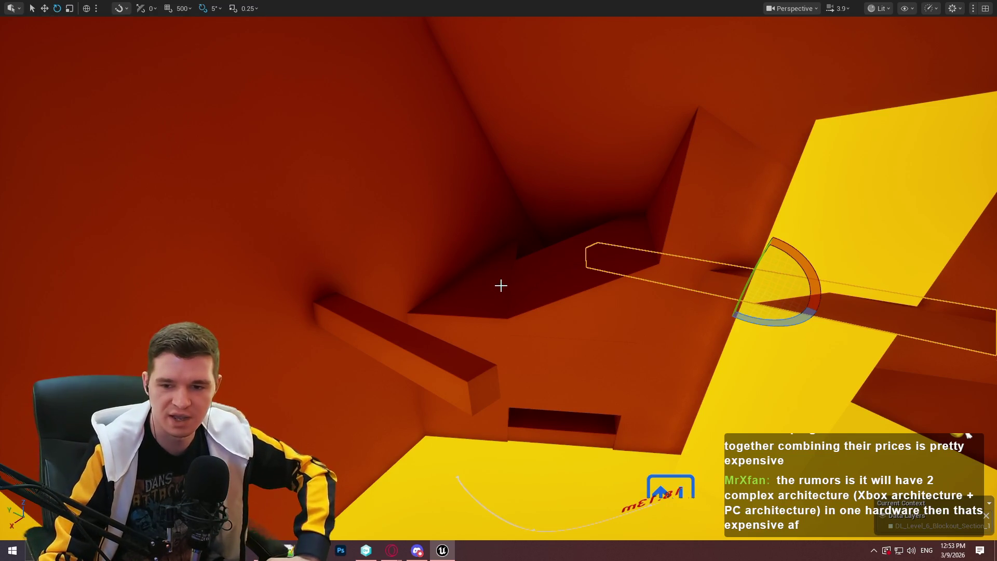
mouse_move(720, 310)
left_mouse_down()
mouse_move(633, 275)
mouse_move(720, 310)
left_mouse_up()
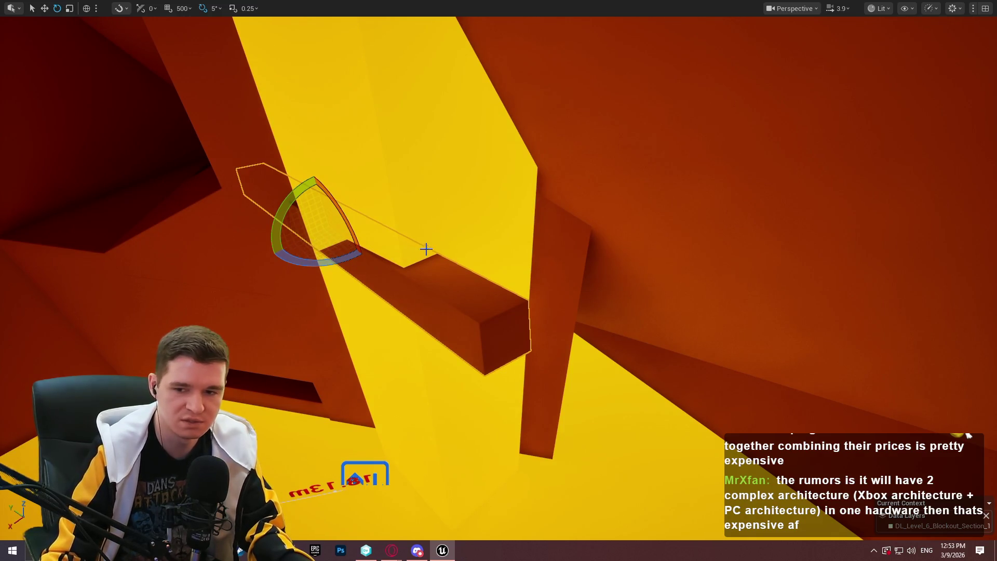
mouse_move(349, 260)
left_mouse_down()
mouse_move(301, 267)
mouse_move(376, 255)
left_mouse_up()
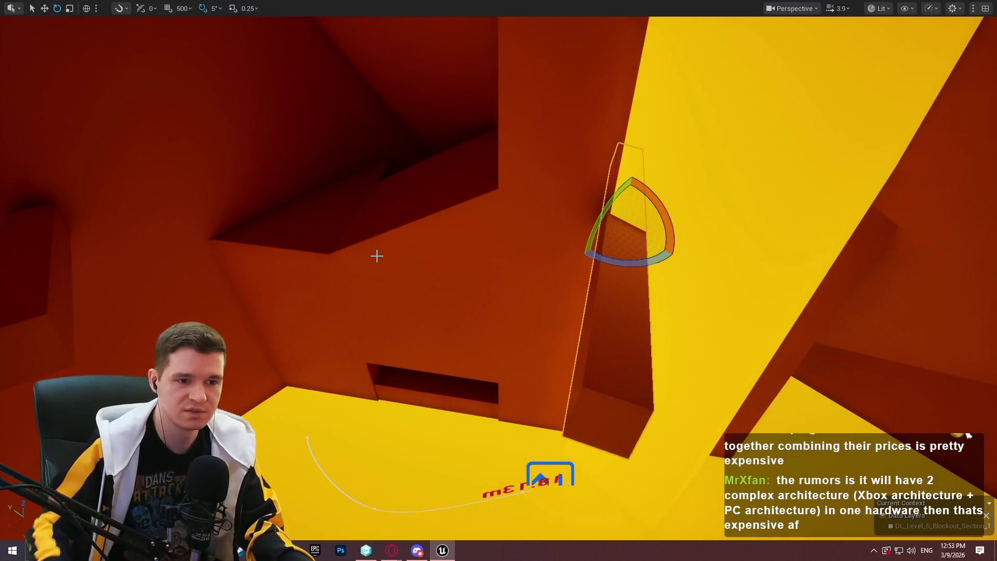
left_click_drag(637, 266, 665, 269)
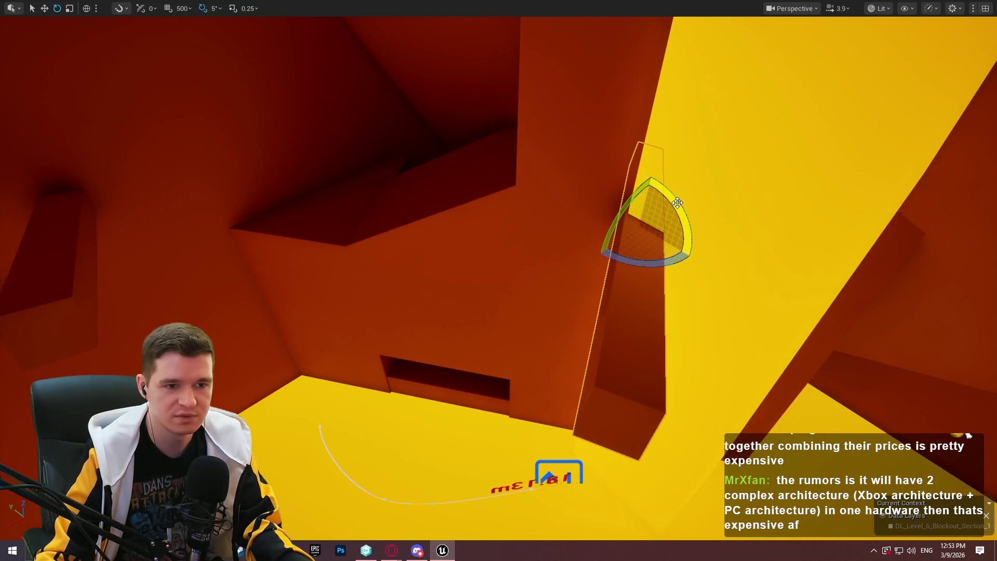
left_click_drag(677, 203, 661, 229)
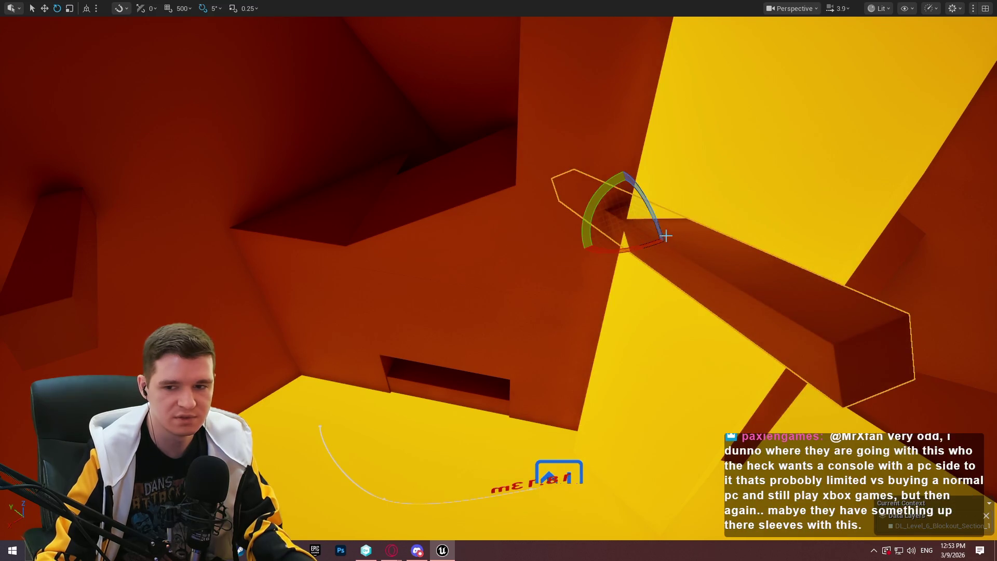
mouse_move(565, 258)
left_mouse_down()
mouse_move(550, 270)
mouse_move(703, 236)
left_mouse_up()
Lower the beam slightly along the wall, then switch to the browser.
key("w")
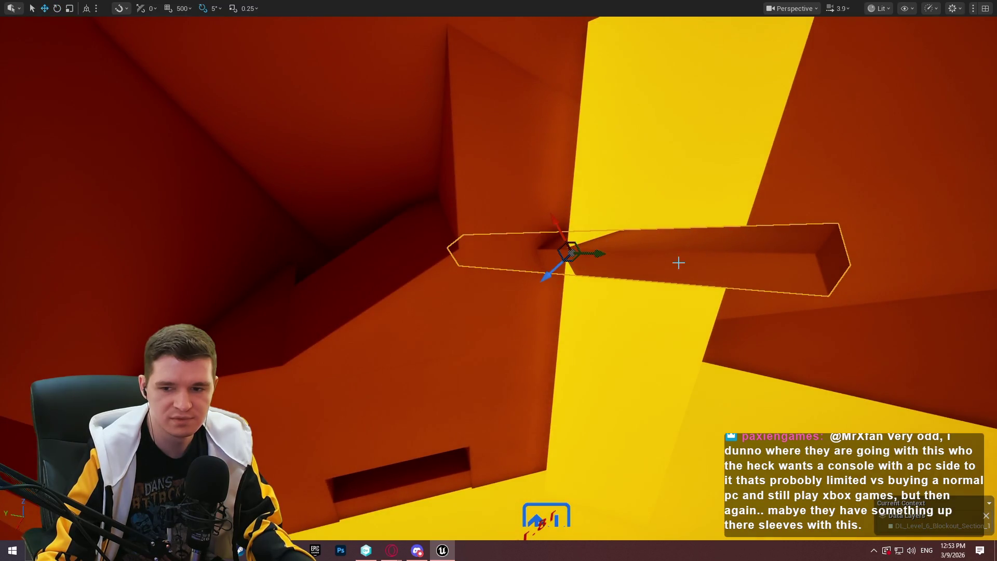
mouse_move(549, 270)
left_mouse_down()
mouse_move(538, 280)
mouse_move(539, 250)
left_mouse_up()
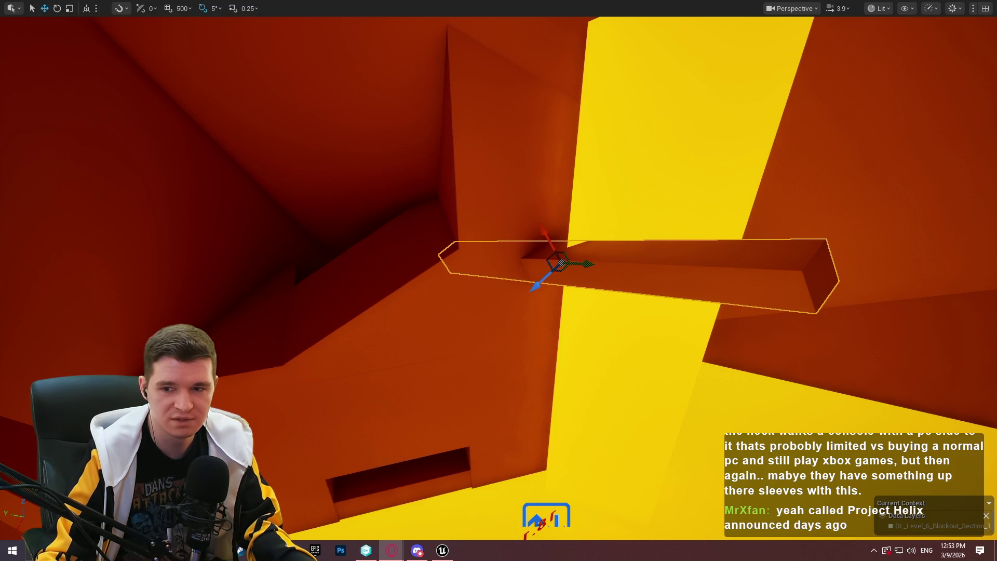
key("alt+Tab")
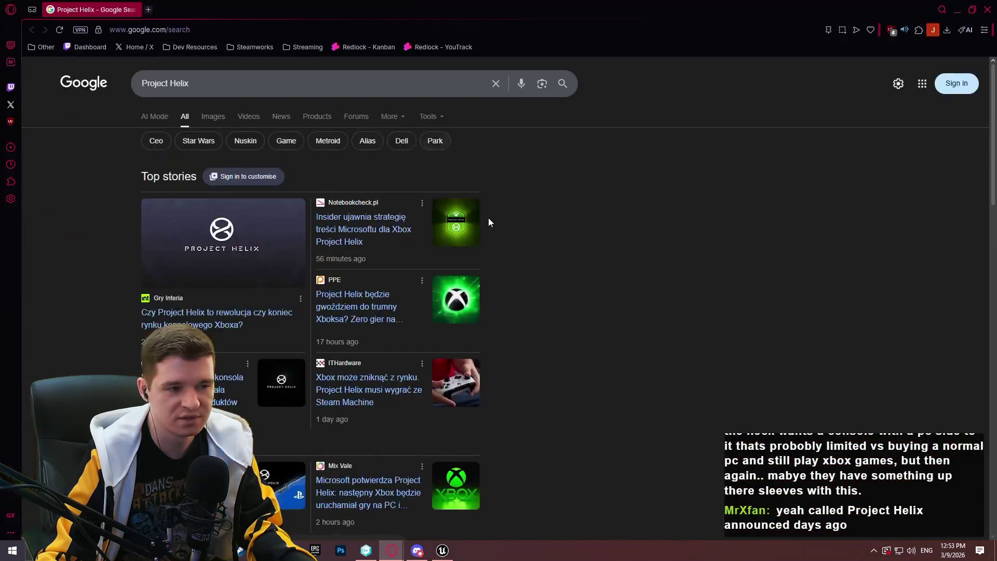
Filter the Project Helix results to News and open the Polygon article.
scroll(488, 217, "down", 10)
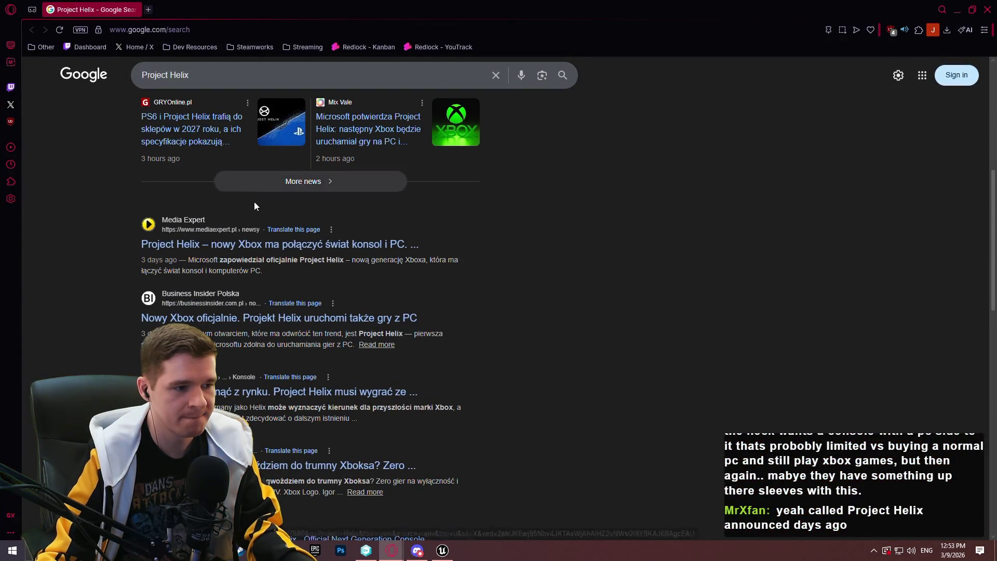
scroll(254, 202, "up", 7)
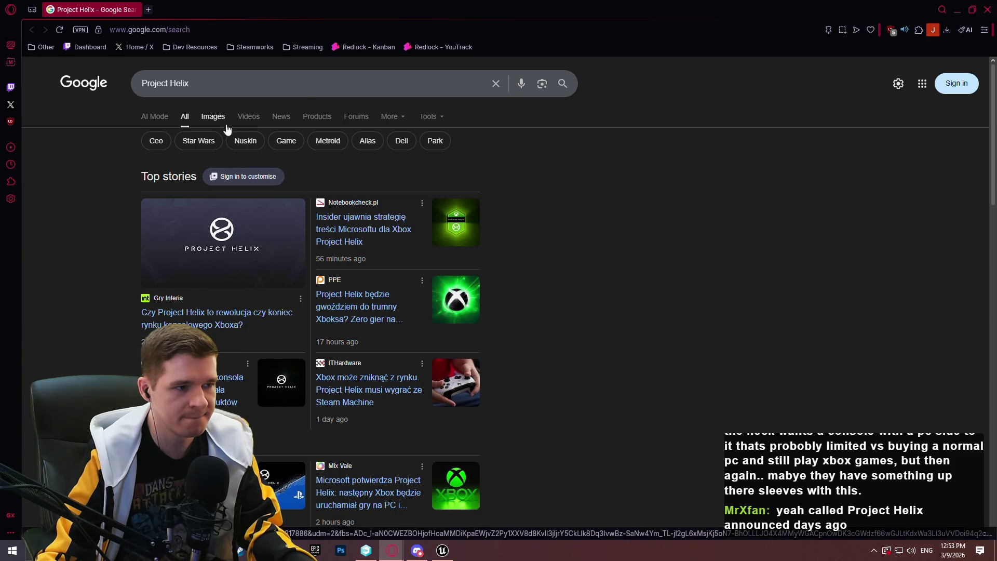
left_click(284, 119)
scroll(597, 239, "down", 5)
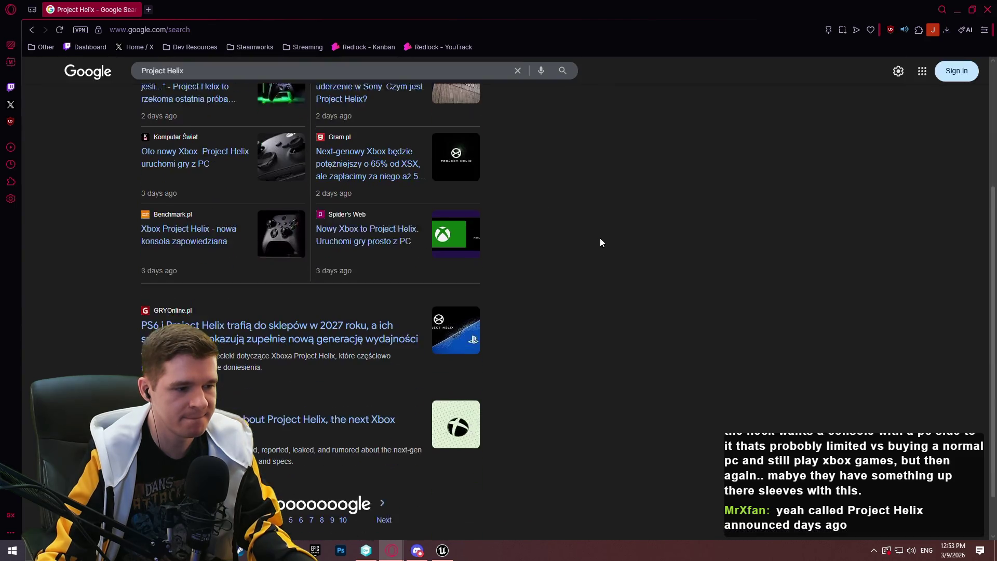
left_click(370, 365)
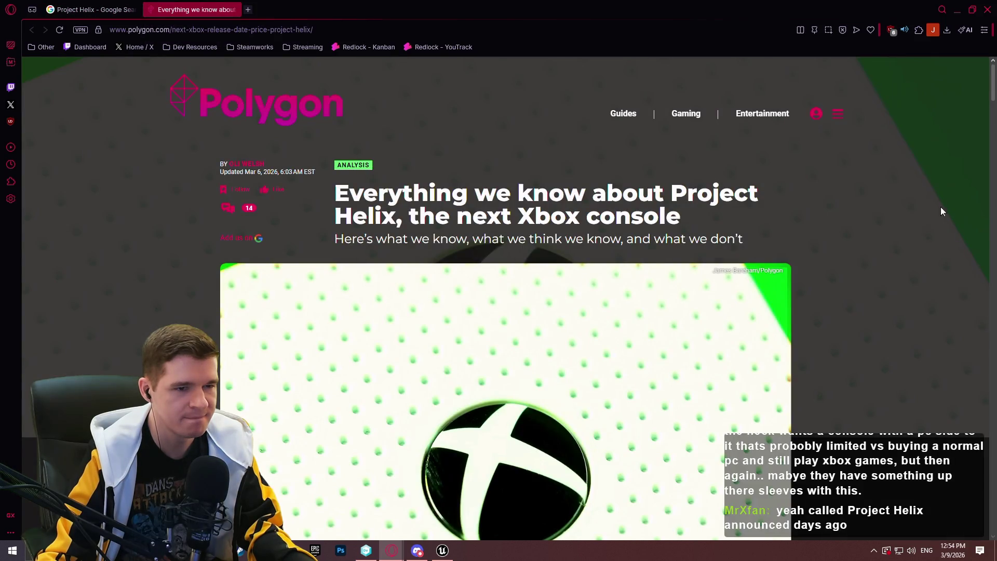
Scroll through the Polygon article down to its release date and price section.
scroll(993, 112, "down", 1)
scroll(993, 111, "down", 15)
scroll(993, 112, "up", 10)
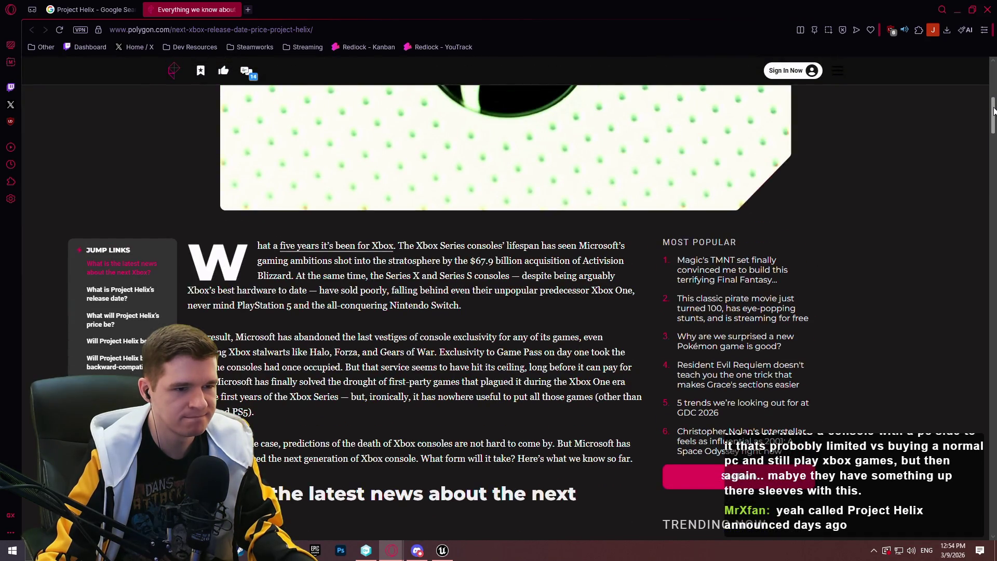
left_click_drag(993, 112, 993, 130)
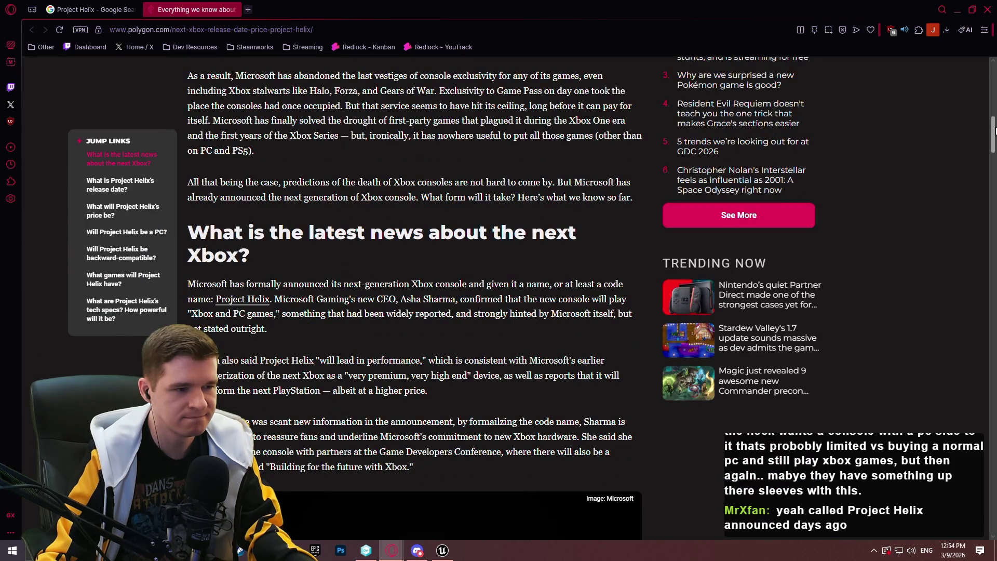
left_click_drag(994, 130, 994, 130)
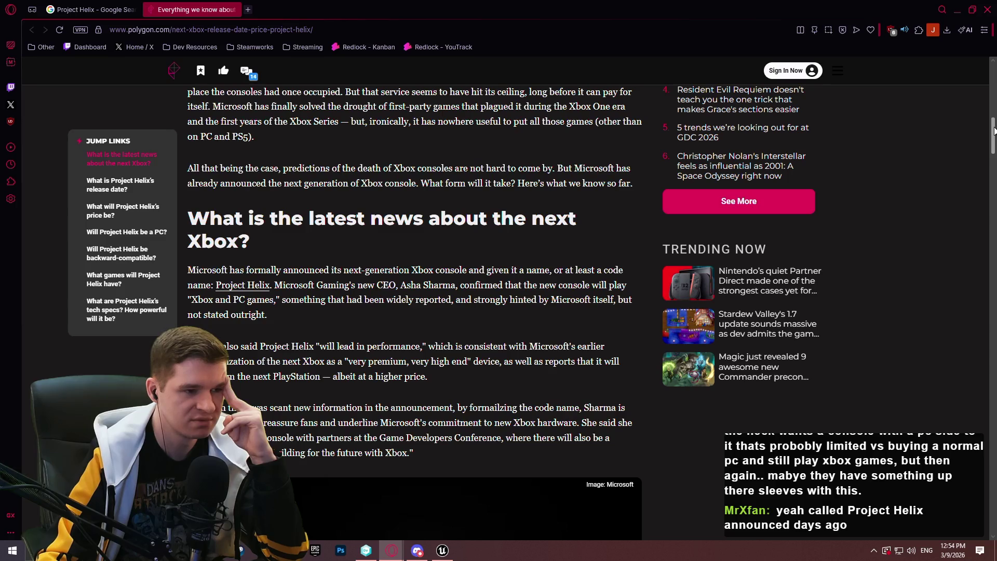
scroll(612, 247, "down", 4)
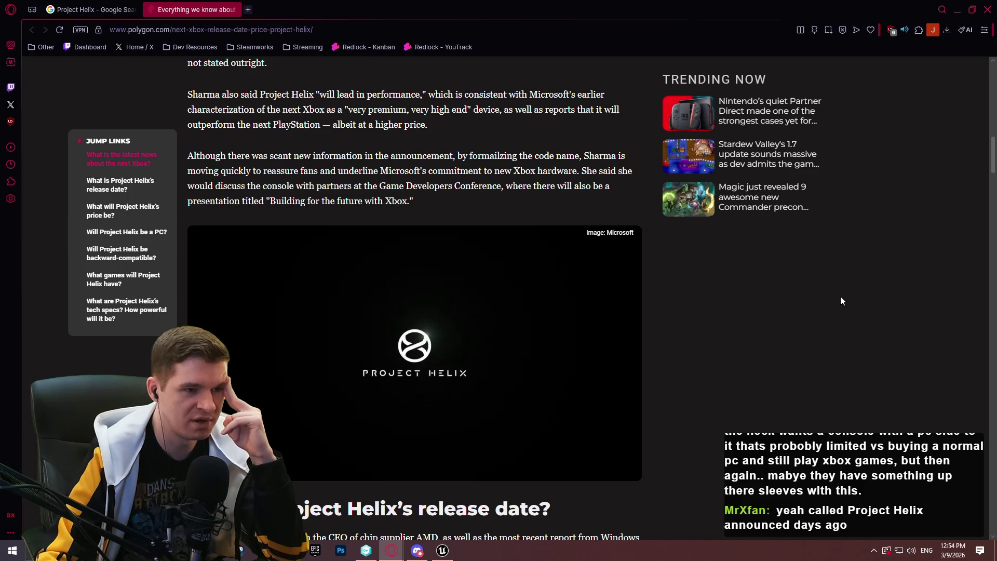
scroll(840, 297, "up", 3)
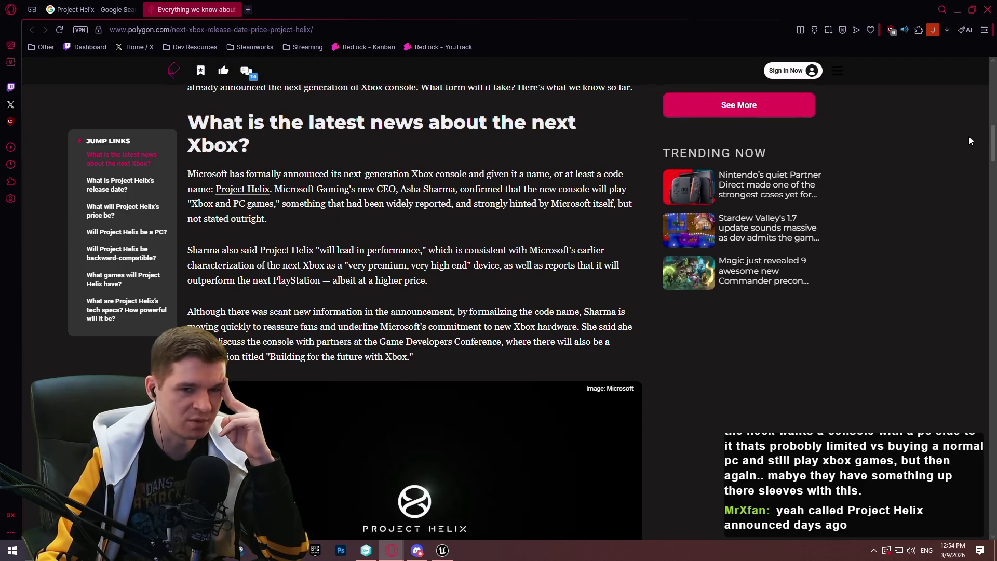
scroll(993, 133, "up", 2)
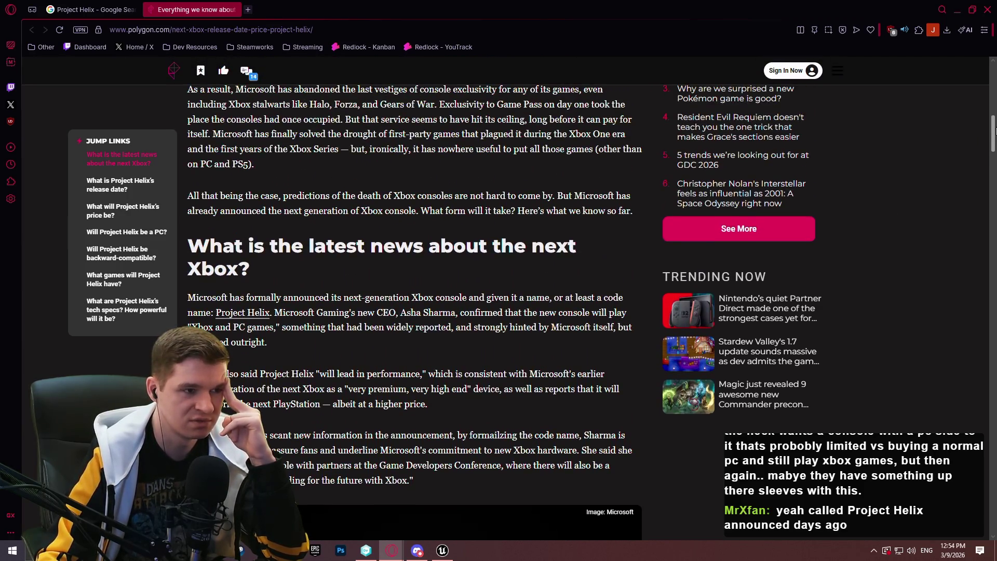
left_click_drag(992, 132, 993, 175)
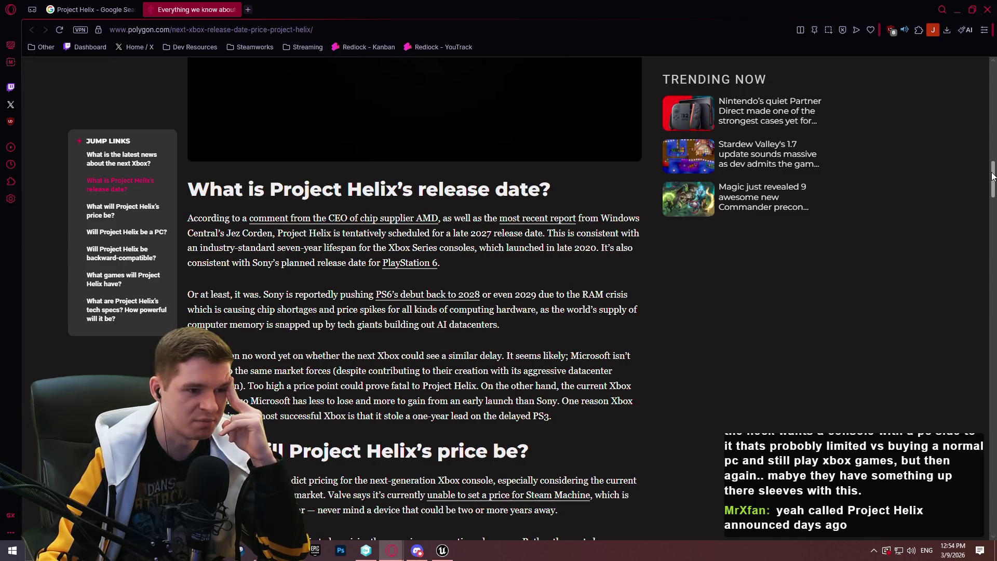
left_click_drag(992, 176, 991, 177)
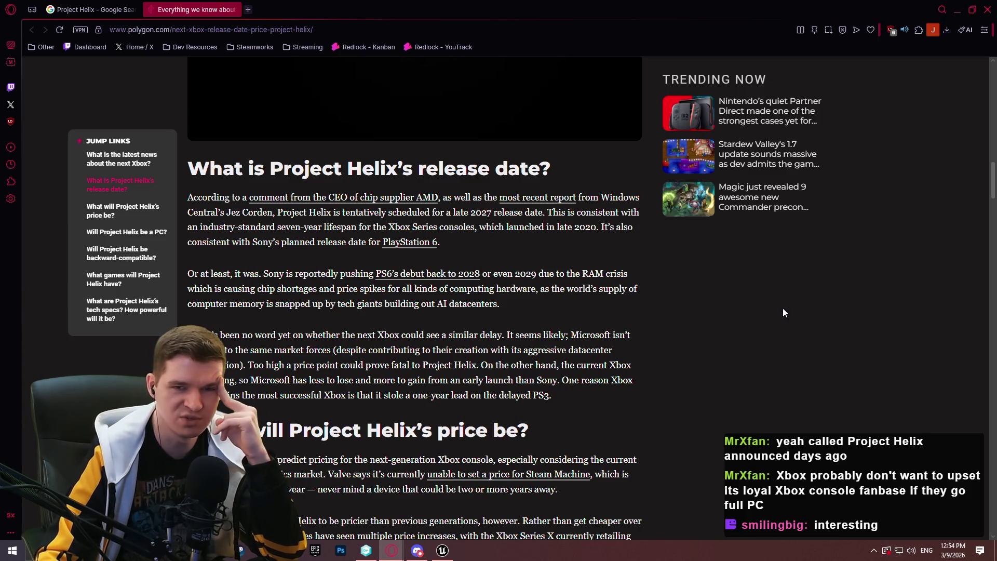
scroll(784, 312, "up", 1)
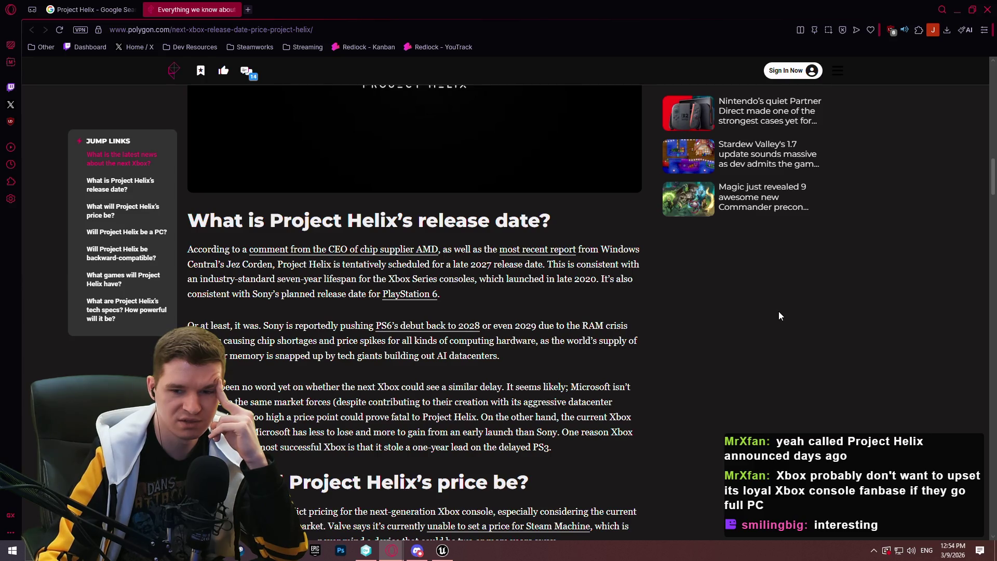
scroll(778, 312, "down", 5)
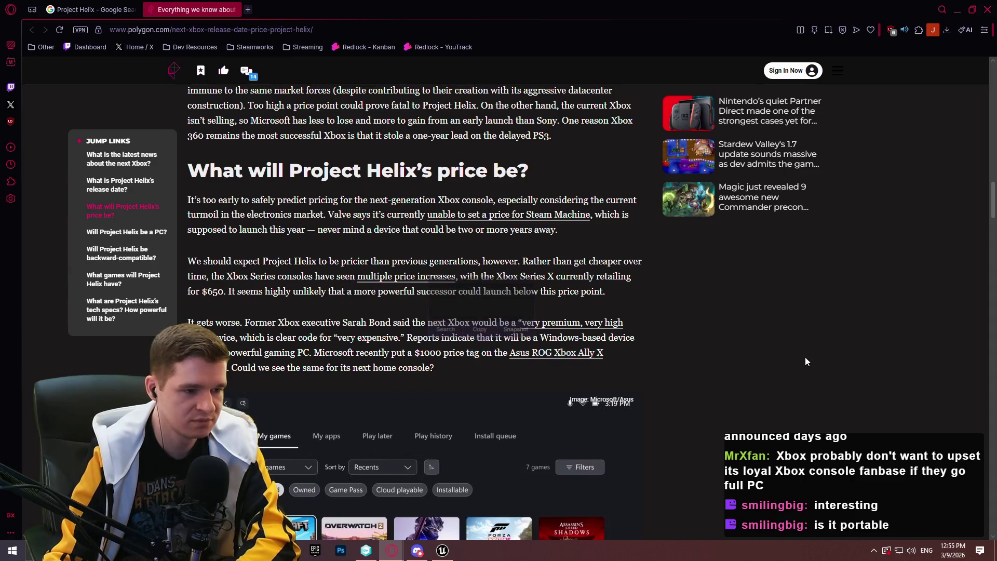
Scroll up and down around the article's 'Will Project Helix be a PC?' section.
scroll(753, 254, "down", 5)
scroll(753, 256, "down", 4)
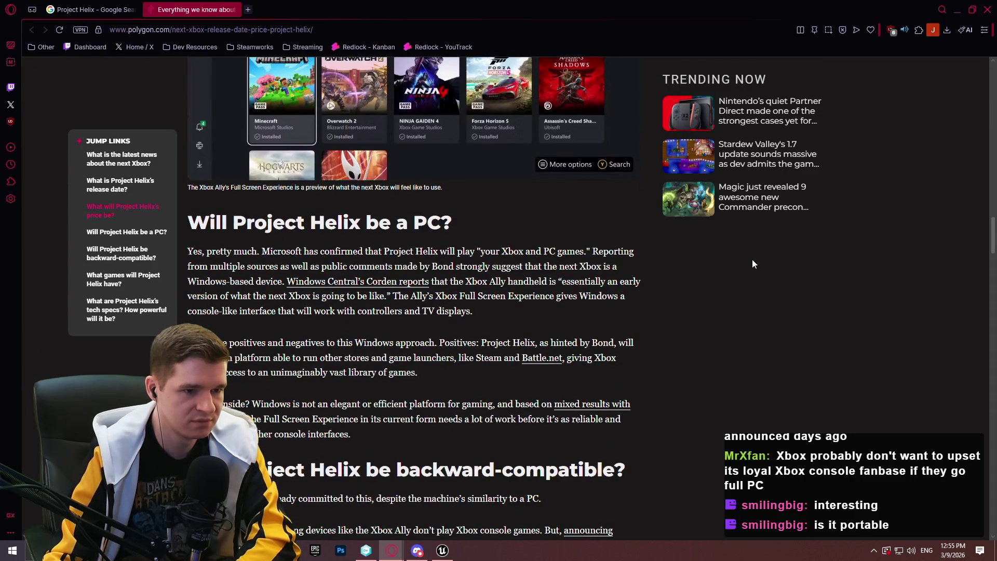
scroll(766, 263, "up", 4)
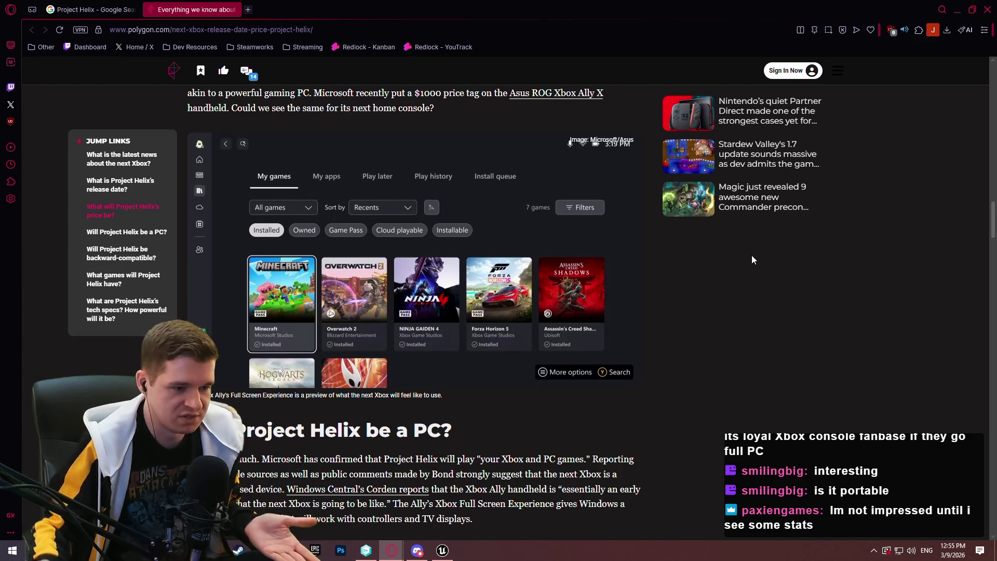
scroll(749, 311, "down", 4)
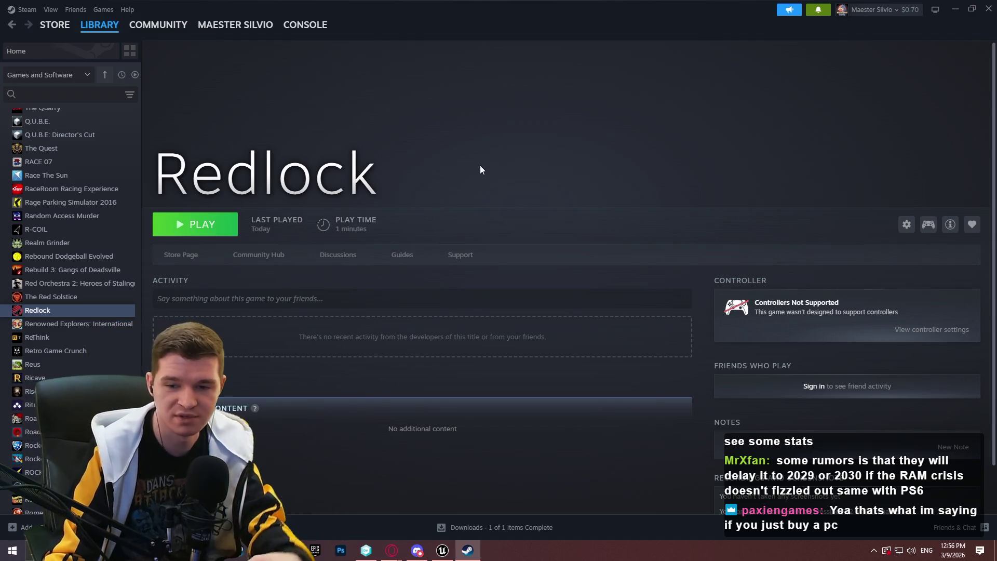
Close the Steam window and scroll the article to its backward-compatibility section.
left_click(987, 8)
scroll(760, 338, "down", 4)
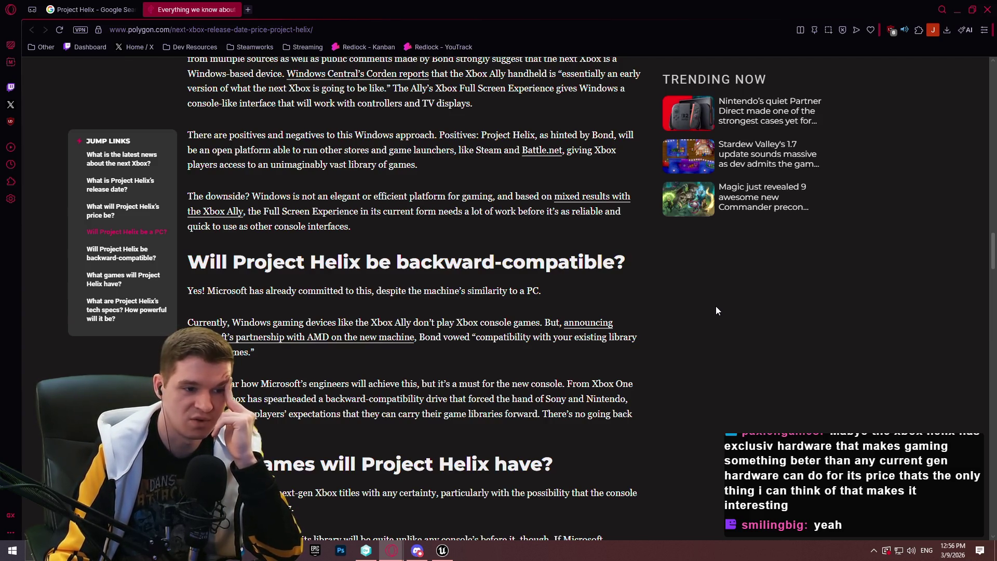
Scroll through the games and tech-specs sections, then close Opera GX to return to Unreal.
scroll(711, 311, "down", 3)
scroll(716, 323, "down", 2)
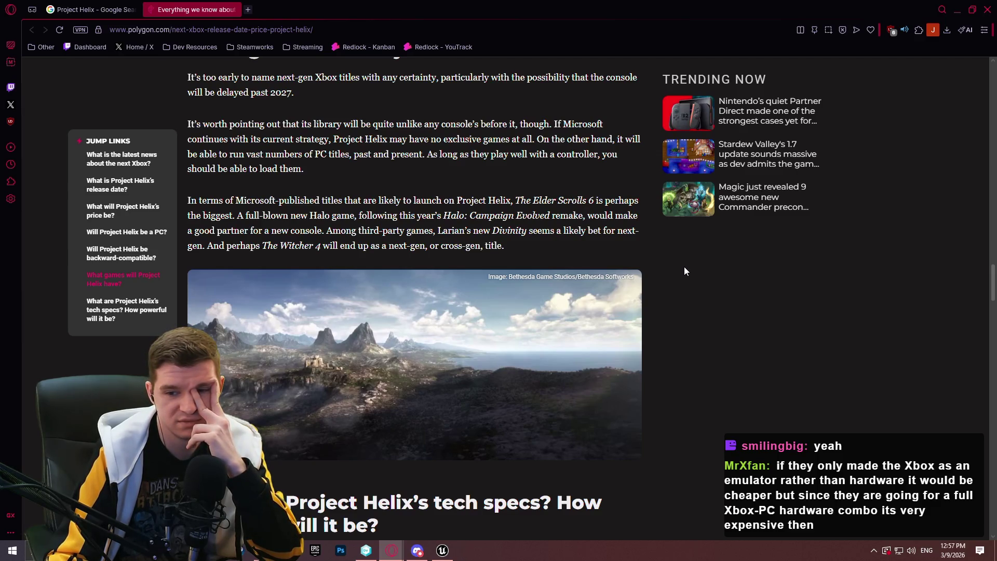
scroll(683, 267, "down", 5)
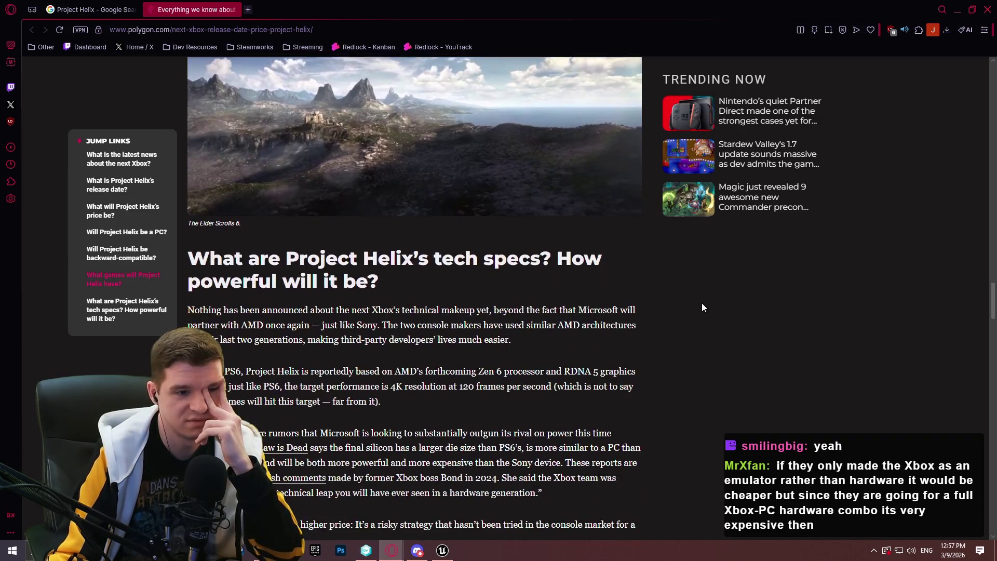
scroll(693, 304, "down", 1)
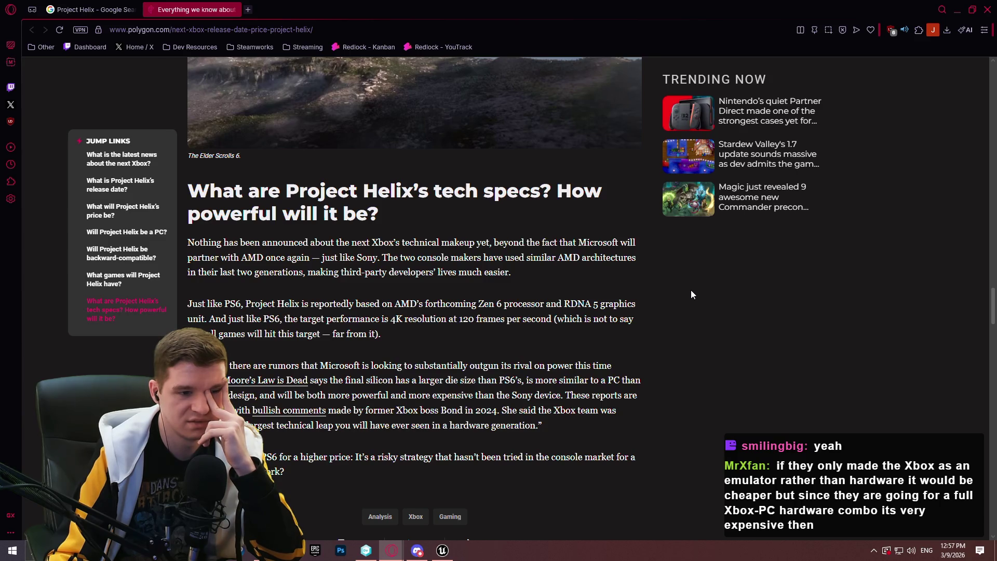
left_click(989, 9)
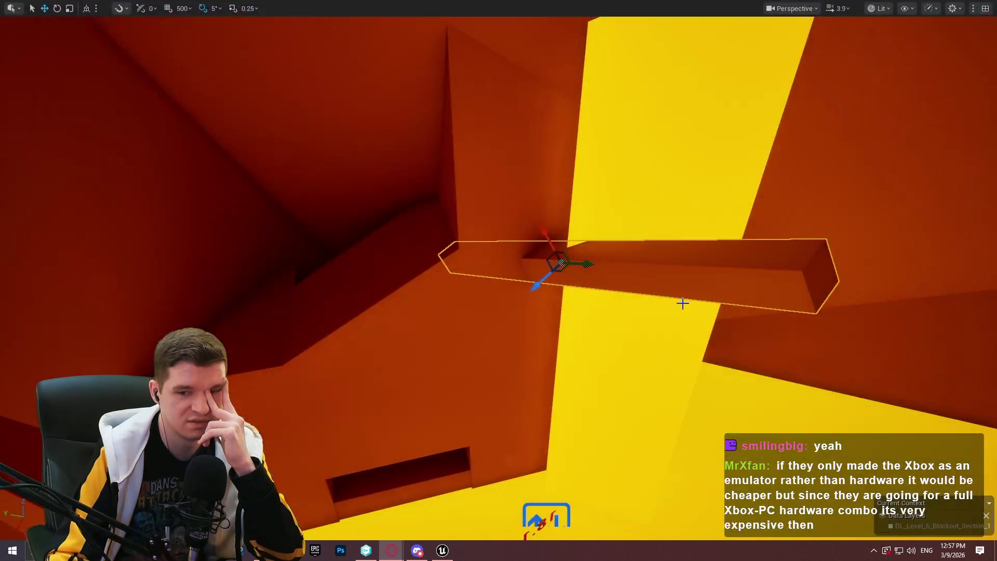
Tilt the beam diagonally across the yellow lava wall and move it up and right.
scroll(651, 325, "up", 3)
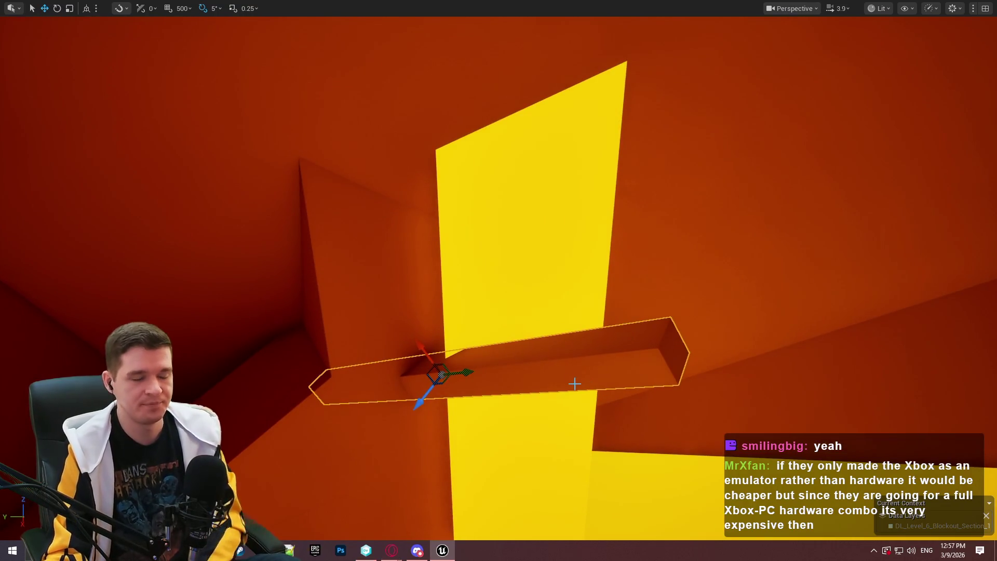
mouse_move(574, 382)
left_mouse_down()
mouse_move(442, 398)
mouse_move(474, 318)
left_mouse_up()
left_click_drag(666, 188, 666, 188)
key("e")
left_click_drag(587, 192, 634, 148)
key("w")
mouse_move(549, 185)
left_mouse_down()
mouse_move(758, 163)
mouse_move(763, 135)
mouse_move(712, 207)
mouse_move(763, 182)
left_mouse_up()
left_click_drag(546, 310, 546, 310)
Run a quick playtest from the vertical pillar, then stop it.
right_click(547, 529)
key("Escape")
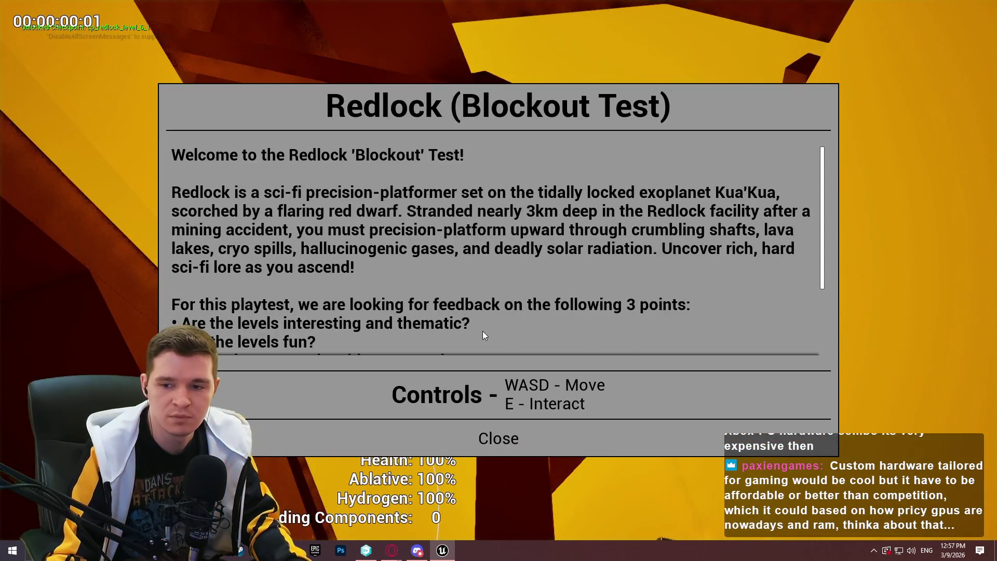
left_click(467, 438)
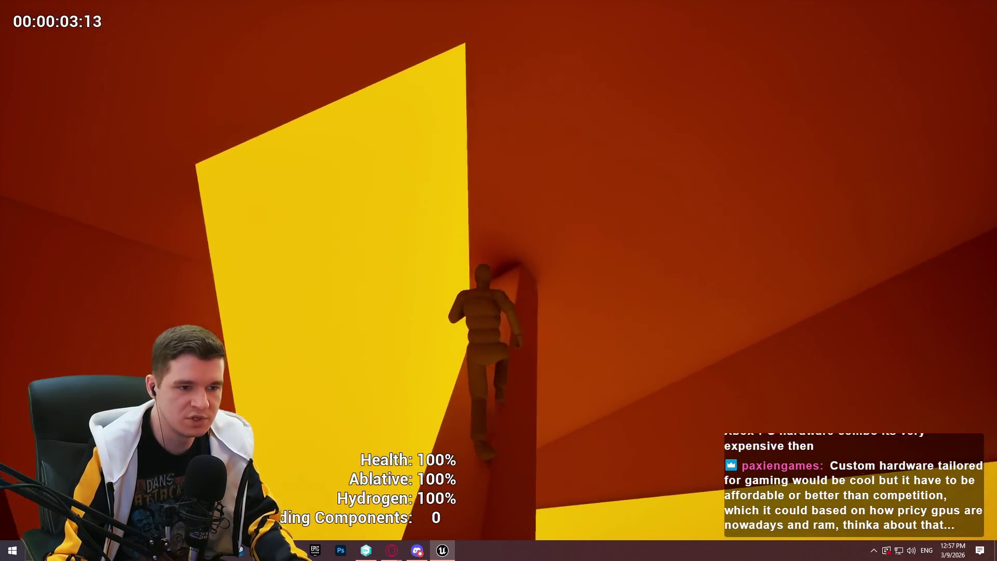
key("Escape")
Select the diagonal beam Cube1869 and rotate it a further 15°.
left_click_drag(375, 358, 573, 317)
left_click(573, 316)
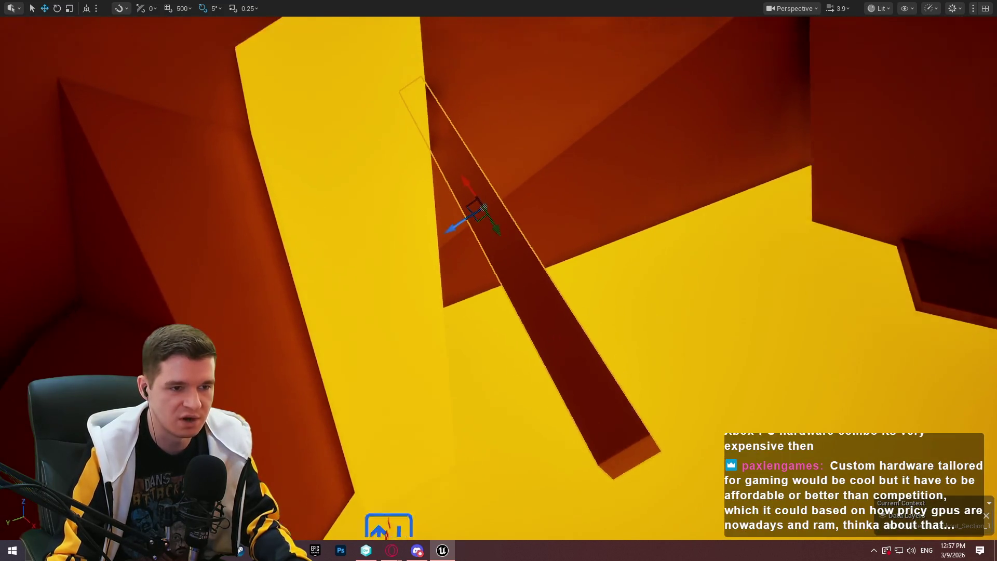
key("e")
mouse_move(381, 200)
left_mouse_down()
mouse_move(312, 210)
mouse_move(356, 179)
mouse_move(396, 167)
left_mouse_up()
key("w")
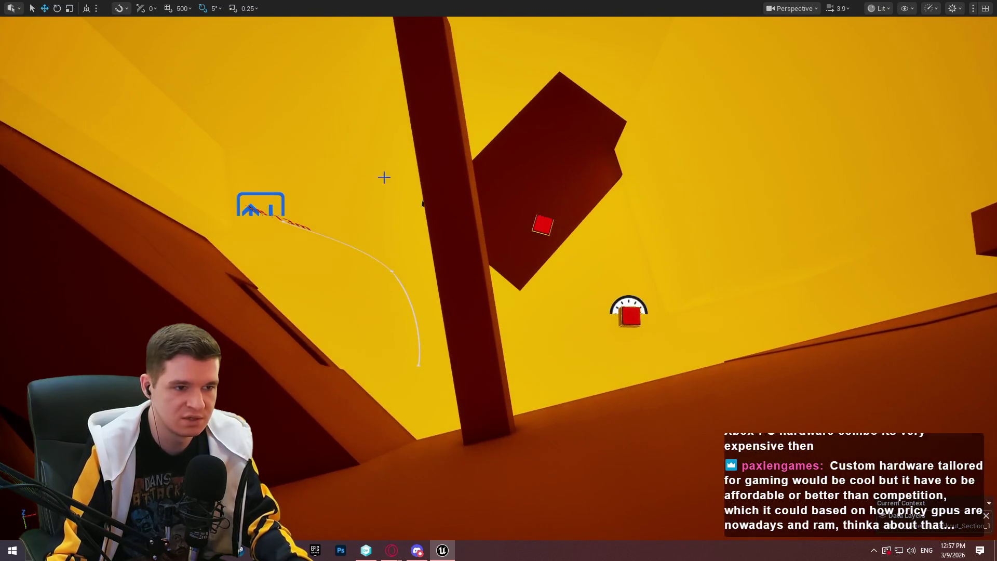
right_click(437, 171)
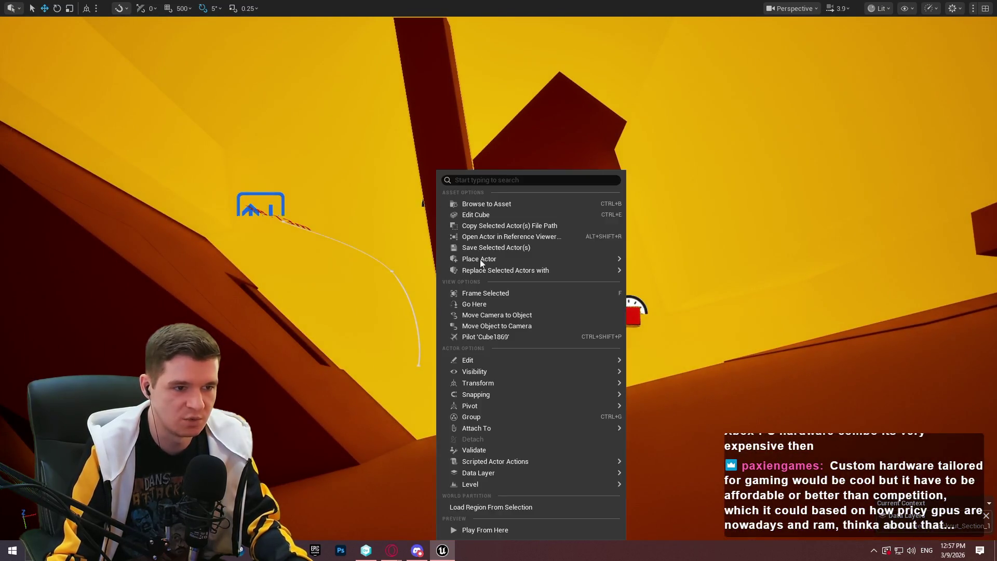
Playtest from the diagonal beam, then again from the red wall, running toward the floating platforms.
left_click(484, 529)
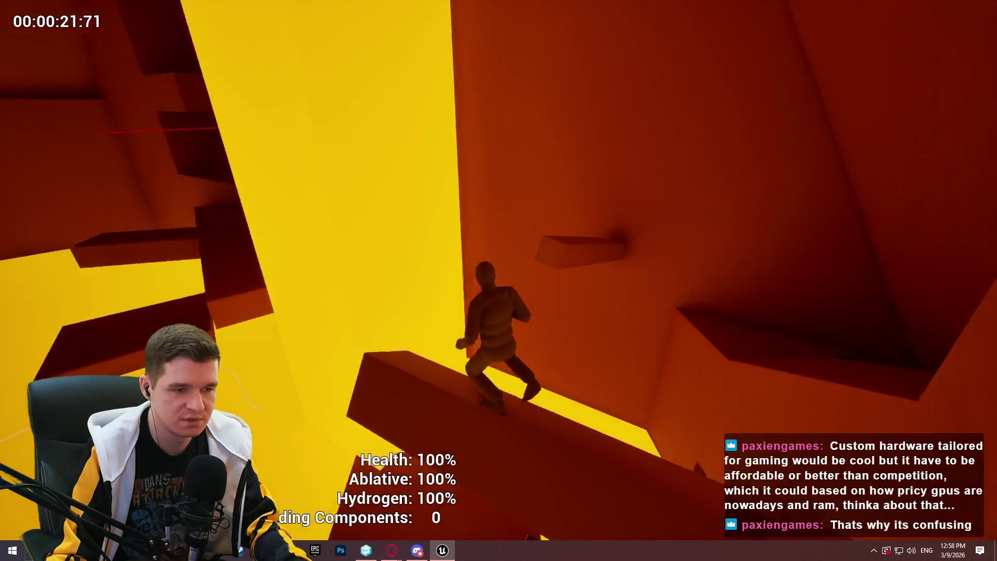
key("Escape")
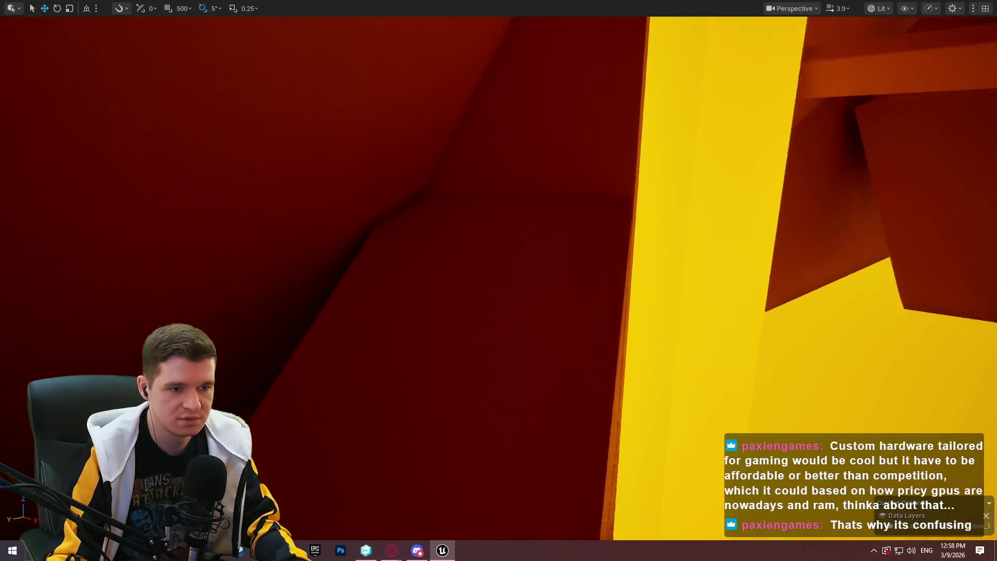
right_click(538, 272)
left_click(608, 534)
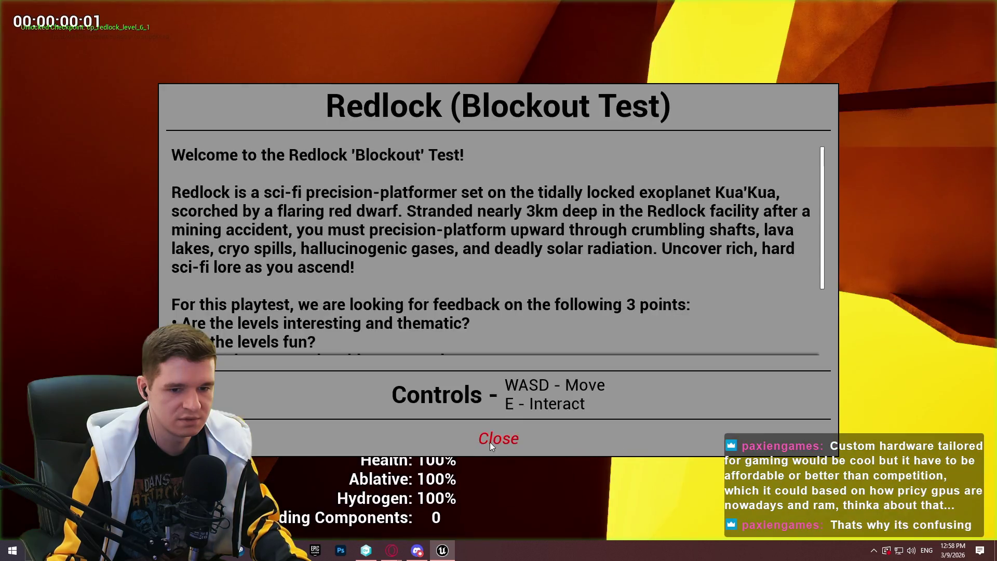
left_click(490, 441)
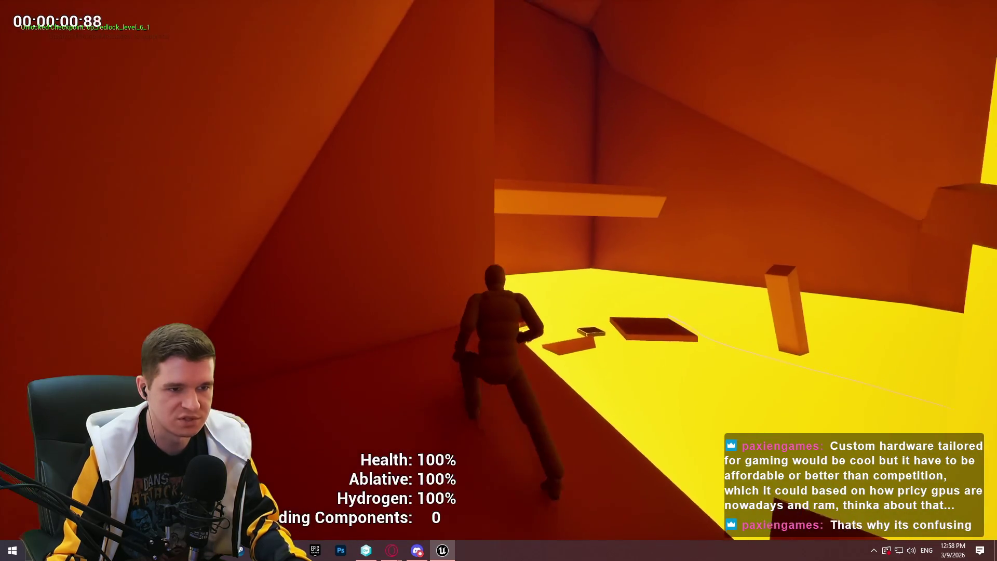
key("w")
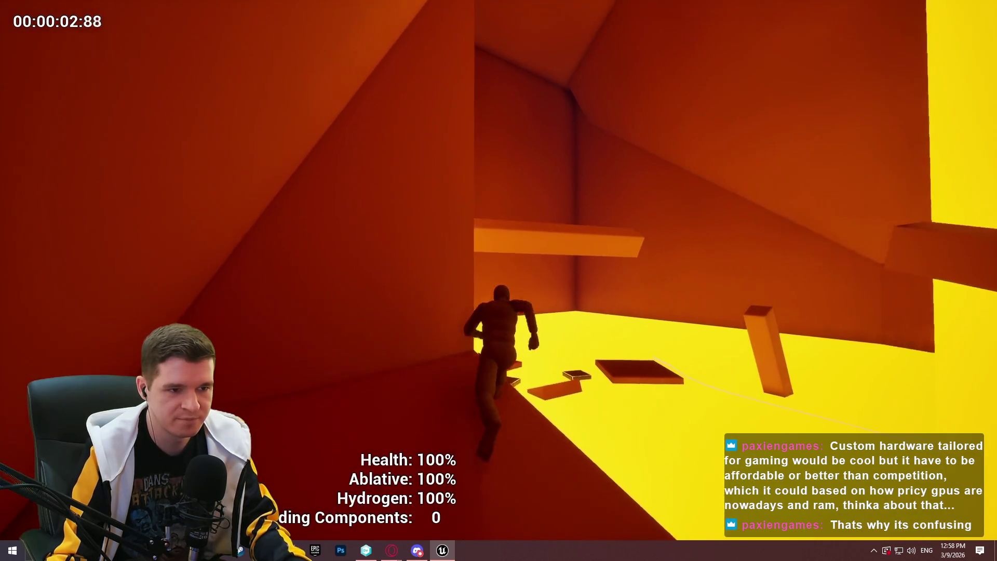
key("Escape")
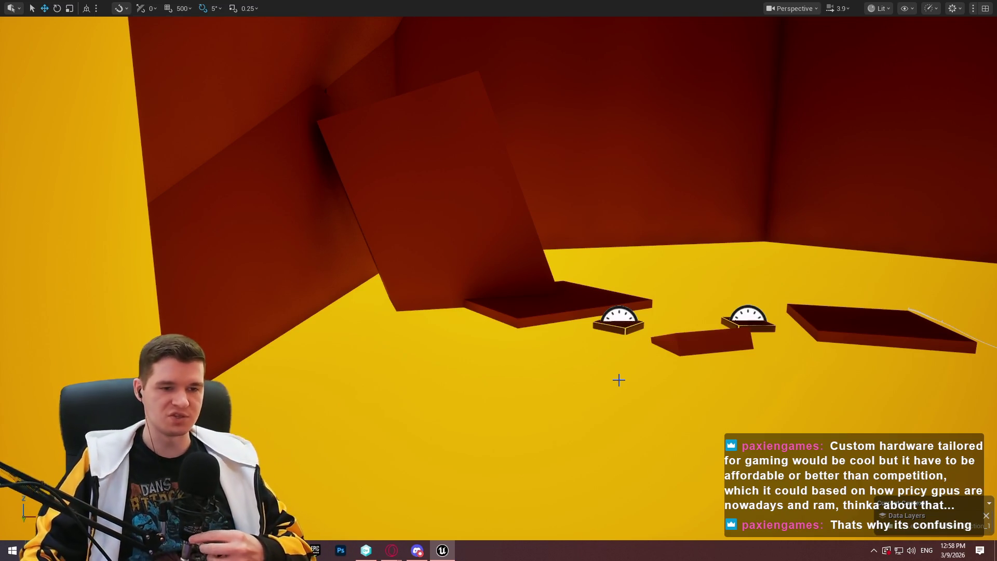
mouse_move(625, 339)
left_mouse_down()
mouse_move(576, 270)
mouse_move(602, 270)
mouse_move(592, 273)
mouse_move(624, 339)
left_mouse_up()
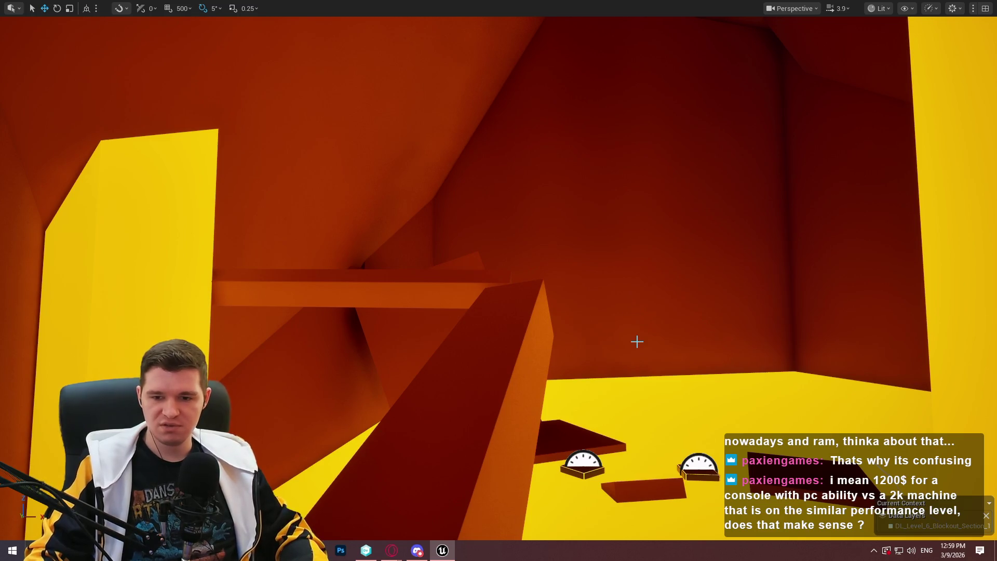
scroll(637, 341, "down", 2)
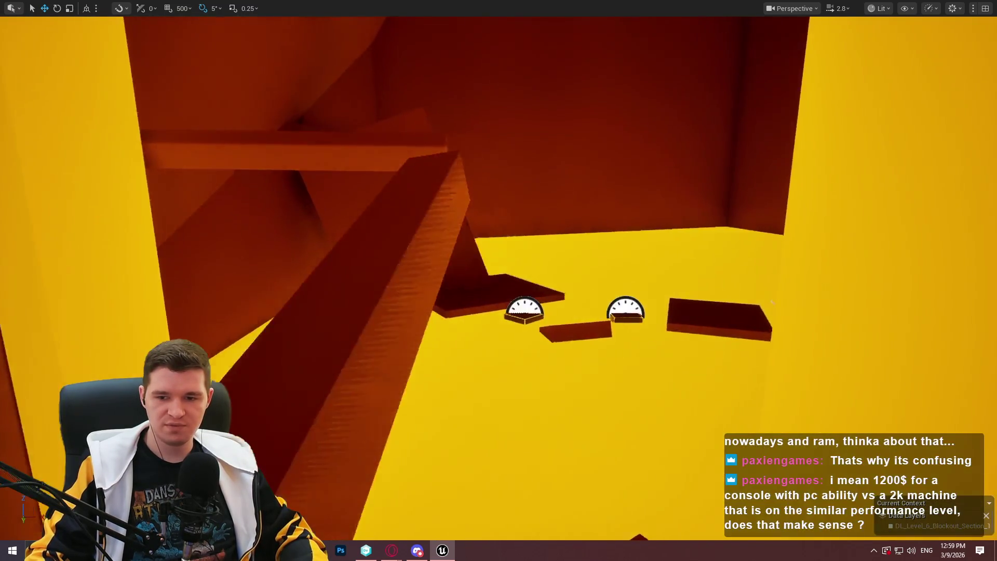
Fly the view to the beam in gap 1 and start a Play From Here playtest on it.
scroll(498, 280, "down", 2)
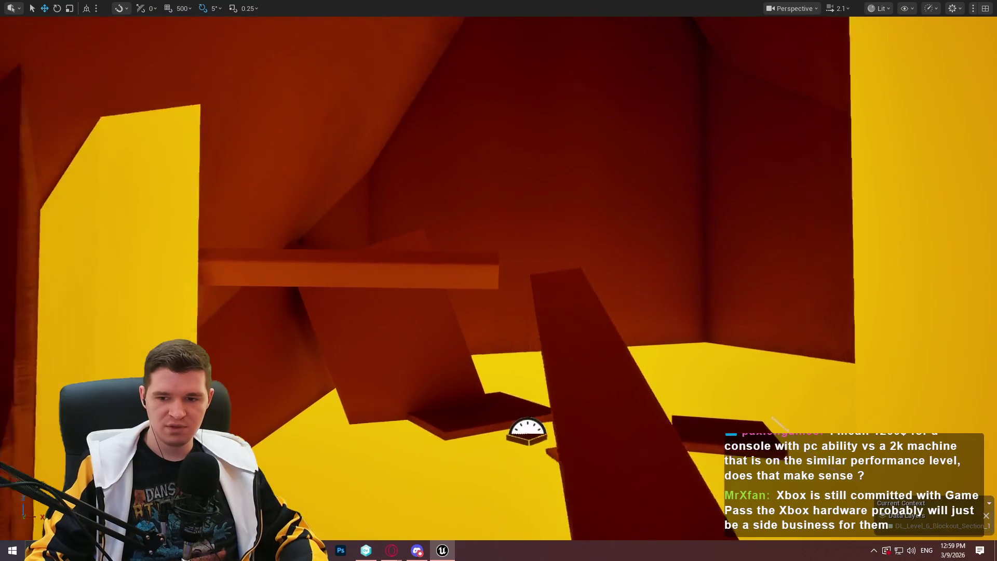
left_click_drag(657, 363, 657, 325)
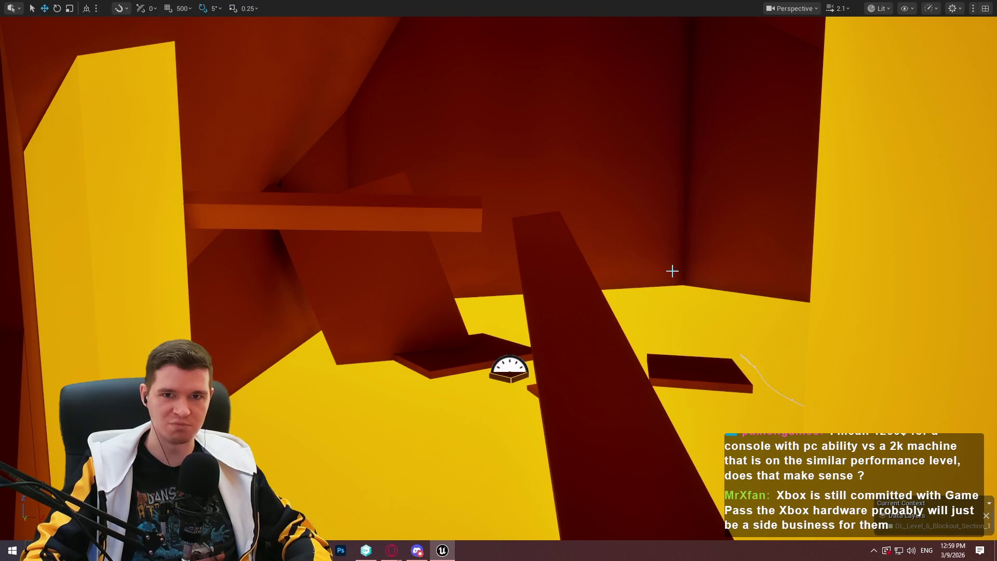
scroll(684, 261, "down", 2)
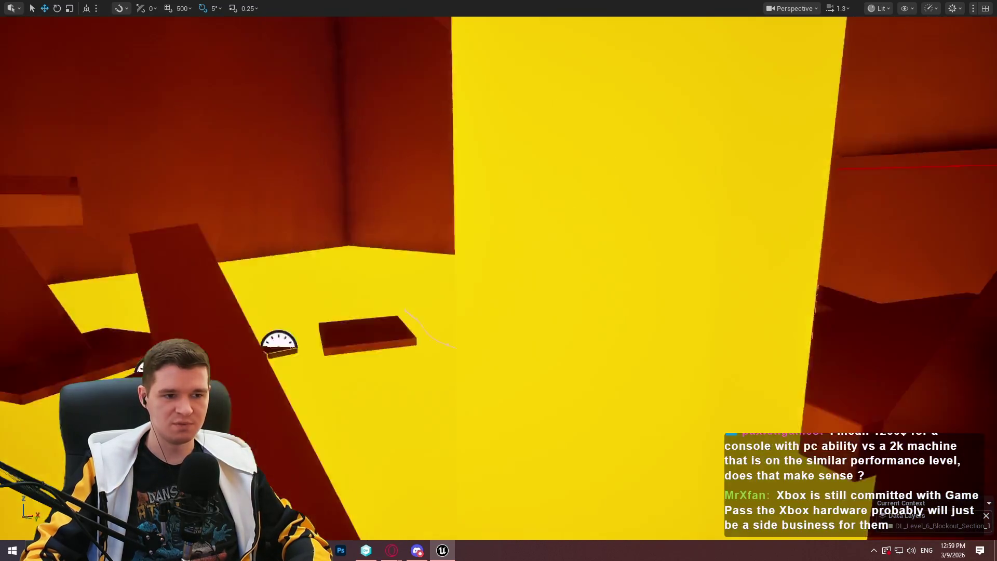
left_click_drag(675, 253, 800, 251)
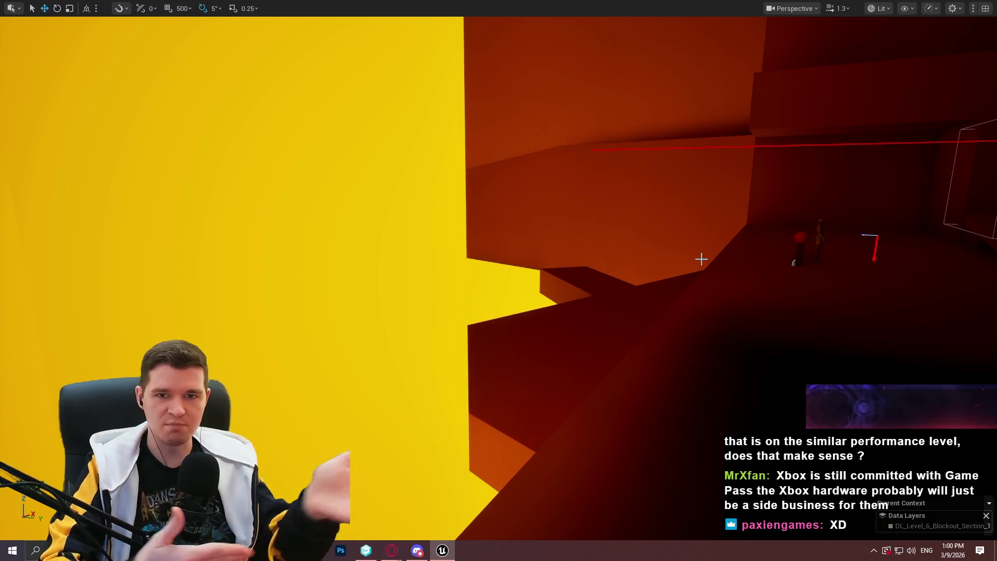
mouse_move(778, 178)
left_mouse_down()
mouse_move(856, 181)
mouse_move(649, 188)
mouse_move(700, 186)
mouse_move(649, 197)
mouse_move(545, 156)
mouse_move(530, 171)
mouse_move(506, 127)
mouse_move(608, 310)
left_mouse_up()
right_click(566, 316)
left_click(630, 527)
left_click(481, 447)
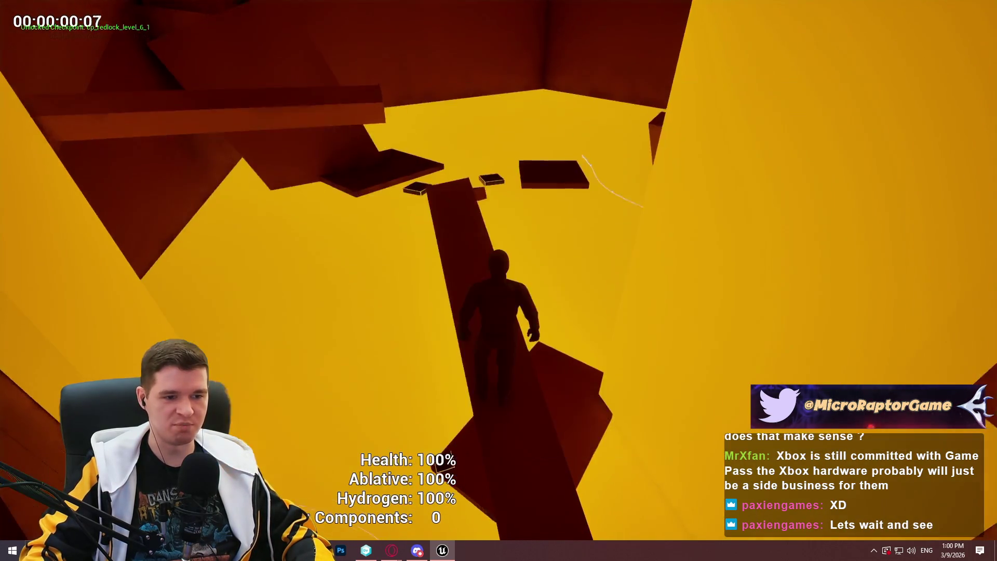
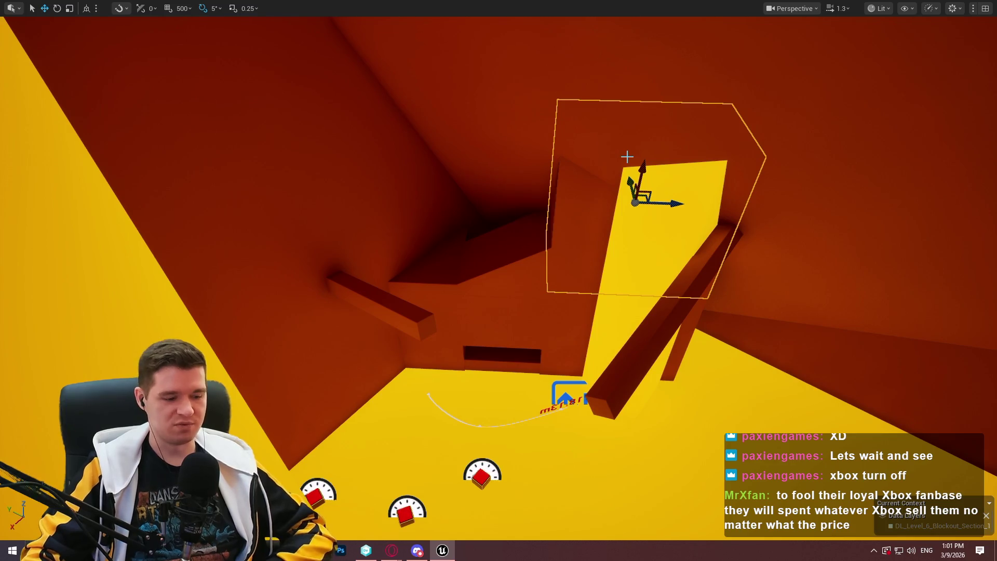
Find the dark platform slab in the shaft and enlarge it with the scale gizmo.
mouse_move(645, 253)
left_mouse_down()
mouse_move(603, 284)
mouse_move(393, 297)
mouse_move(399, 312)
mouse_move(405, 299)
mouse_move(363, 293)
mouse_move(358, 307)
mouse_move(373, 301)
mouse_move(353, 306)
mouse_move(363, 312)
mouse_move(340, 275)
mouse_move(332, 301)
mouse_move(340, 296)
mouse_move(226, 197)
left_mouse_up()
left_click_drag(417, 324, 417, 324)
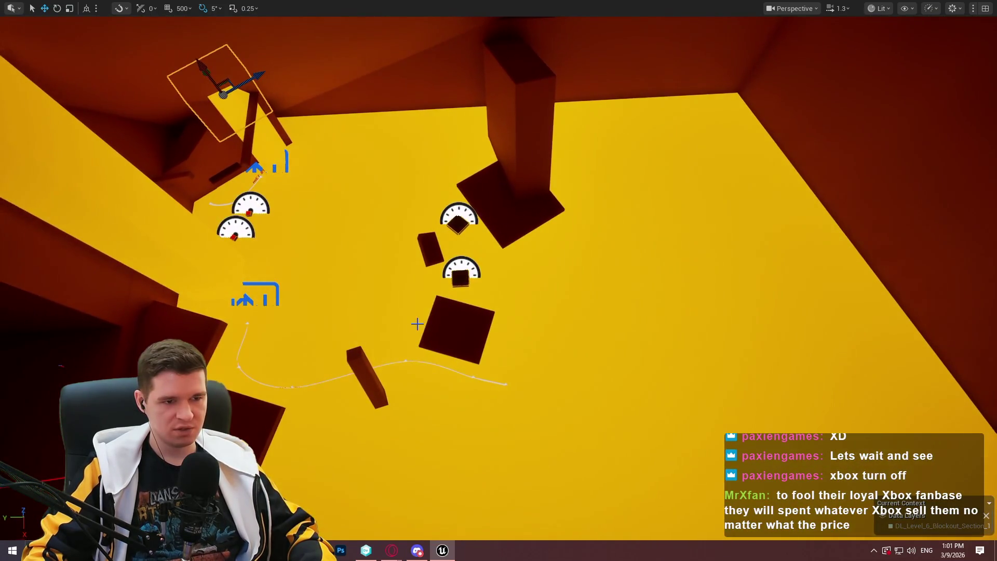
left_click_drag(315, 195, 315, 196)
mouse_move(804, 154)
left_mouse_down()
mouse_move(534, 120)
mouse_move(396, 147)
mouse_move(973, 389)
left_mouse_up()
left_click_drag(827, 381, 827, 382)
mouse_move(713, 492)
left_mouse_down()
mouse_move(728, 262)
mouse_move(712, 328)
left_mouse_up()
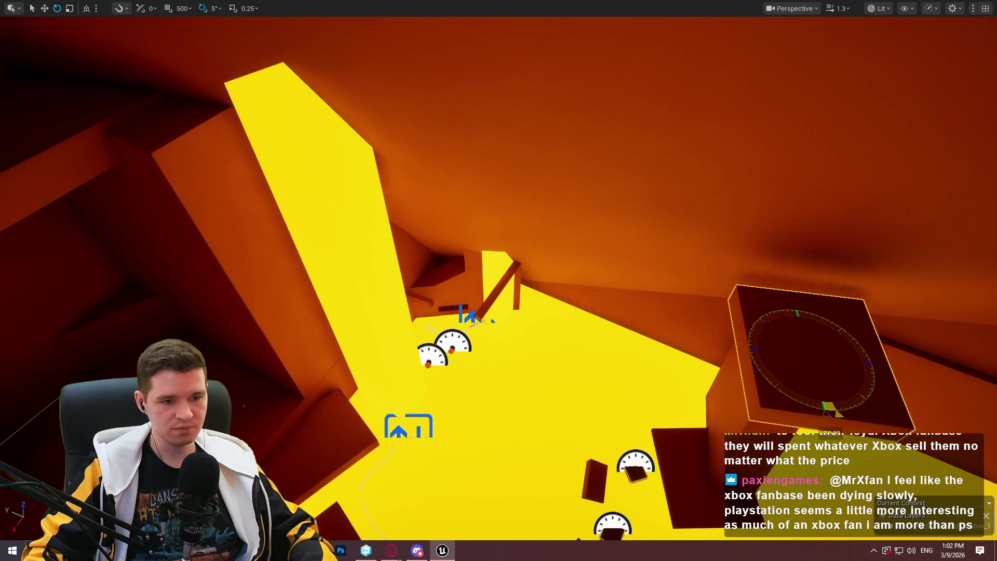
left_click_drag(844, 362, 777, 336)
key("f")
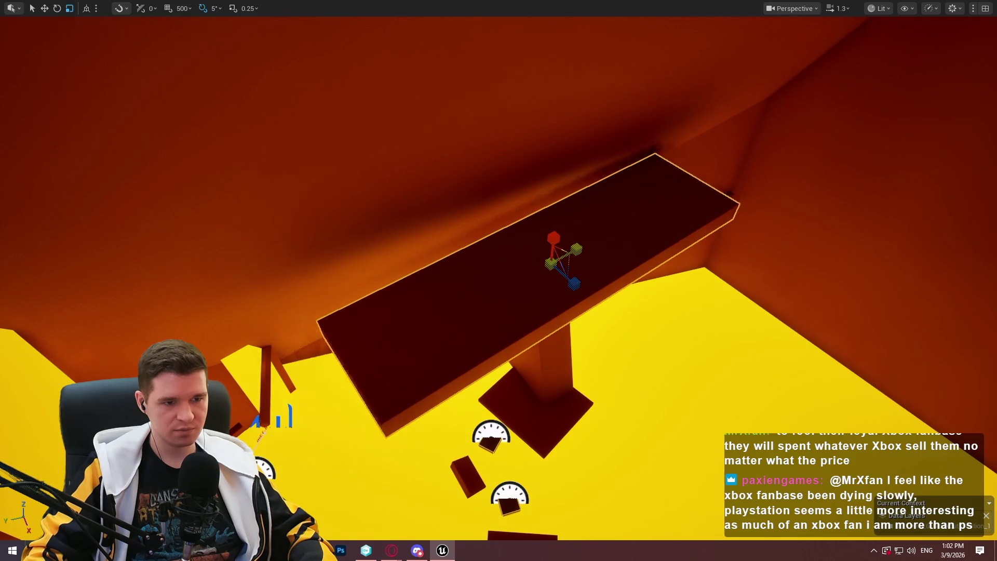
Move the dark slab left and down and tilt it by 15°.
mouse_move(564, 269)
left_mouse_down()
mouse_move(390, 301)
mouse_move(421, 310)
left_mouse_up()
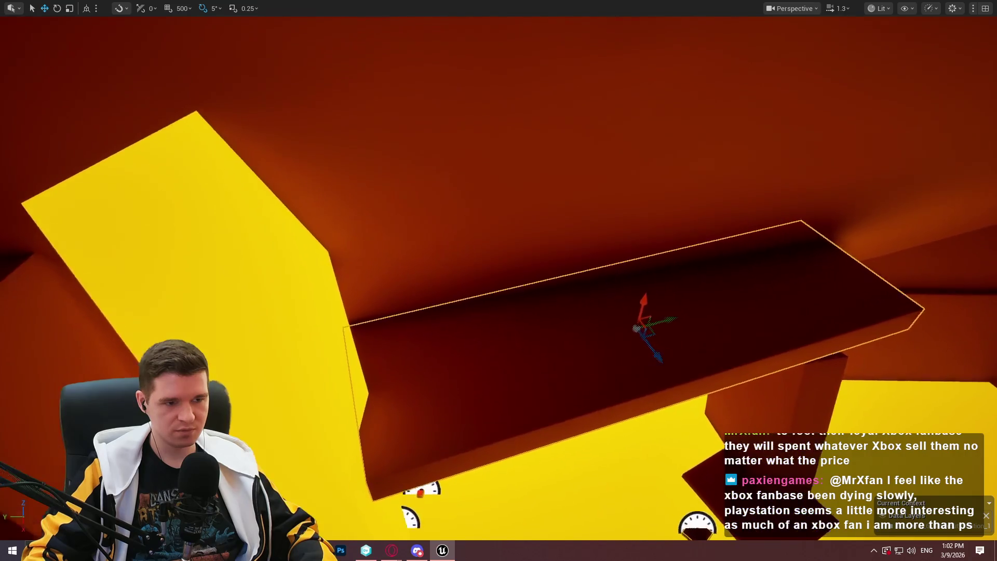
key("e")
left_click_drag(604, 329, 643, 323)
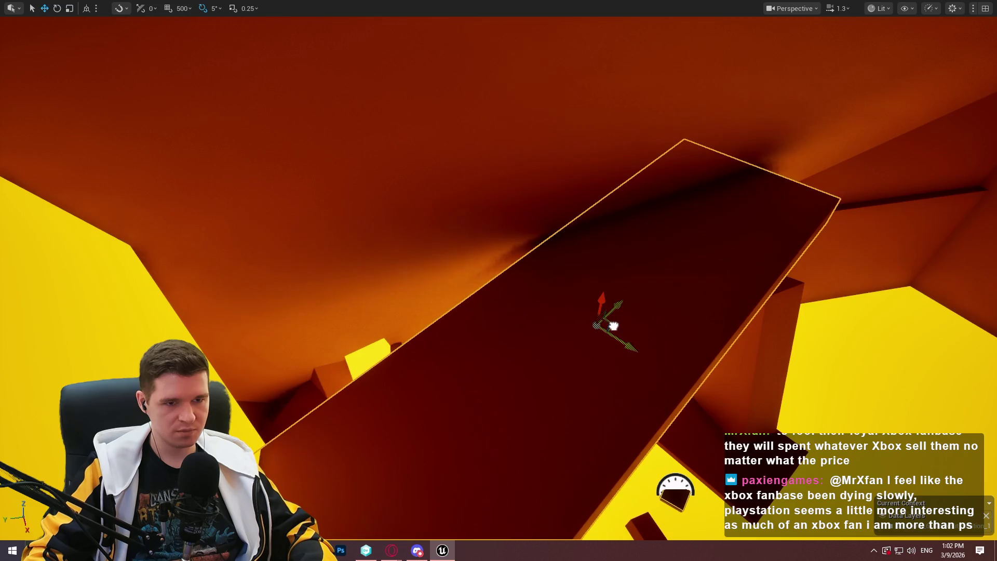
key("a")
key("s")
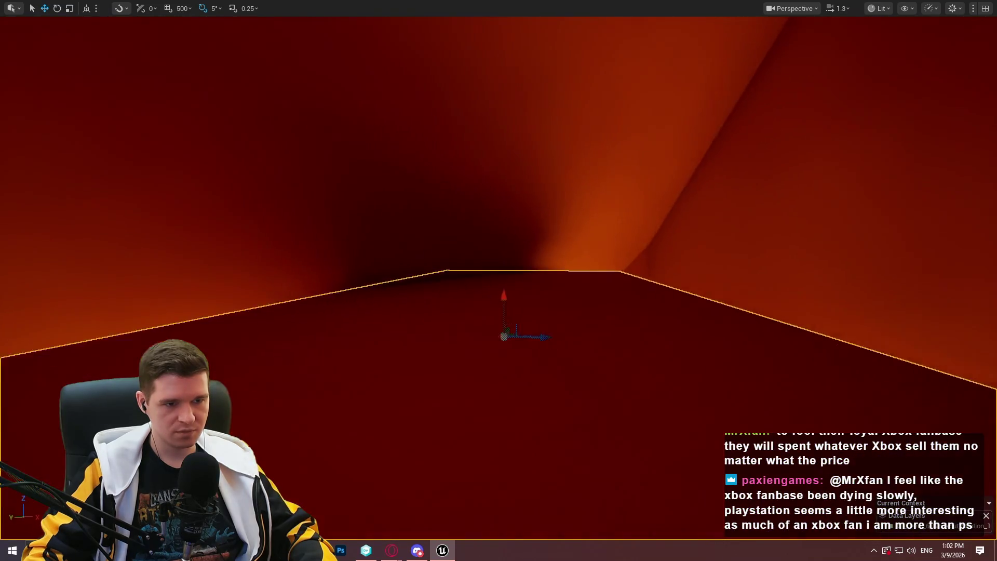
key("e")
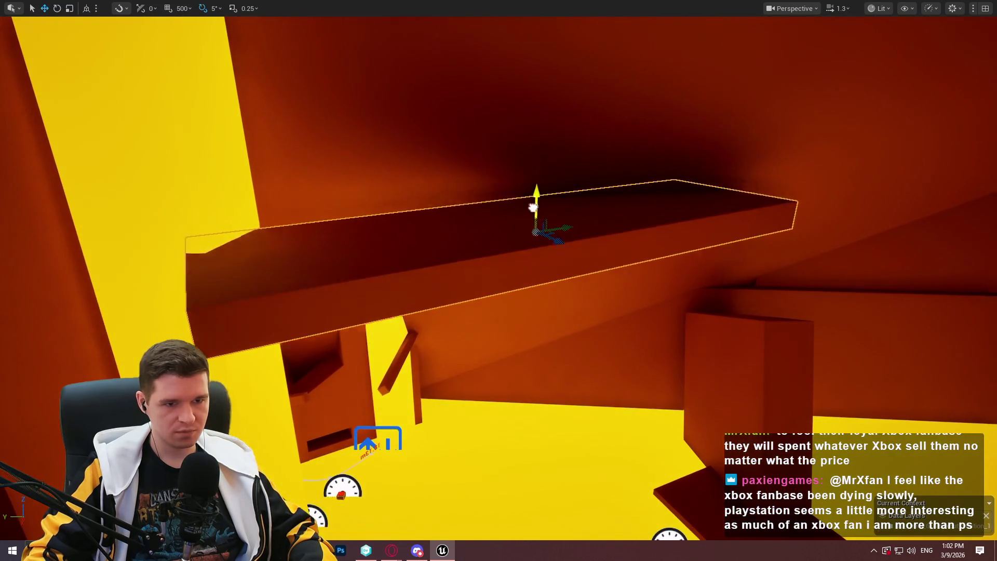
key("e")
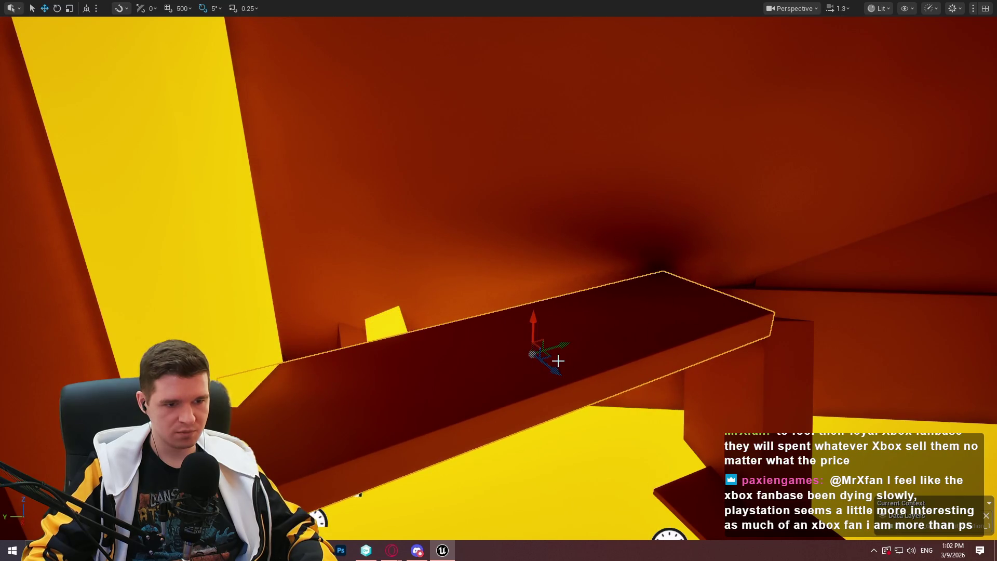
Raise the tilted slab and the neighbouring flat slab higher in the shaft.
left_click_drag(599, 347, 622, 313)
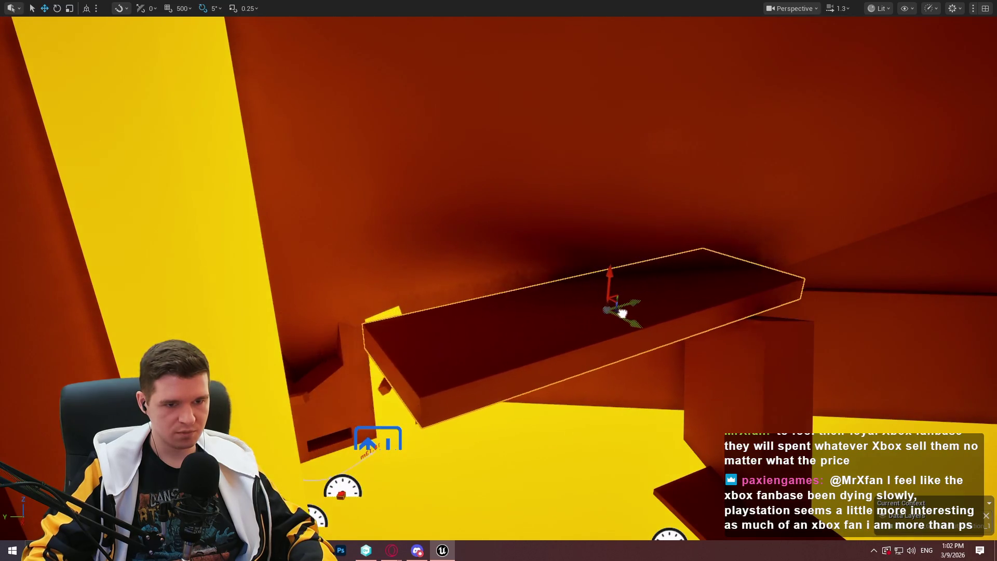
key("q")
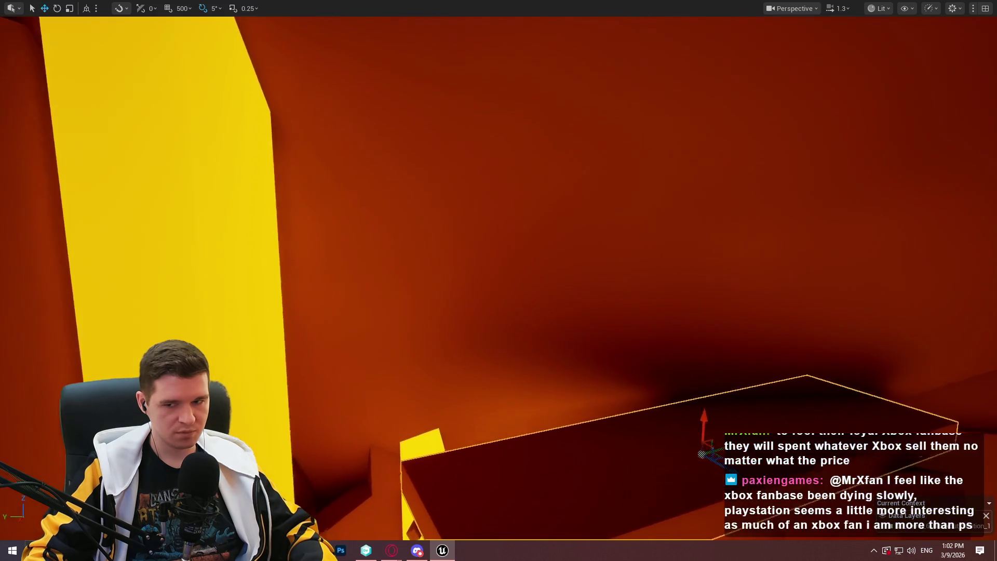
key("q")
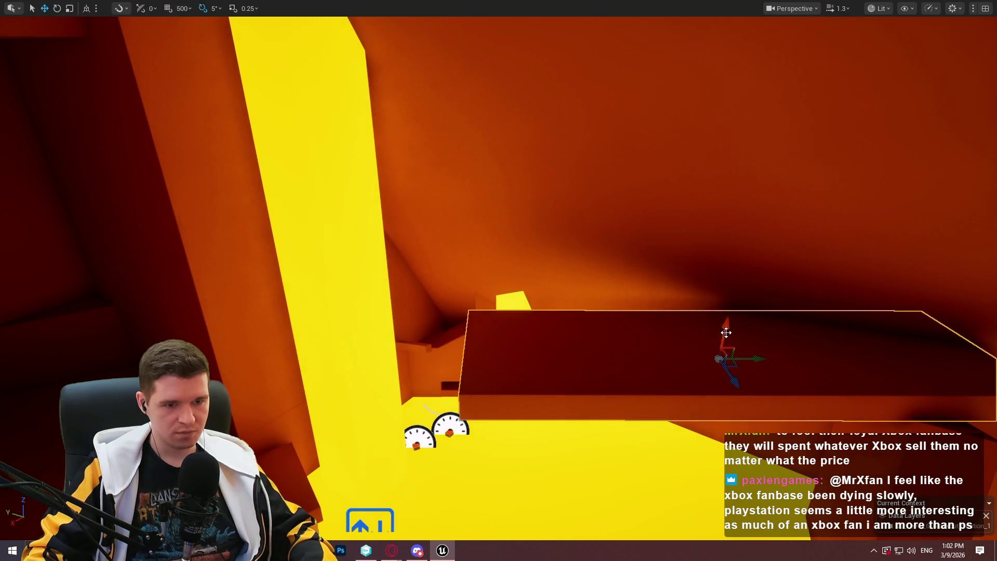
mouse_move(725, 329)
left_mouse_down()
mouse_move(732, 261)
mouse_move(763, 253)
mouse_move(766, 291)
mouse_move(779, 300)
left_mouse_up()
left_click_drag(719, 304, 550, 288)
mouse_move(537, 215)
left_mouse_down()
mouse_move(519, 249)
mouse_move(520, 273)
left_mouse_up()
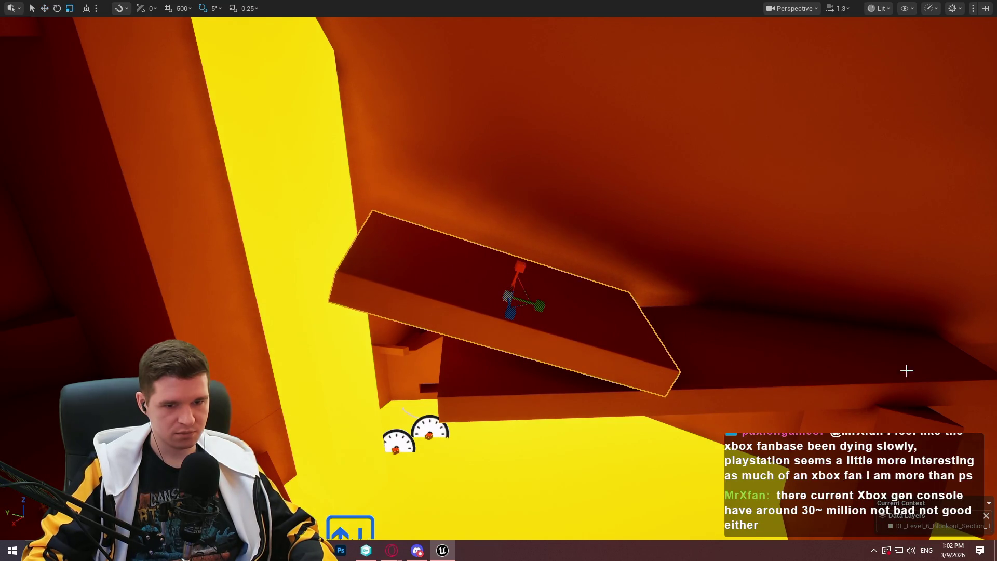
left_click(825, 362)
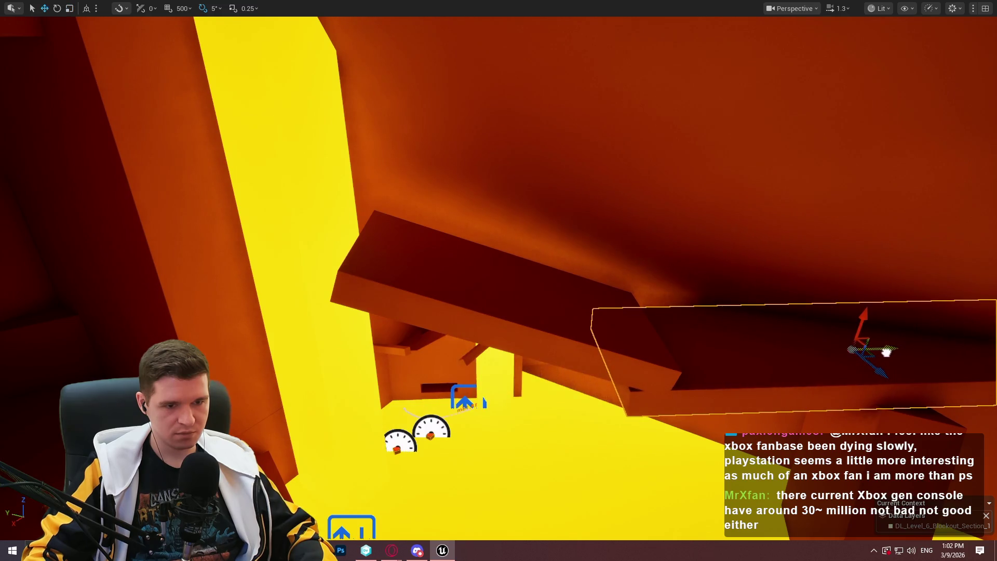
left_click_drag(519, 274, 502, 293)
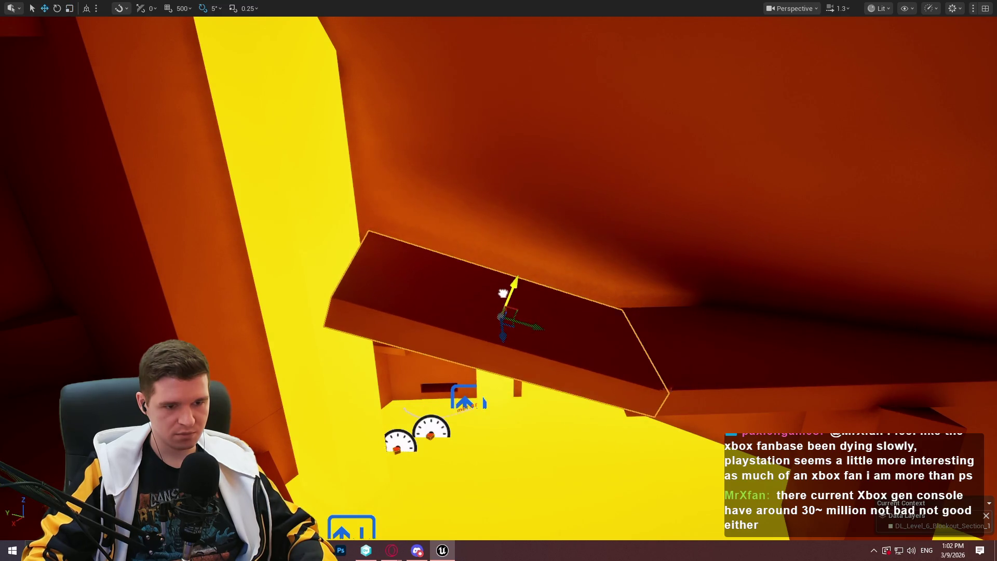
mouse_move(640, 314)
left_mouse_down()
mouse_move(571, 319)
mouse_move(602, 314)
mouse_move(555, 290)
mouse_move(587, 302)
mouse_move(602, 280)
mouse_move(663, 309)
left_mouse_up()
Drop the slanted ceiling beam lower and nudge it slightly right.
left_click_drag(569, 194, 586, 202)
mouse_move(414, 363)
left_mouse_down()
mouse_move(400, 384)
mouse_move(413, 363)
left_mouse_up()
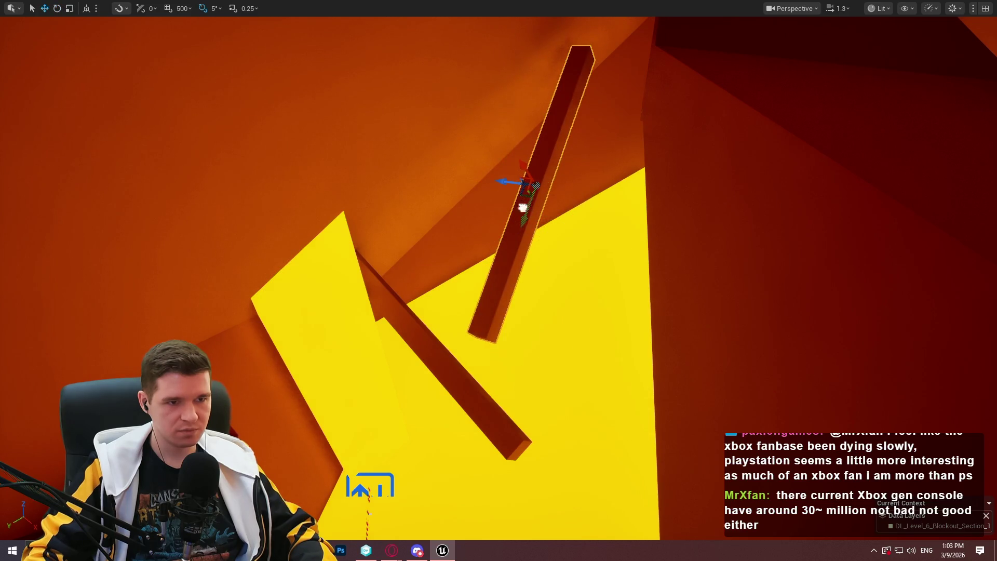
left_click_drag(507, 121, 509, 124)
left_click_drag(575, 54, 575, 54)
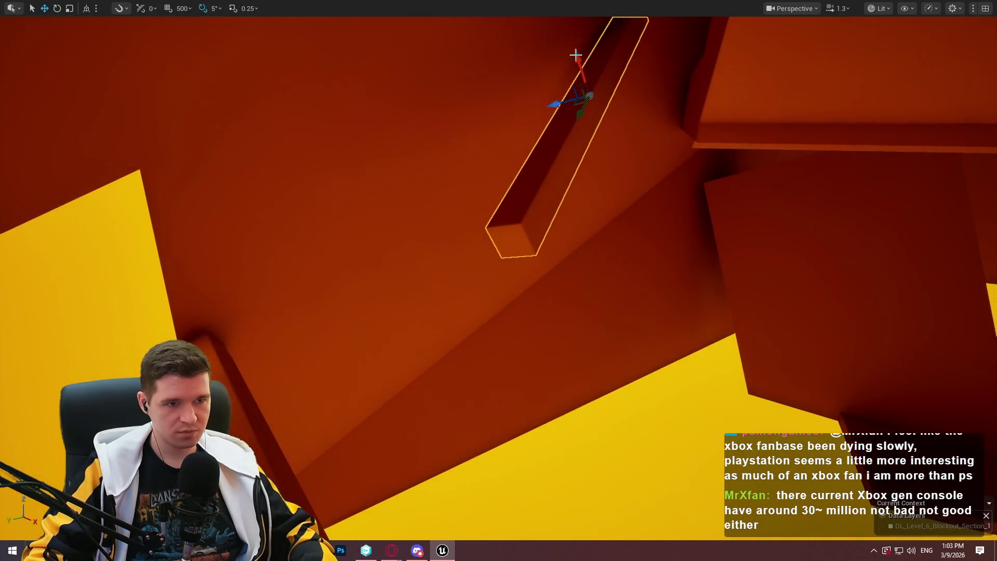
left_click_drag(580, 108, 579, 186)
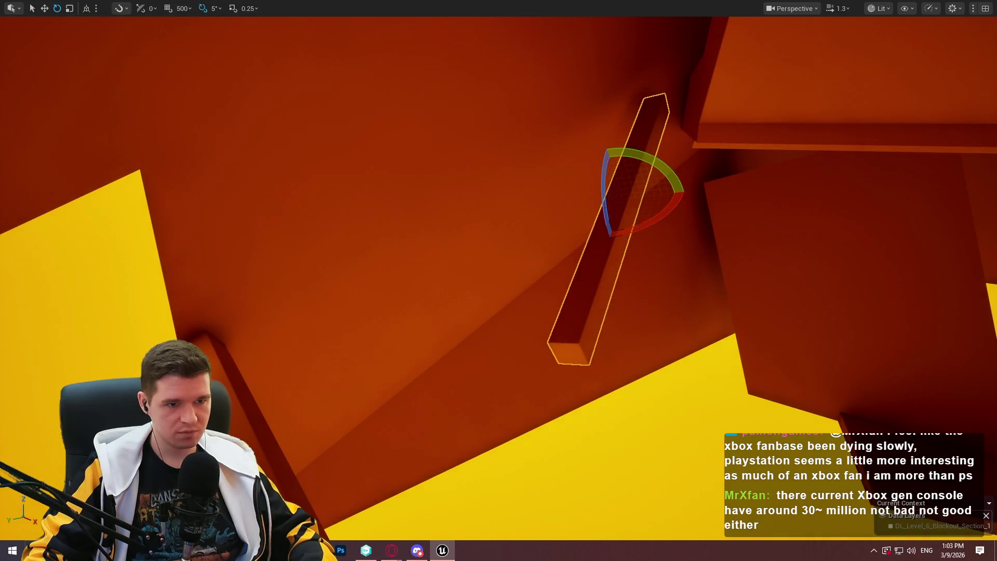
left_click_drag(480, 217, 512, 218)
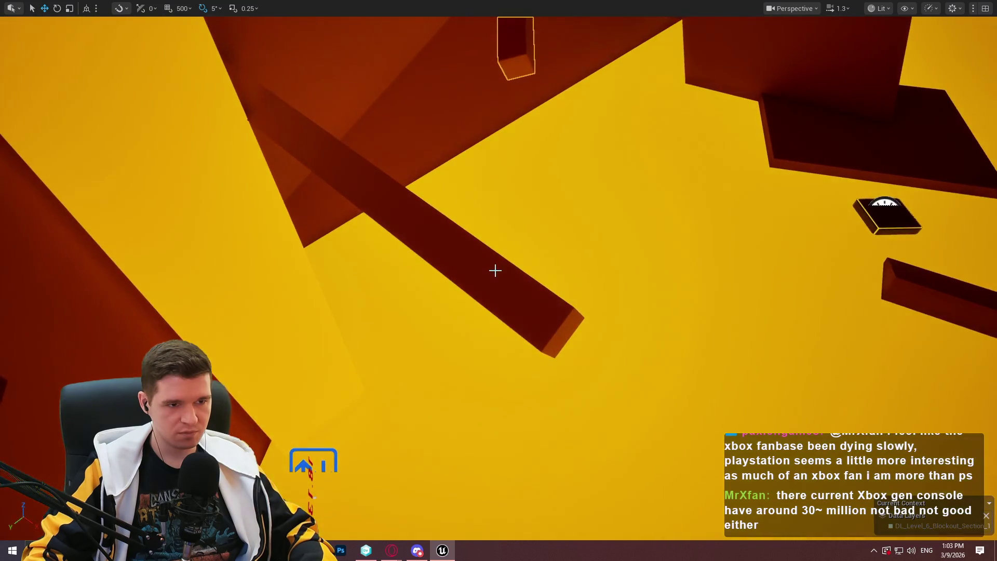
Play From Here at the beam, jump and walk up it, then stop with Esc.
right_click(494, 269)
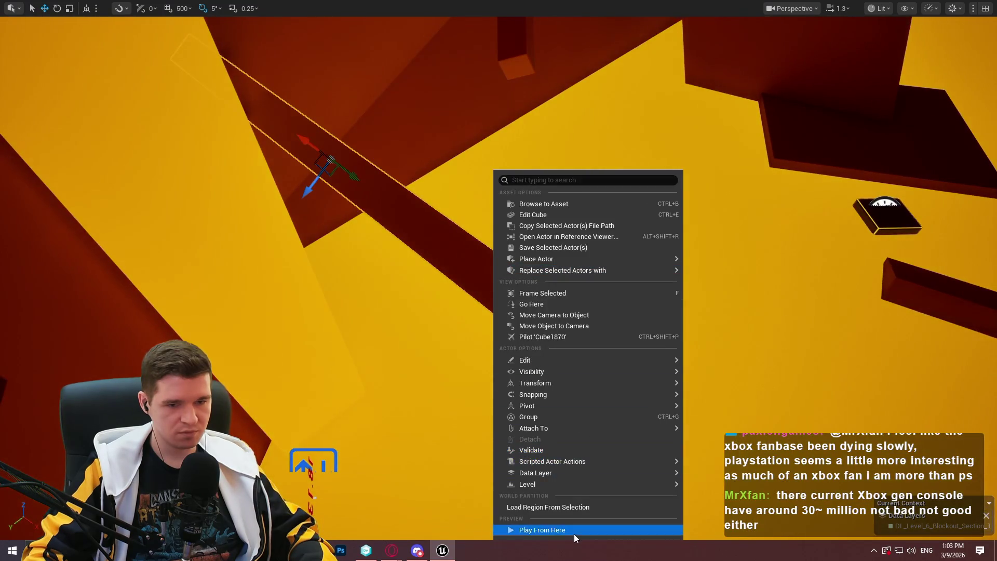
left_click(574, 532)
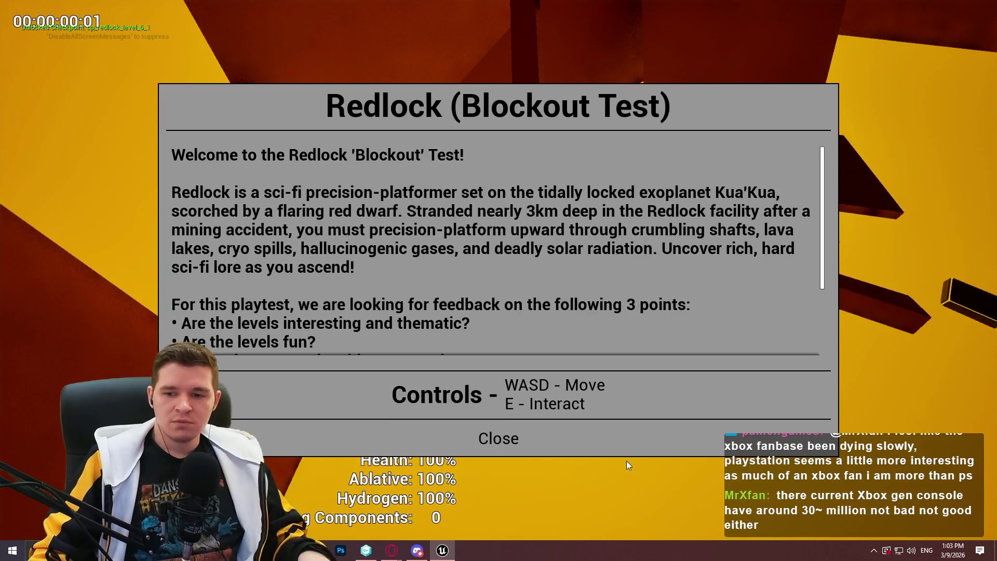
left_click(498, 438)
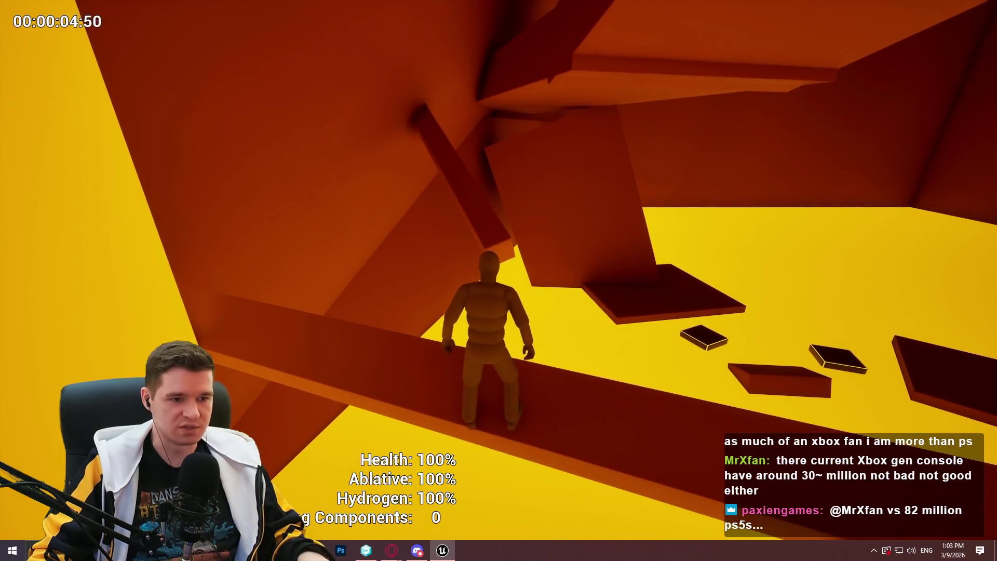
key("space")
key("w")
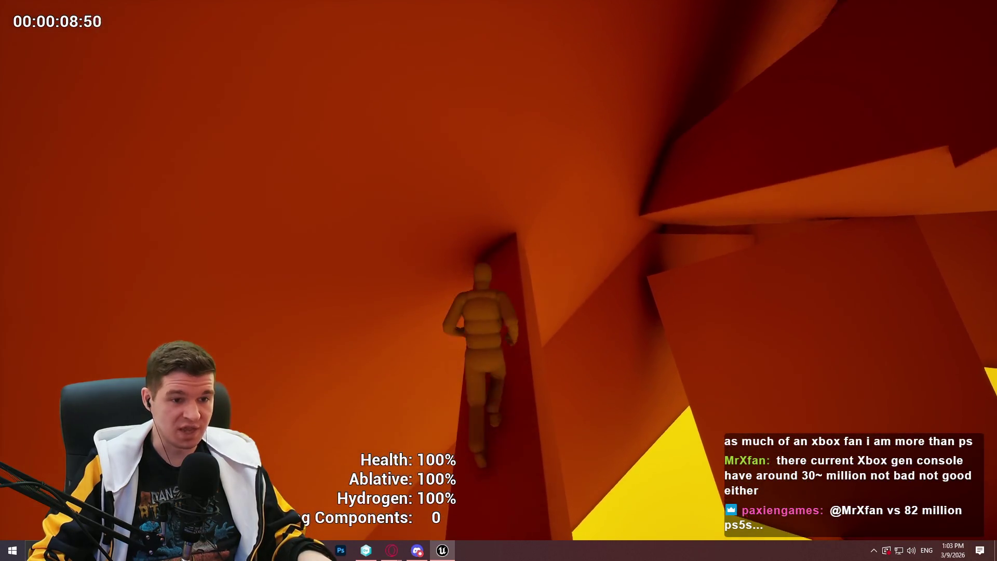
key("Escape")
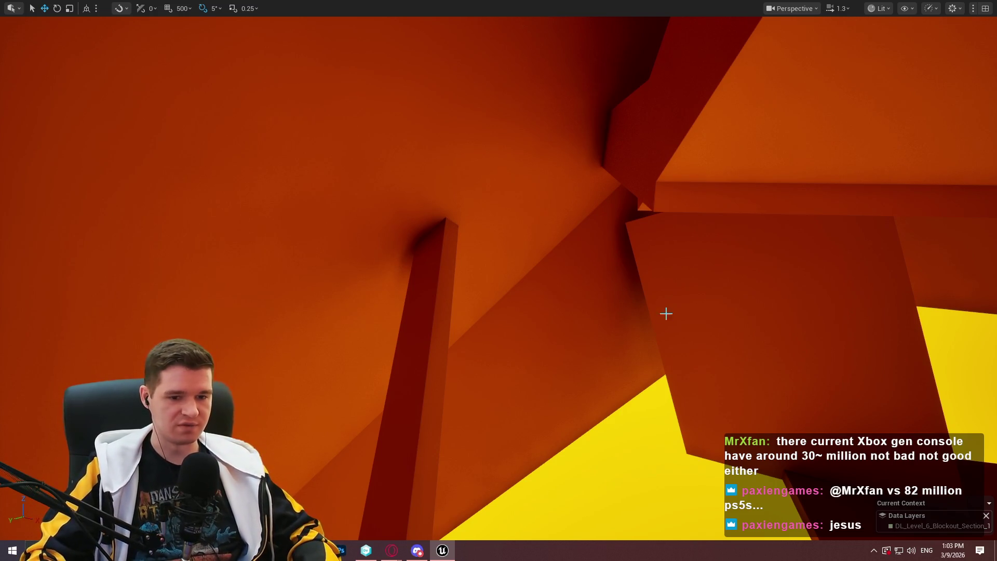
Rotate the pillar 120°, shift the ceiling beam up and right, and frame it.
left_click_drag(563, 321, 491, 314)
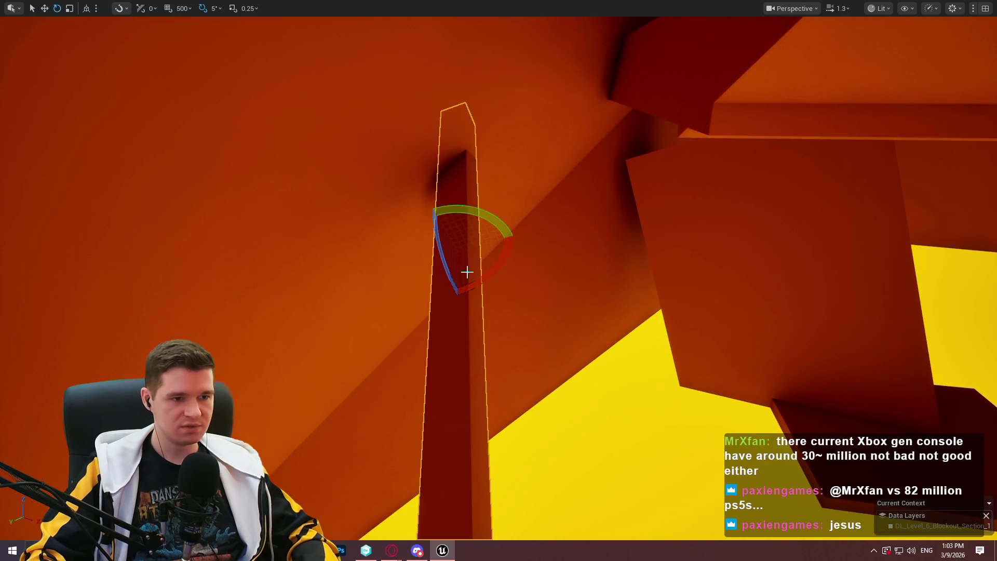
mouse_move(498, 271)
left_mouse_down()
mouse_move(499, 283)
mouse_move(489, 282)
left_mouse_up()
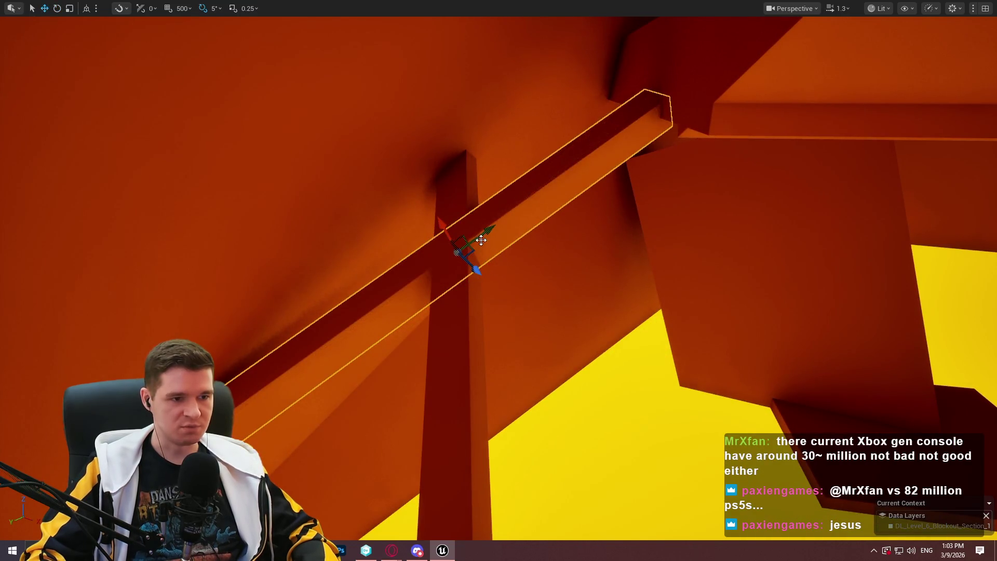
left_click_drag(648, 169, 683, 138)
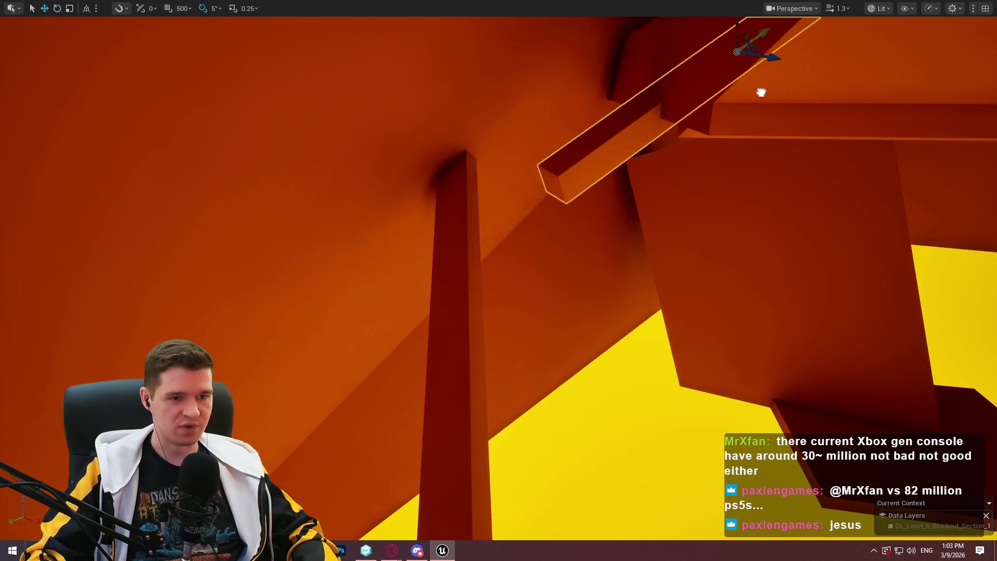
left_click_drag(754, 83, 757, 80)
key("f")
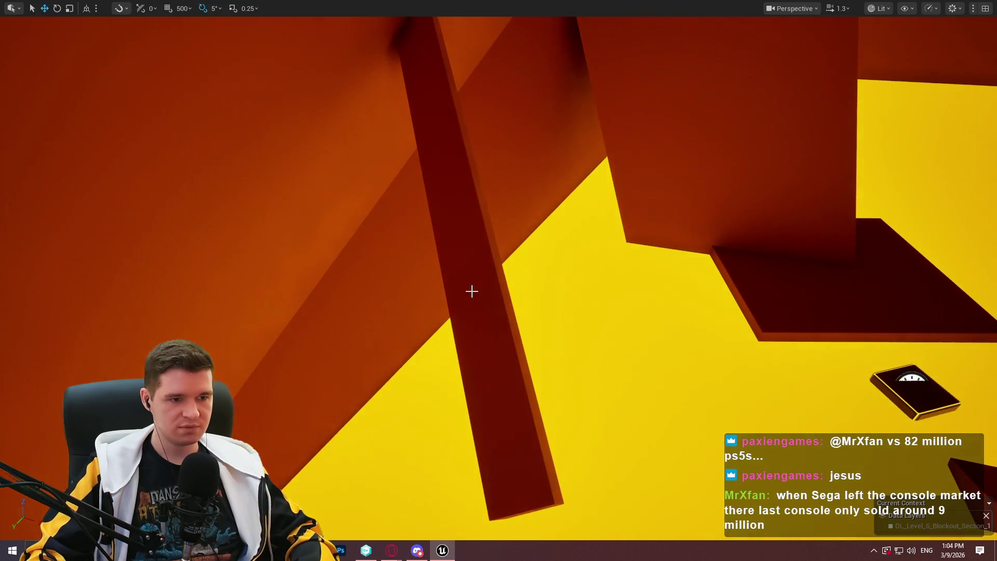
Start a Play From Here test run from the tall beam.
right_click(471, 289)
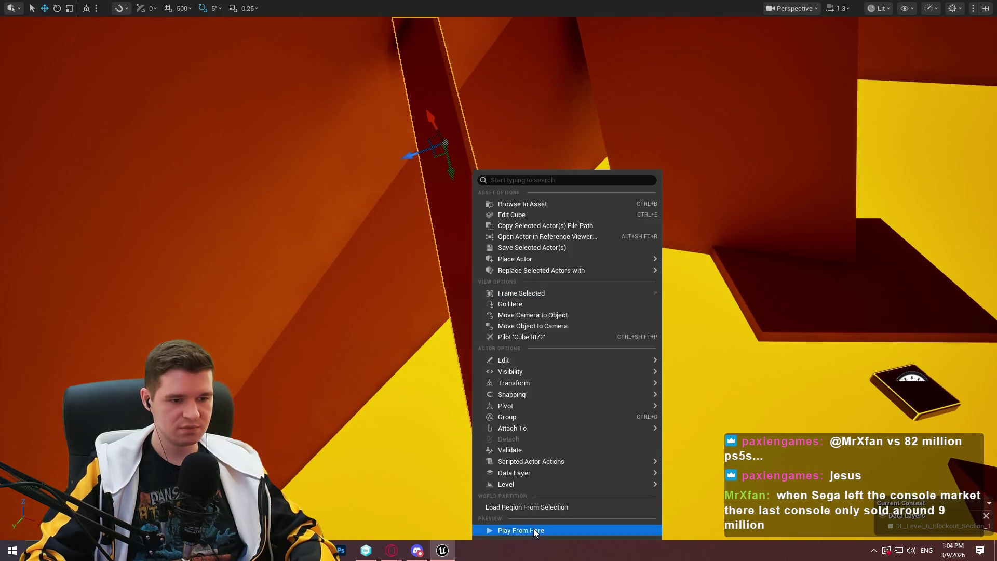
left_click(534, 528)
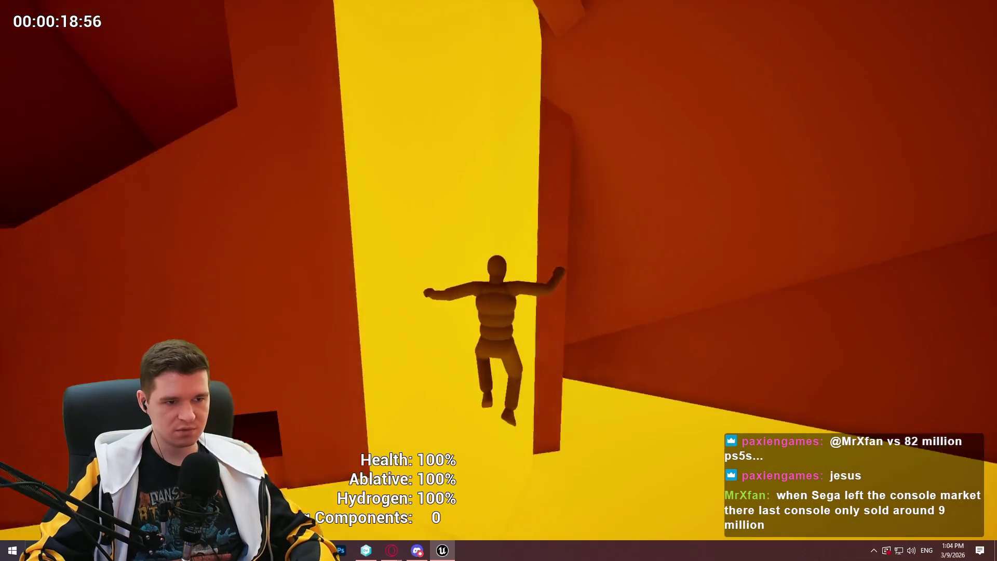
End the playtest, fly to the slim high beam, and move it to the right.
key("Escape")
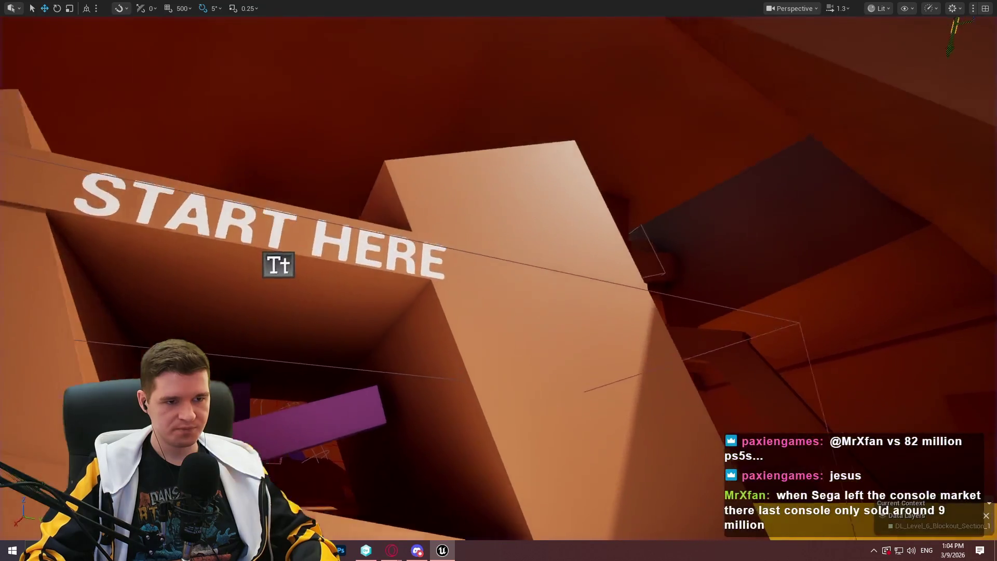
scroll(499, 280, "up", 3)
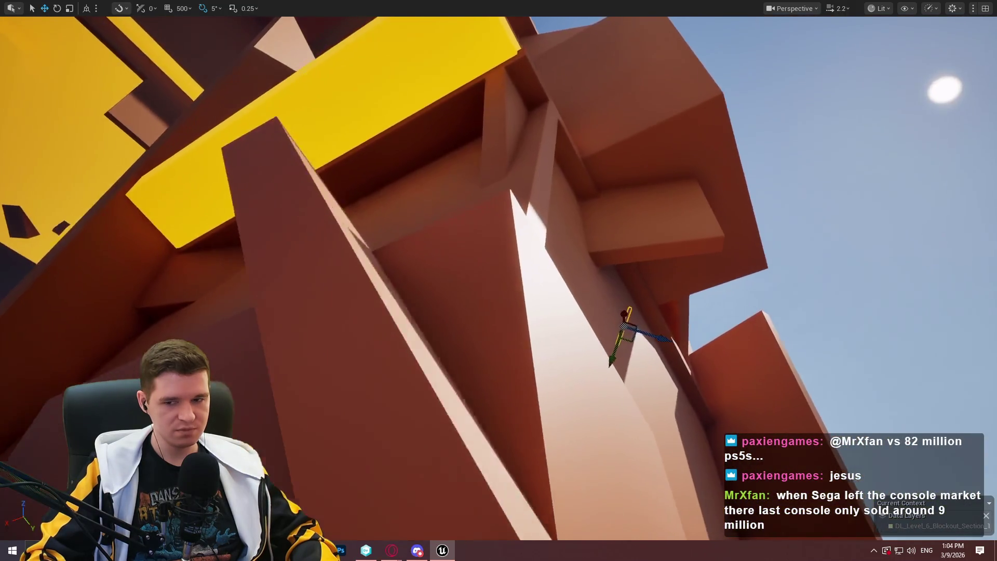
scroll(498, 280, "up", 1)
key("w")
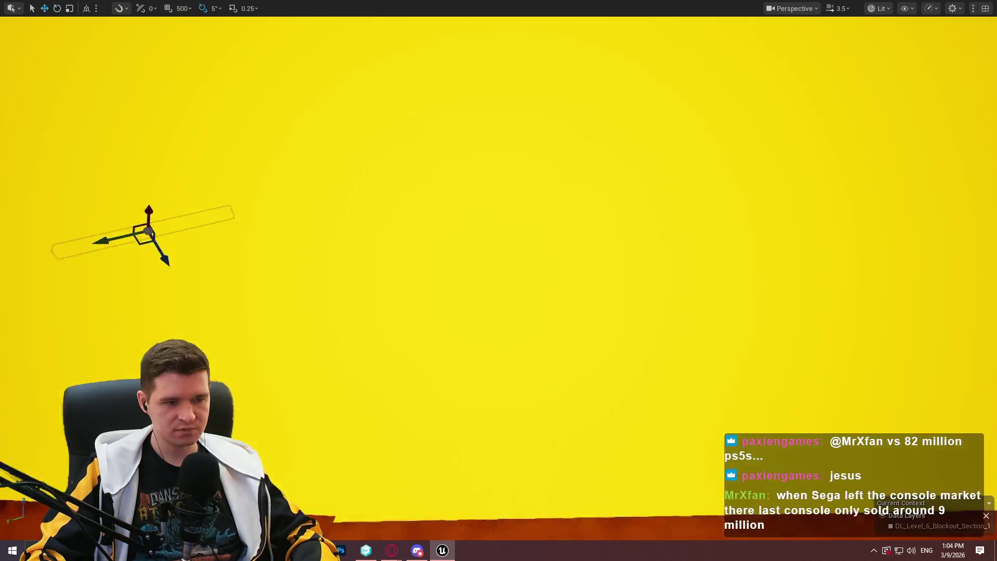
key("w")
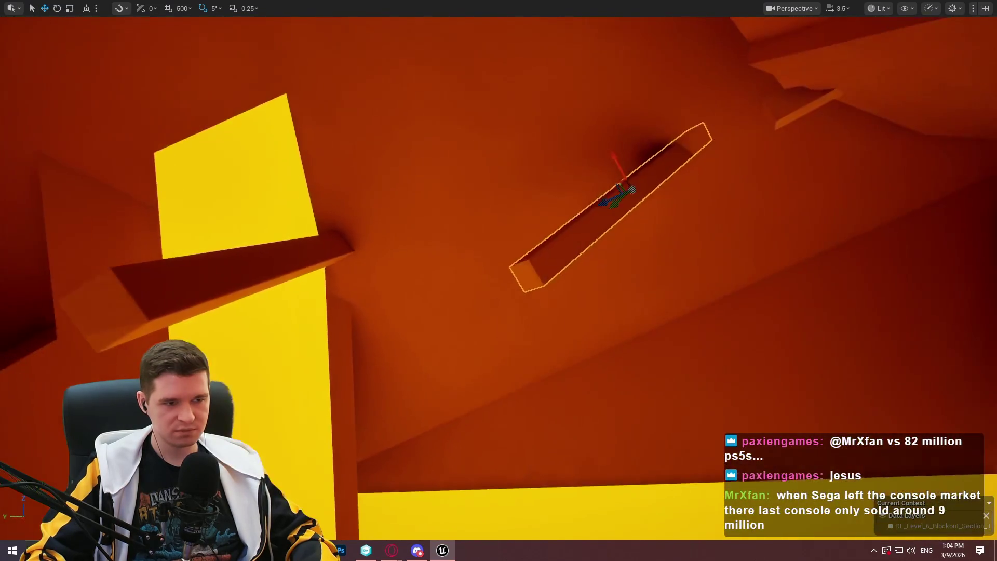
key("w")
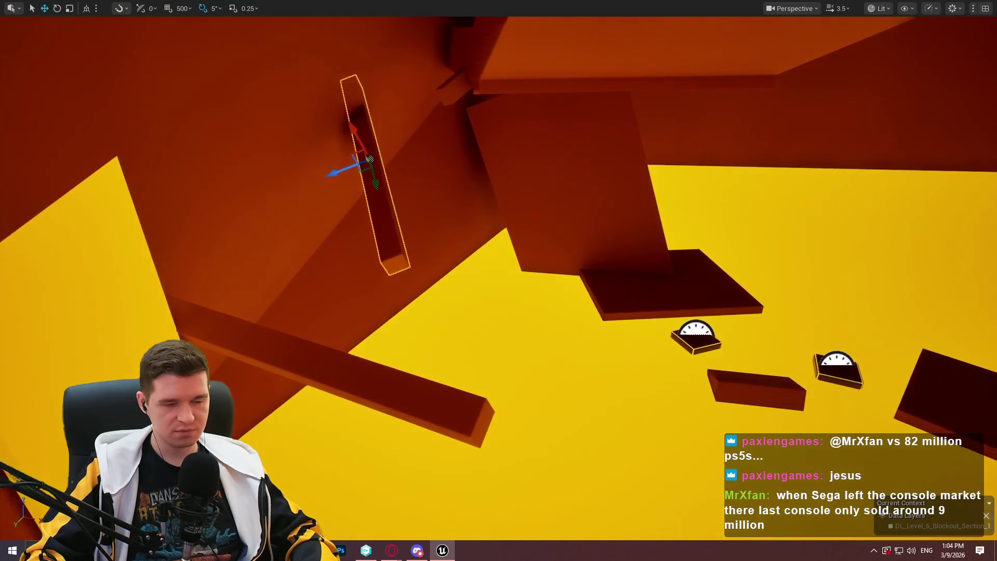
key("w")
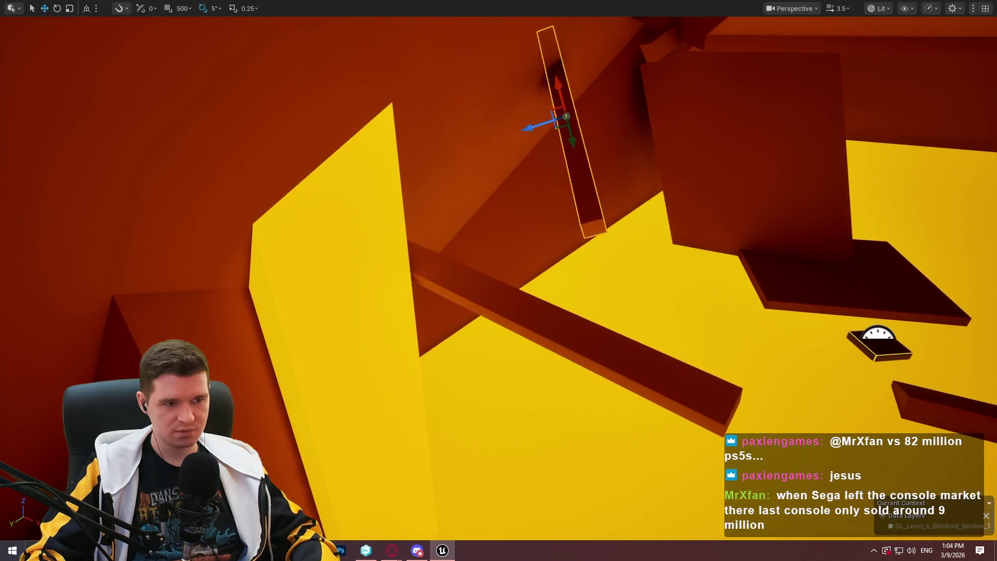
mouse_move(312, 289)
left_mouse_down()
mouse_move(597, 260)
mouse_move(680, 229)
mouse_move(670, 234)
left_mouse_up()
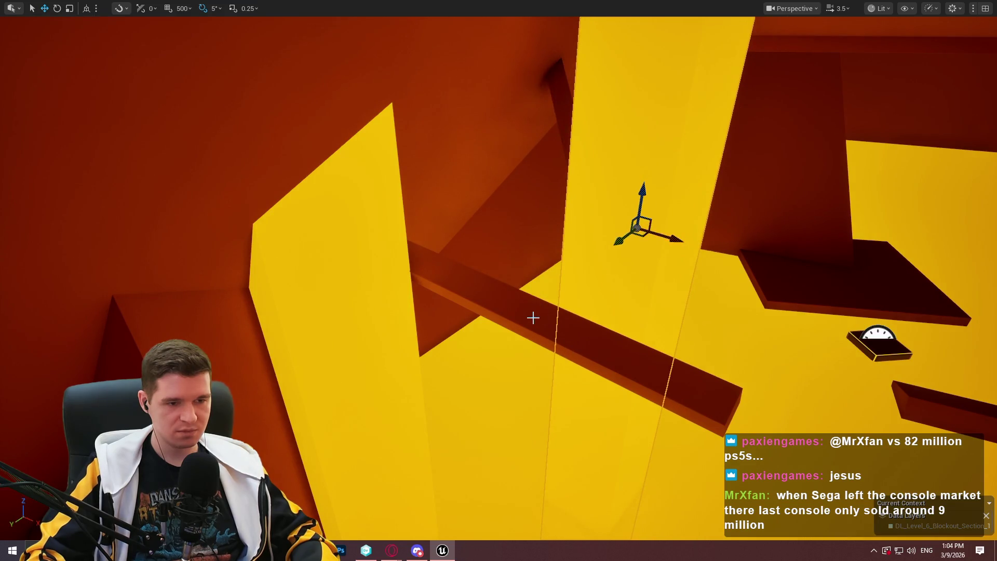
Test a jump from the long dark beam onto the wall, then frame that beam.
right_click(578, 329)
left_click(646, 530)
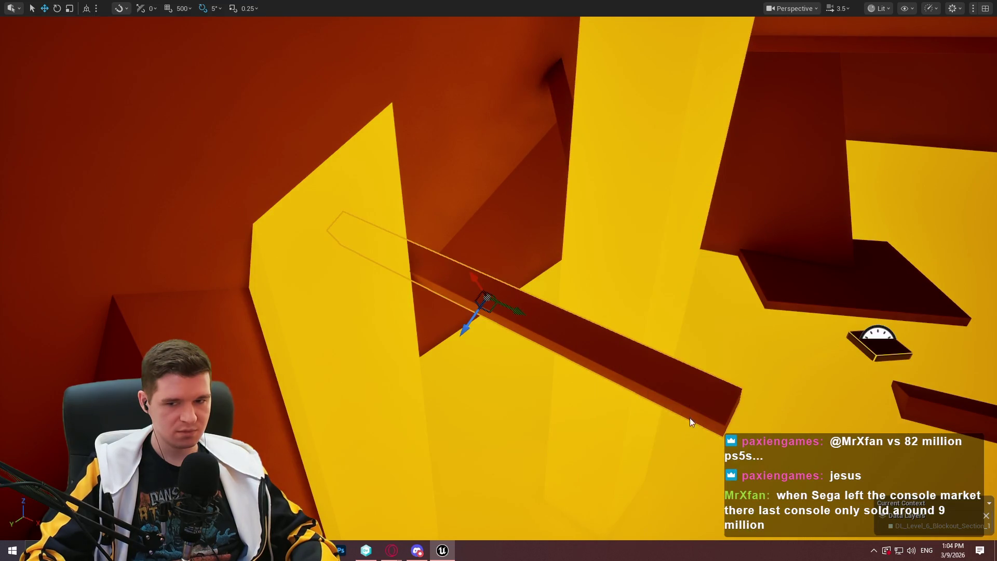
left_click(514, 439)
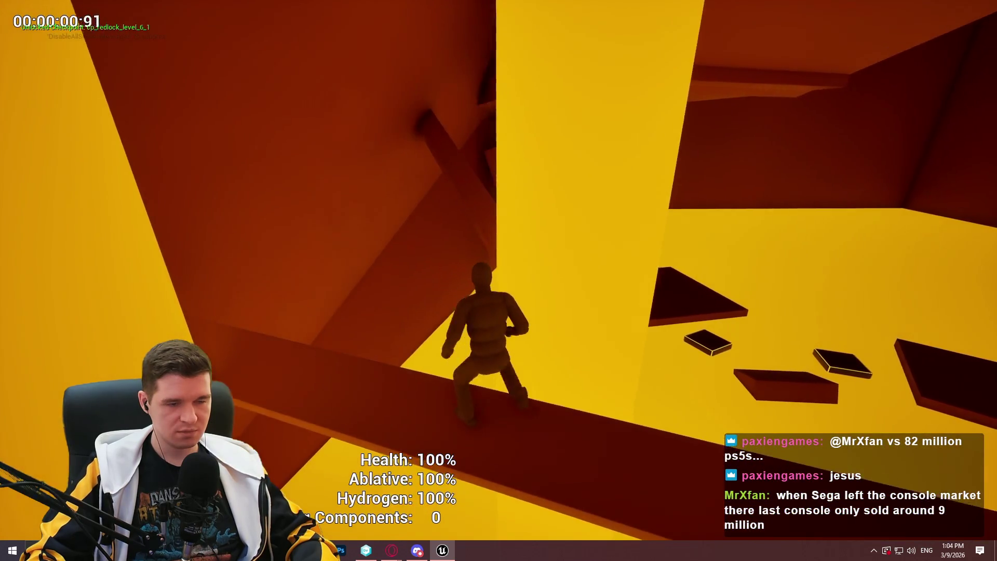
key("space")
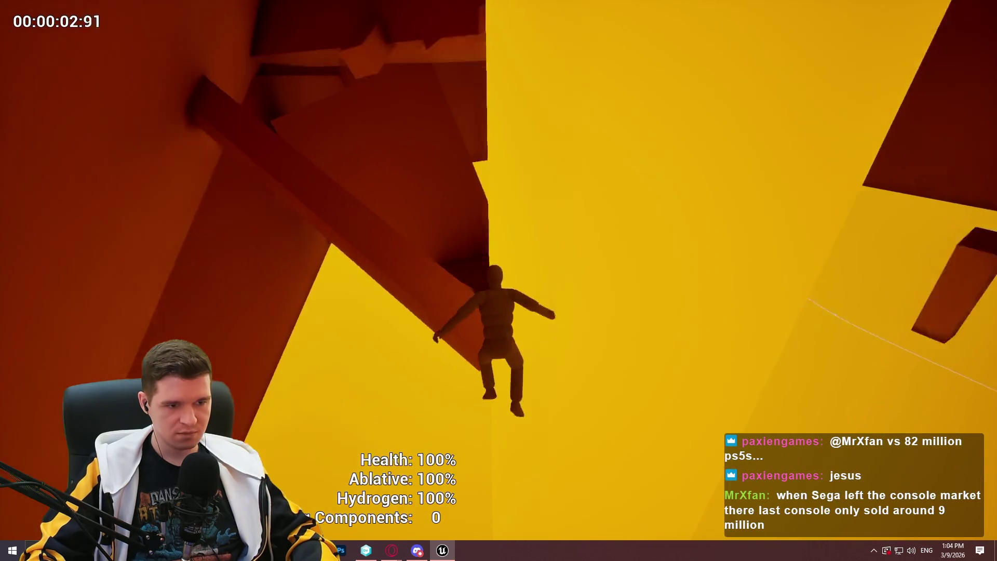
key("Escape")
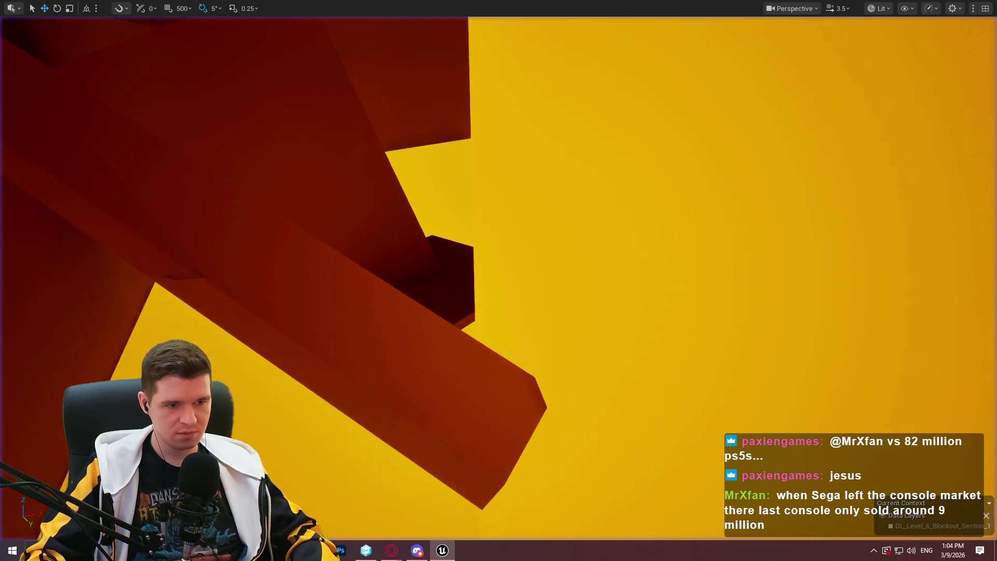
key("f")
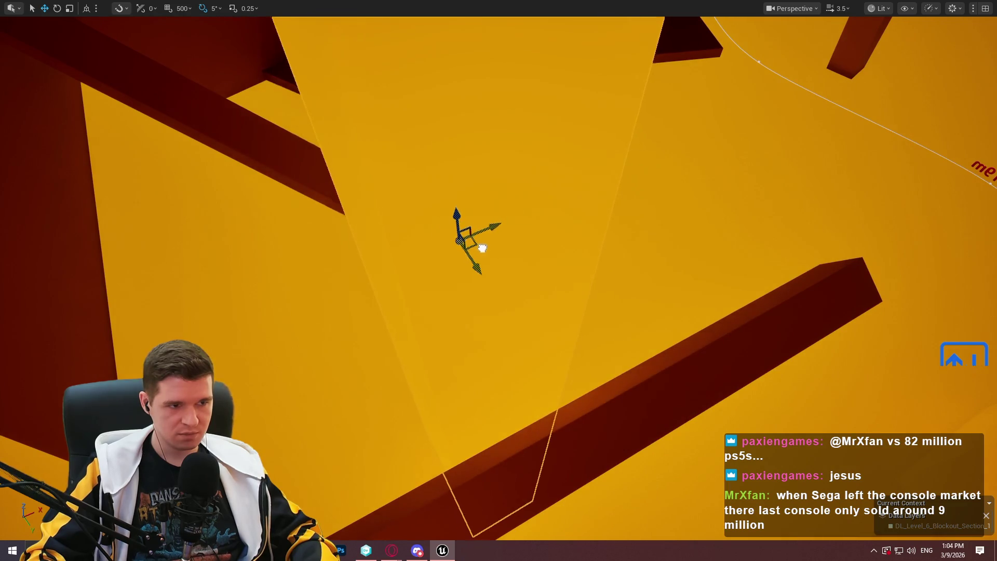
Briefly playtest starting from the angled beam.
right_click(672, 357)
left_click(708, 529)
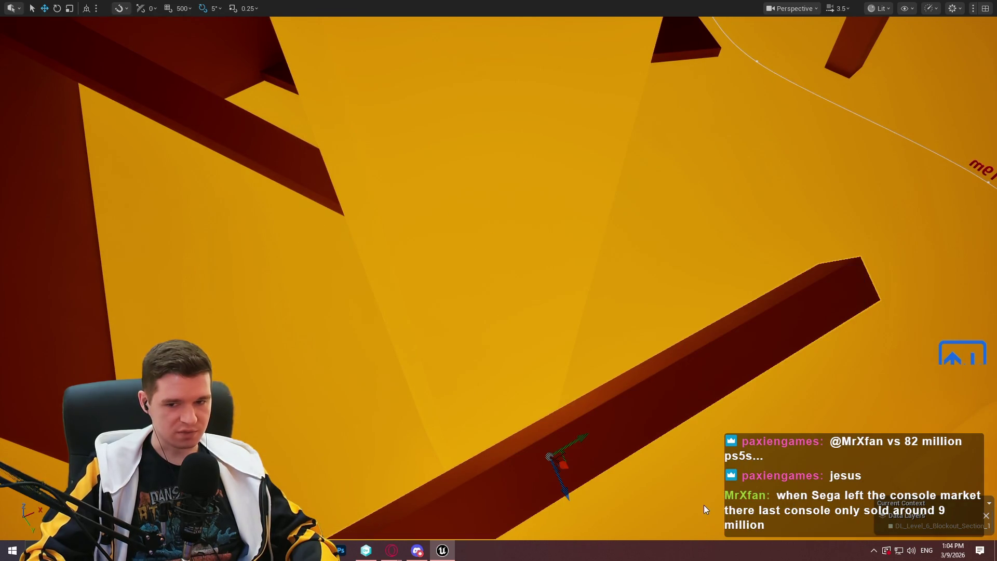
left_click(512, 442)
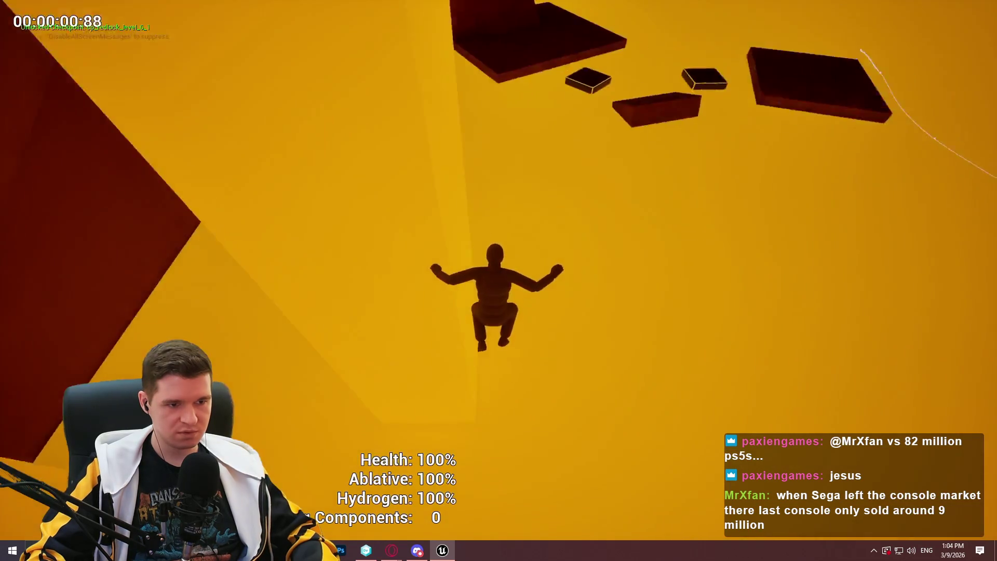
key("Escape")
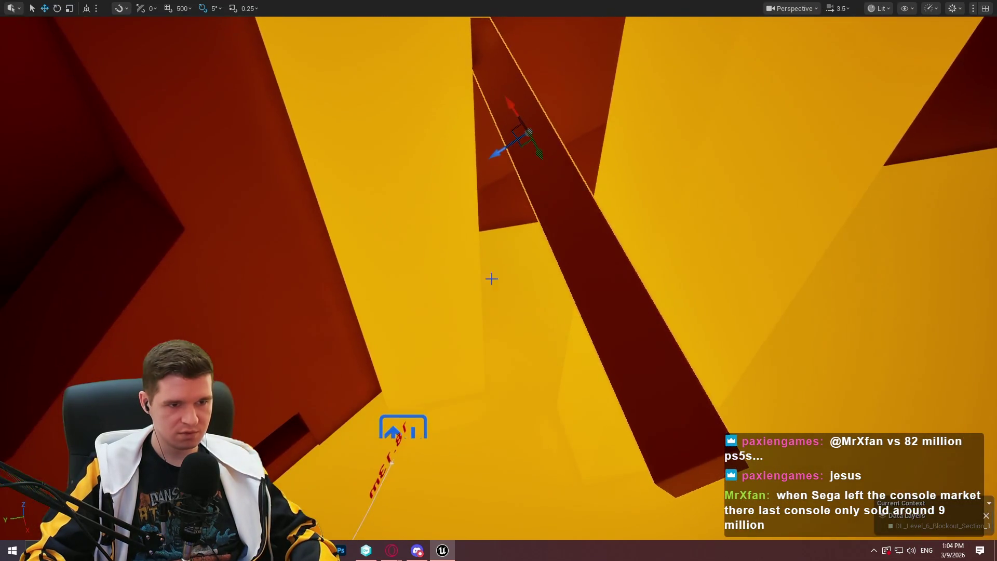
Play from the long beam, leaping onto the red block and climbing the orange beam.
right_click(581, 171)
left_click(689, 530)
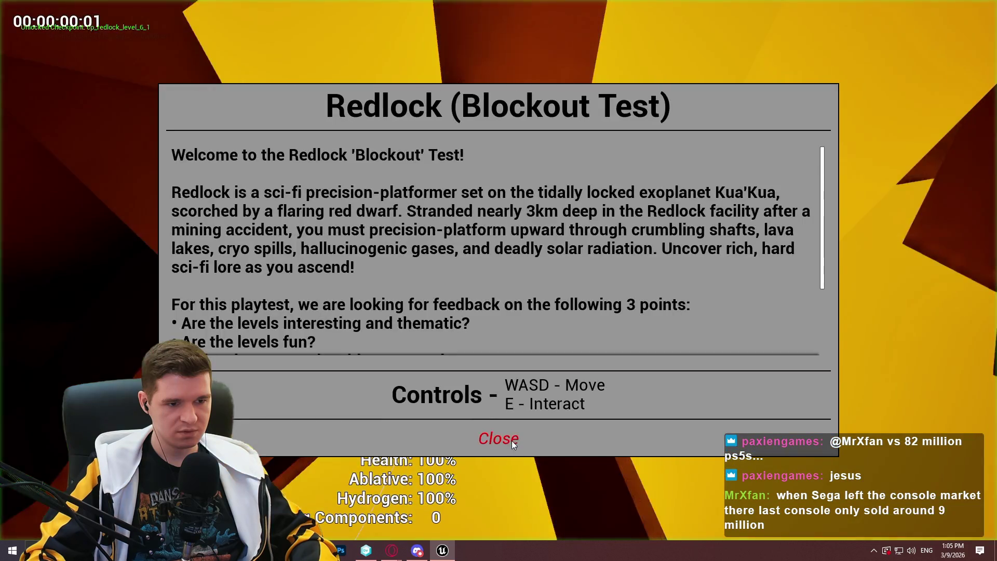
left_click(511, 440)
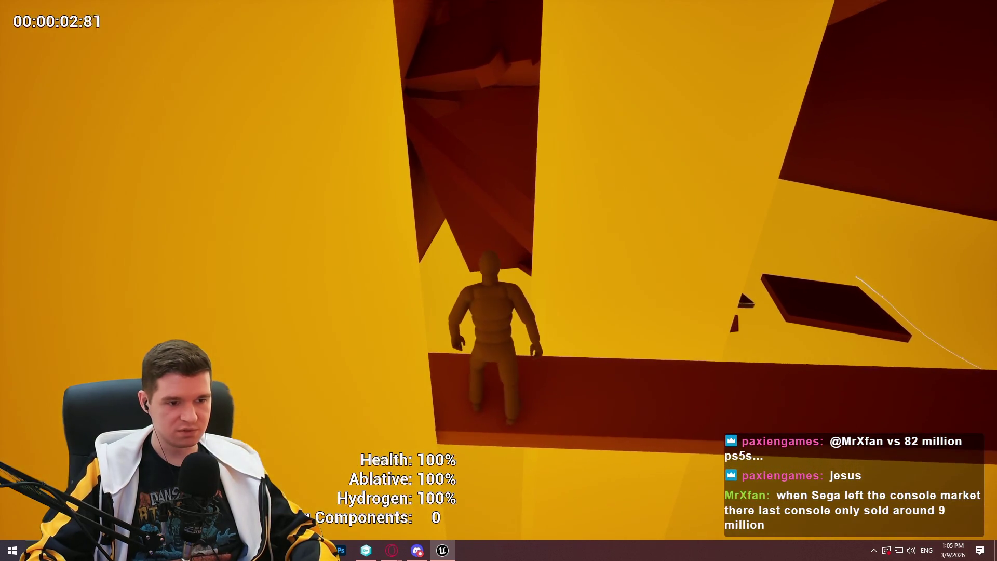
key("space")
key("w")
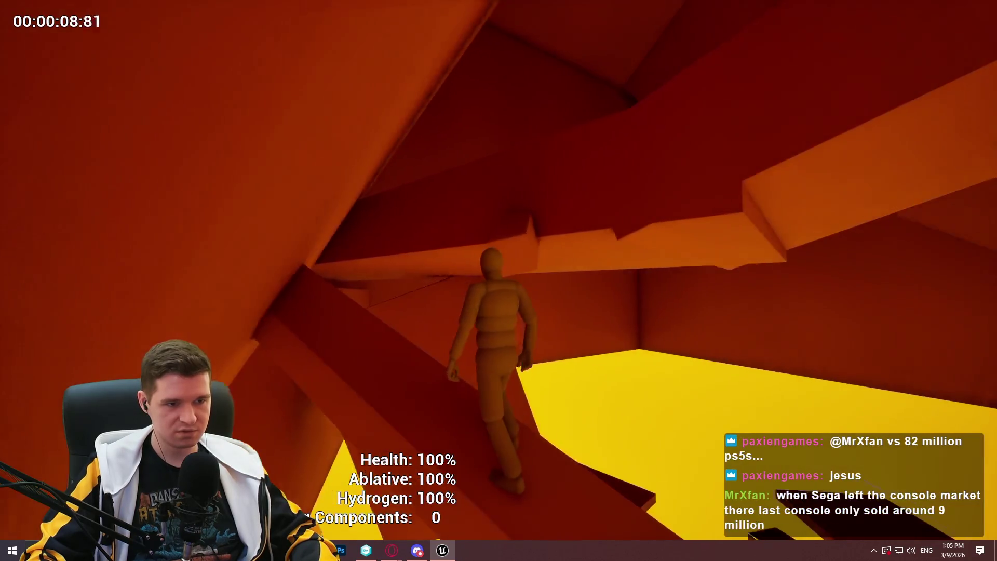
key("w")
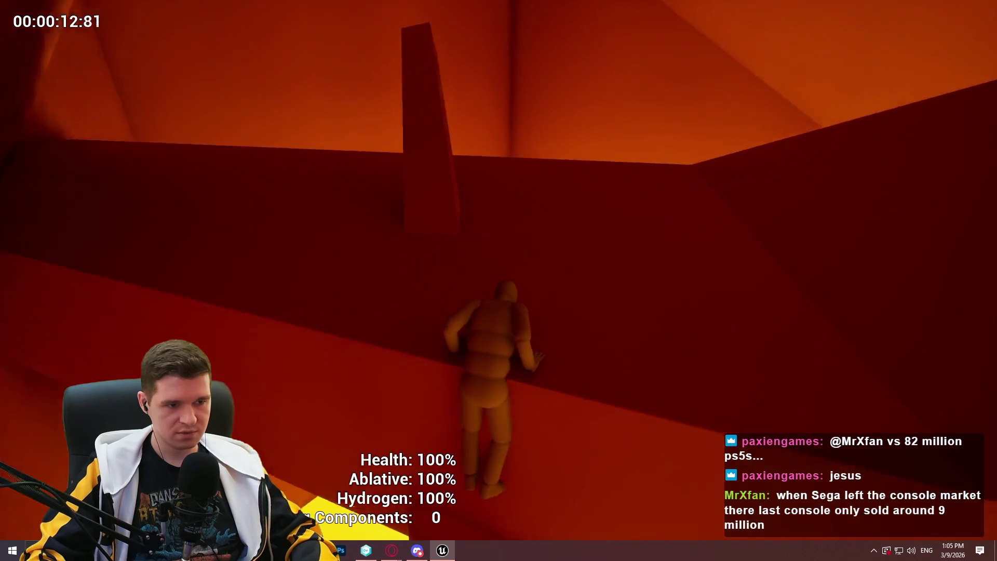
key("w")
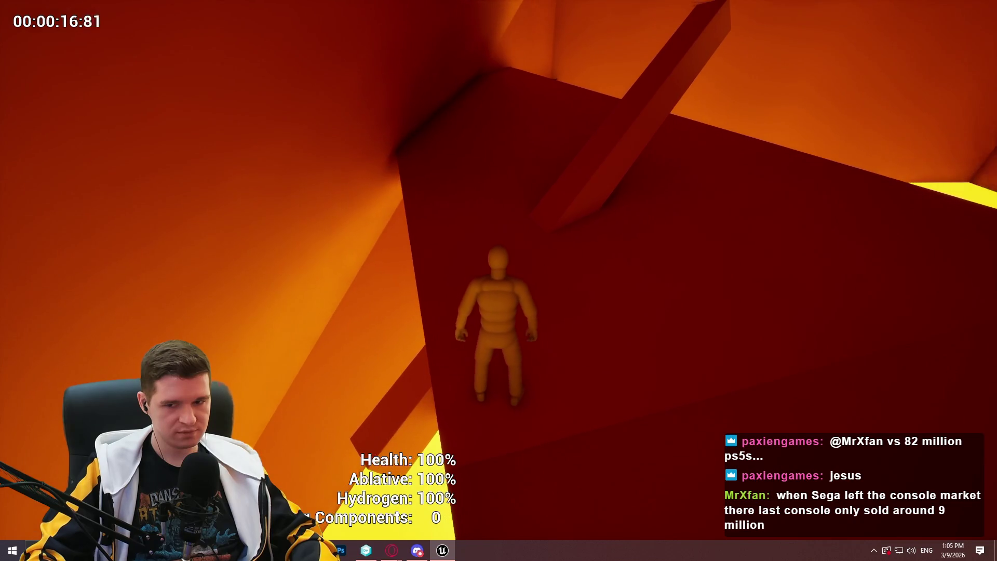
key("w")
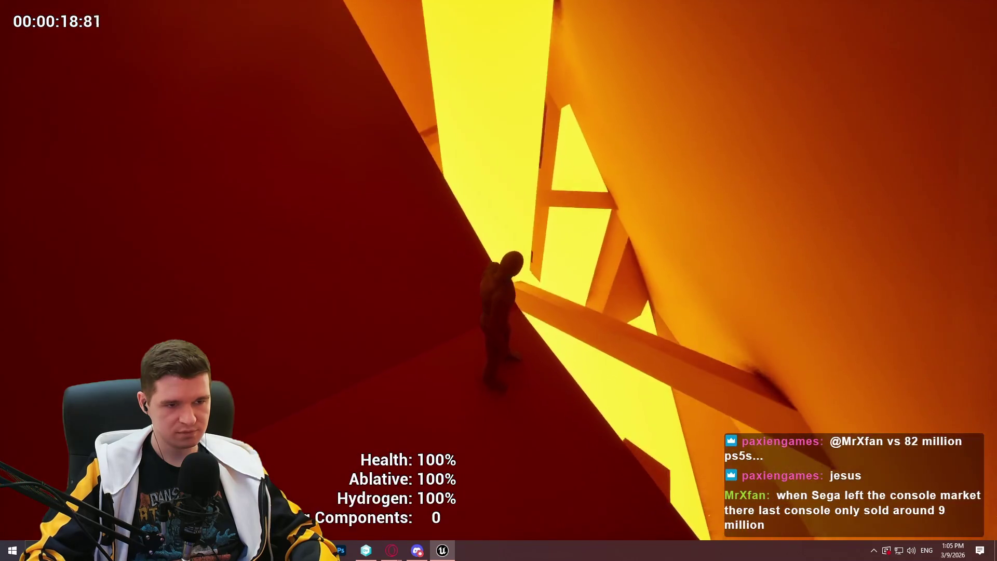
key("w")
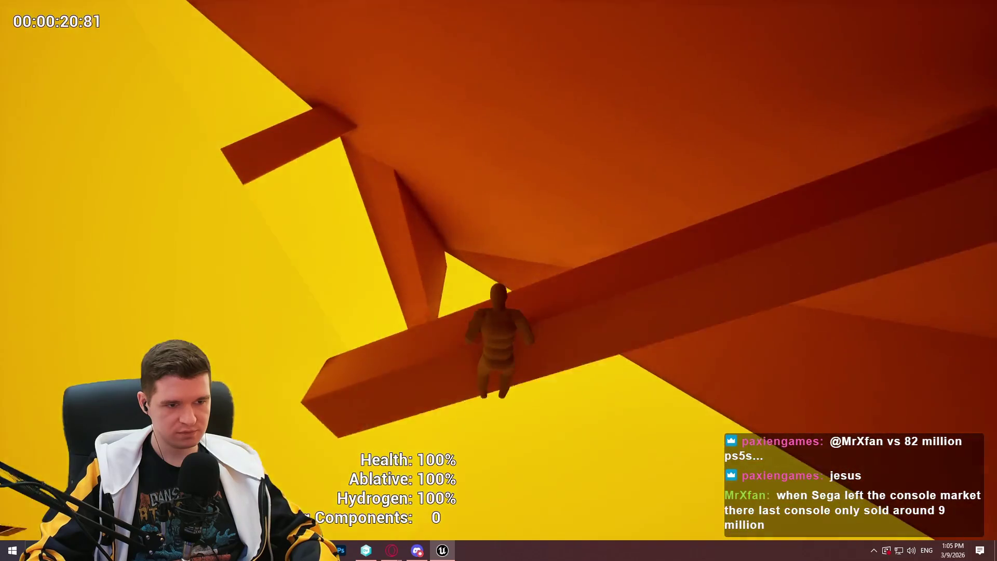
key("w")
key("w")
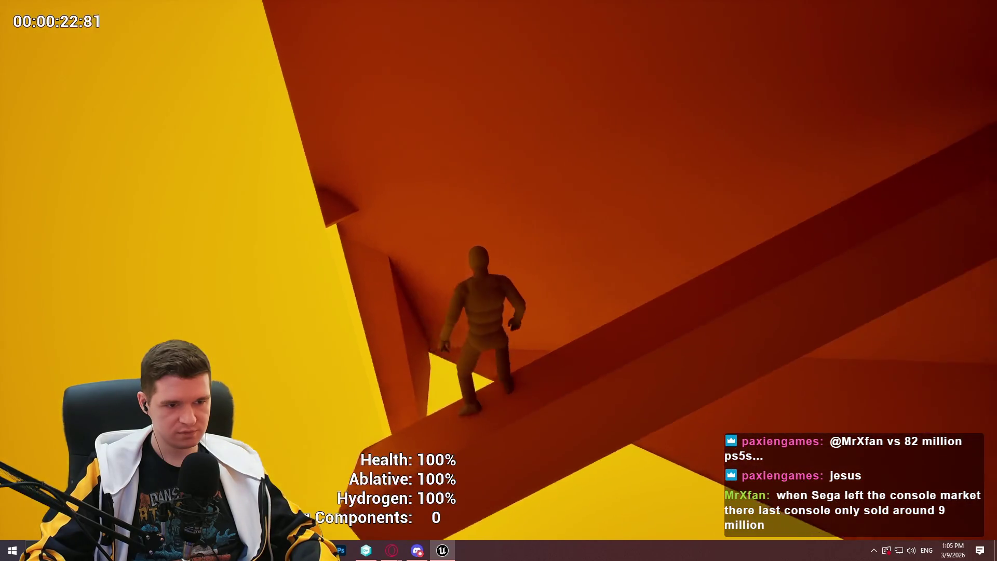
Jump across the ledges, climb the dark-red ramps toward the yellow gap, then stop.
key("w")
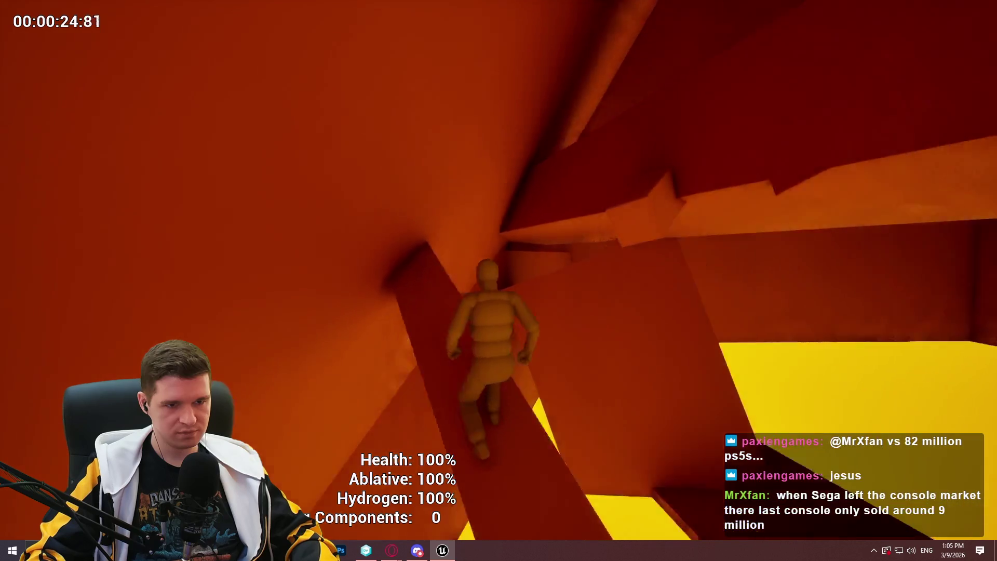
key("space")
key("w")
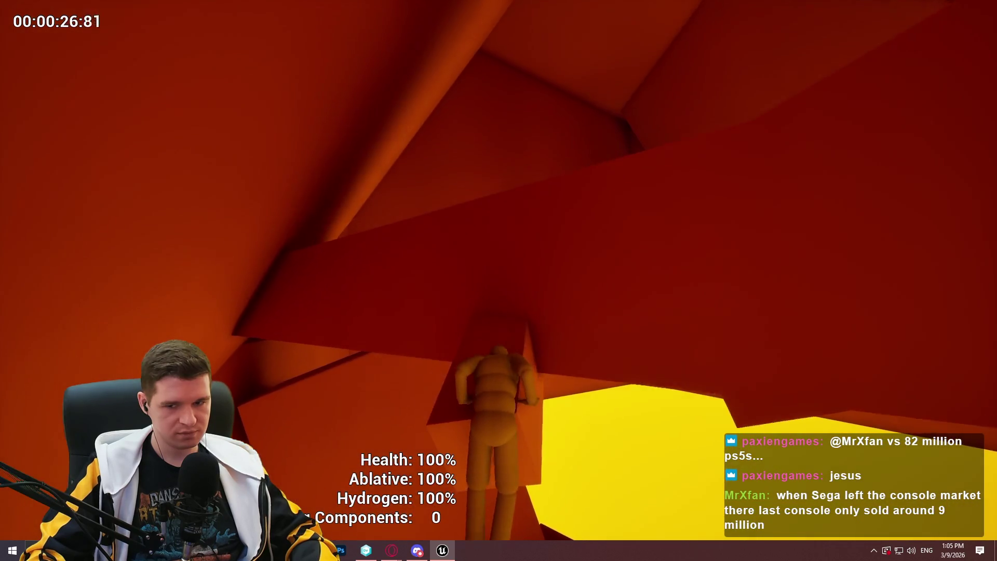
key("w")
key("space")
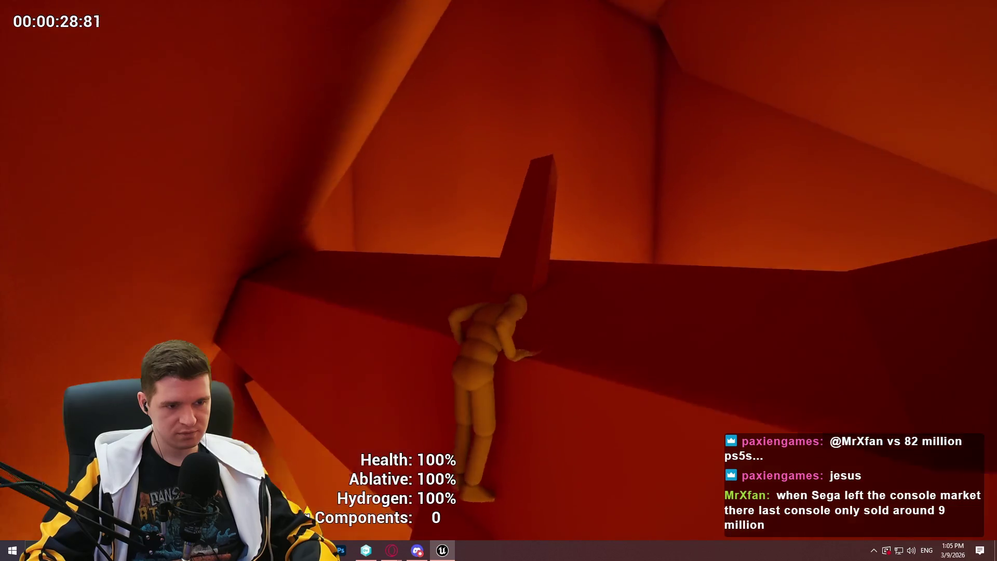
key("w")
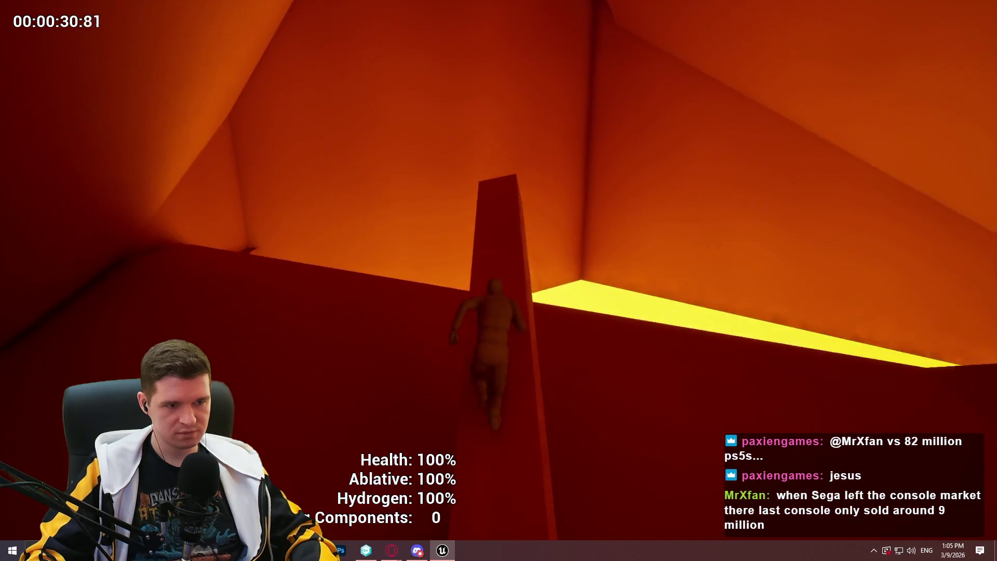
key("w")
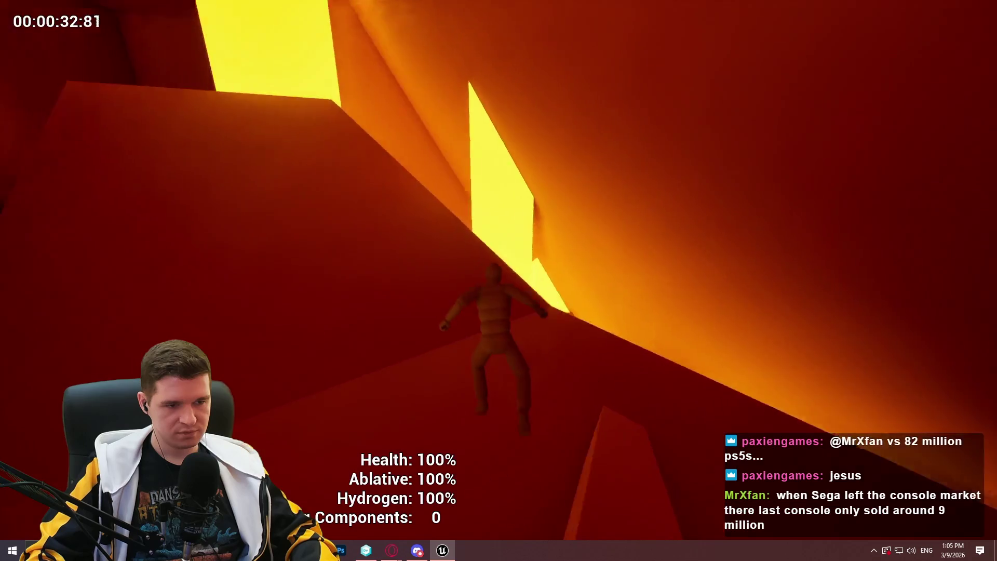
key("w")
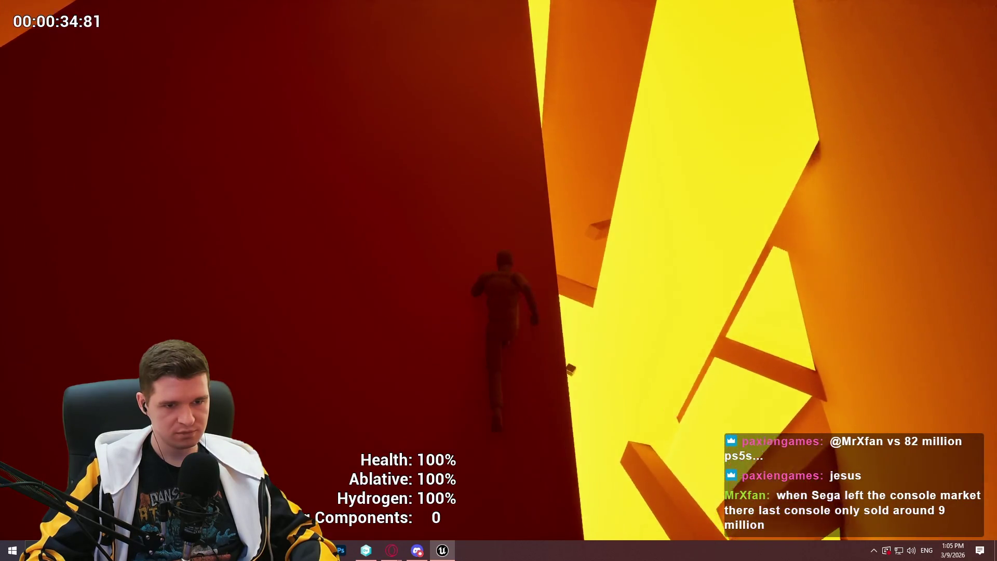
key("w")
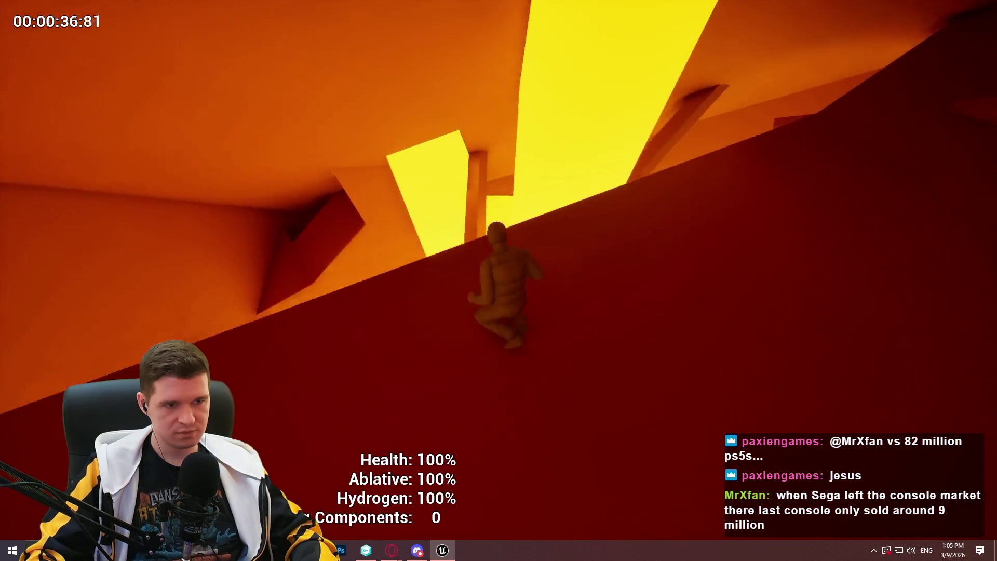
key("w")
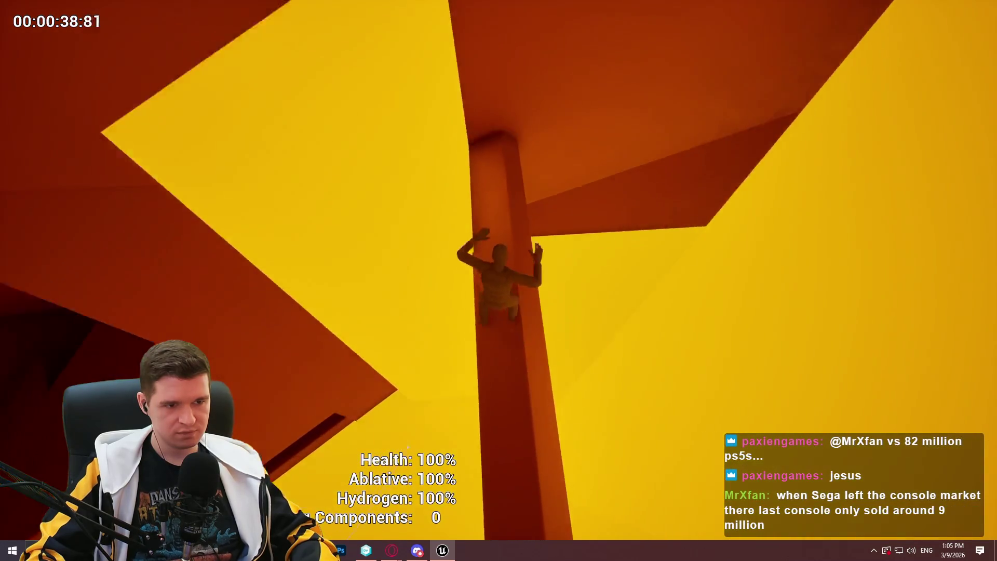
key("Escape")
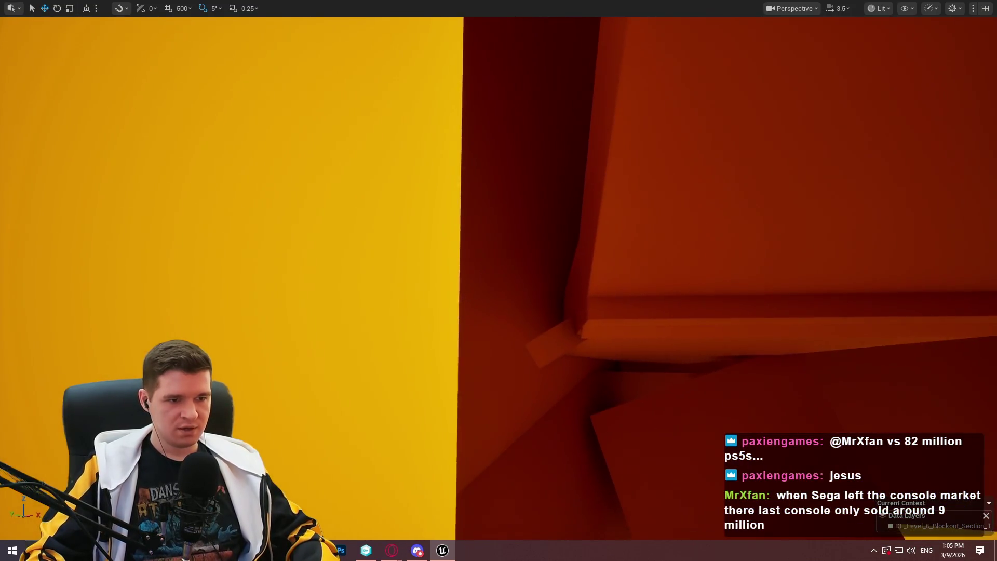
Fly past the ceiling beams and corridor, then focus on the tilted orange beam.
left_click_drag(498, 280, 499, 239)
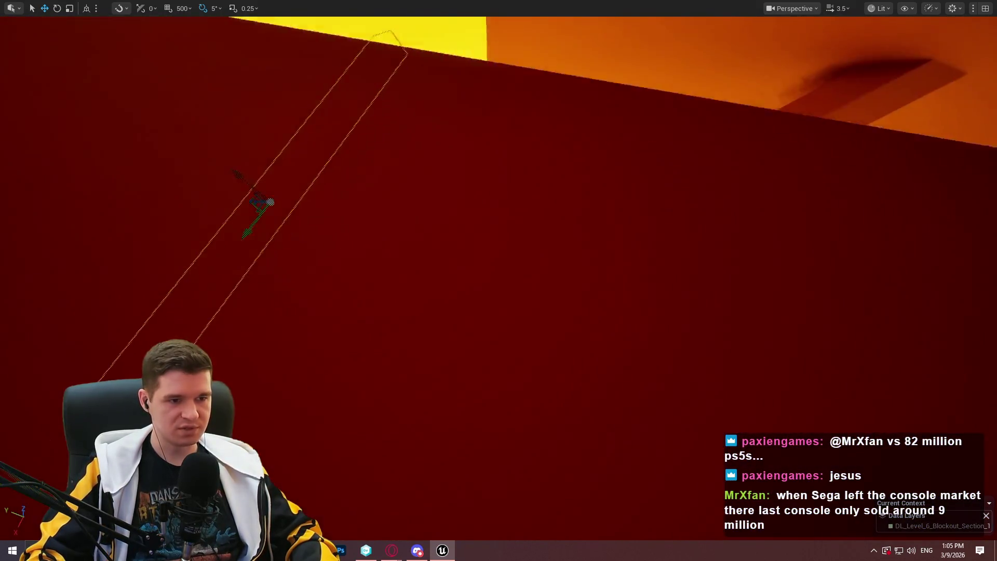
left_click_drag(499, 280, 498, 239)
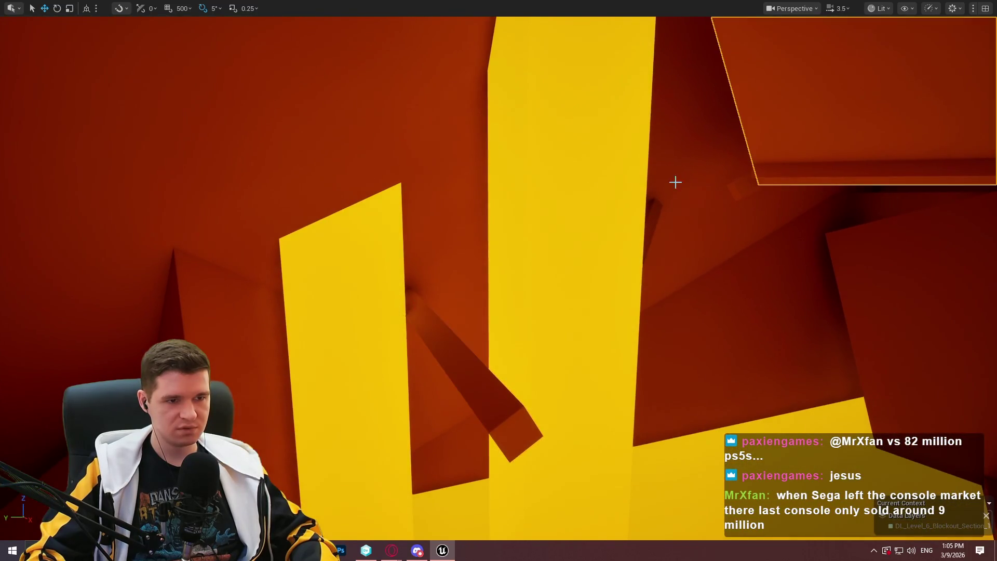
left_click_drag(498, 281, 499, 238)
left_click_drag(499, 280, 498, 239)
scroll(498, 281, "down", 2)
left_click_drag(615, 181, 615, 182)
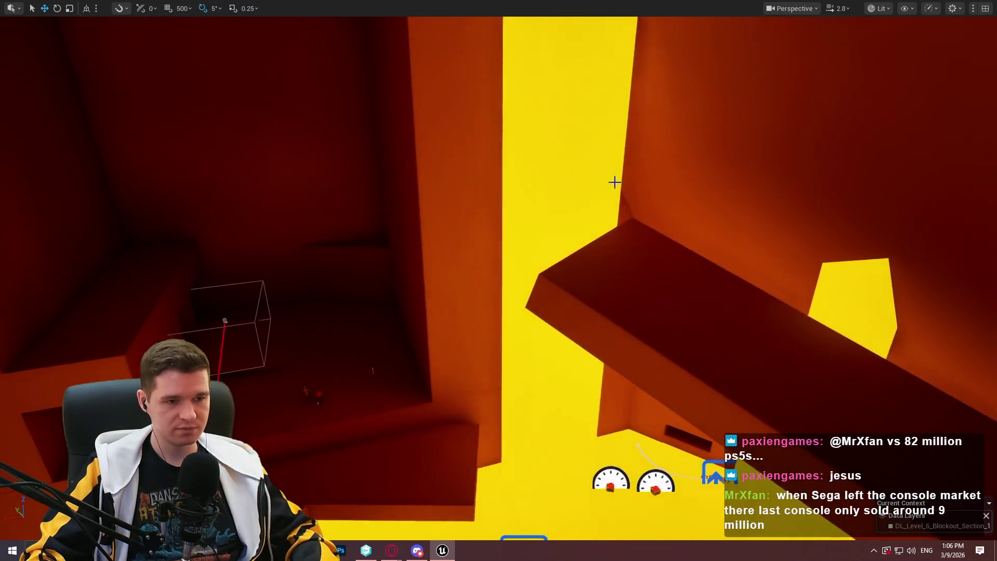
left_click_drag(656, 255, 665, 254)
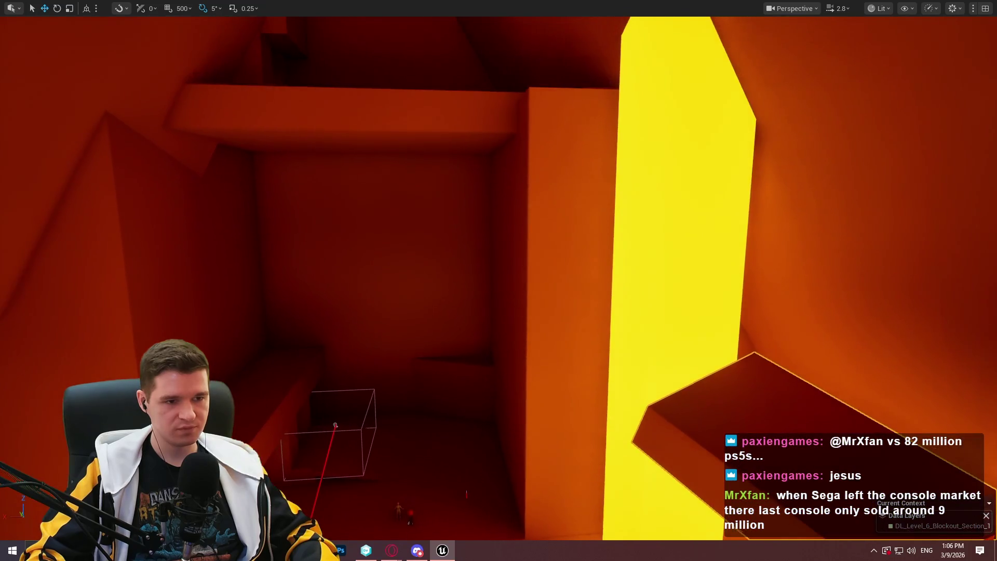
key("f")
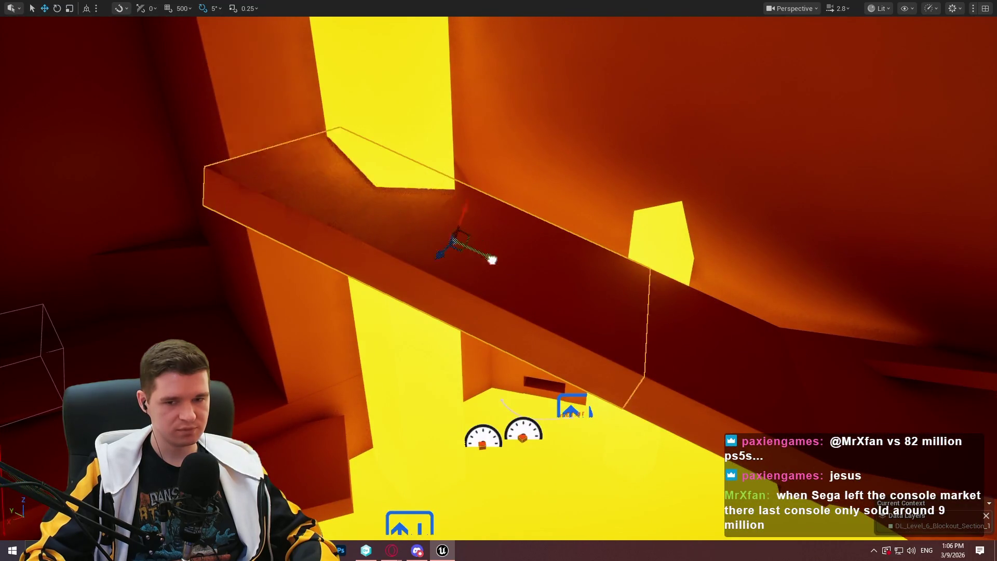
Rotate the orange beam to a new tilt, lower it, then raise it back up.
left_click_drag(422, 220, 384, 223)
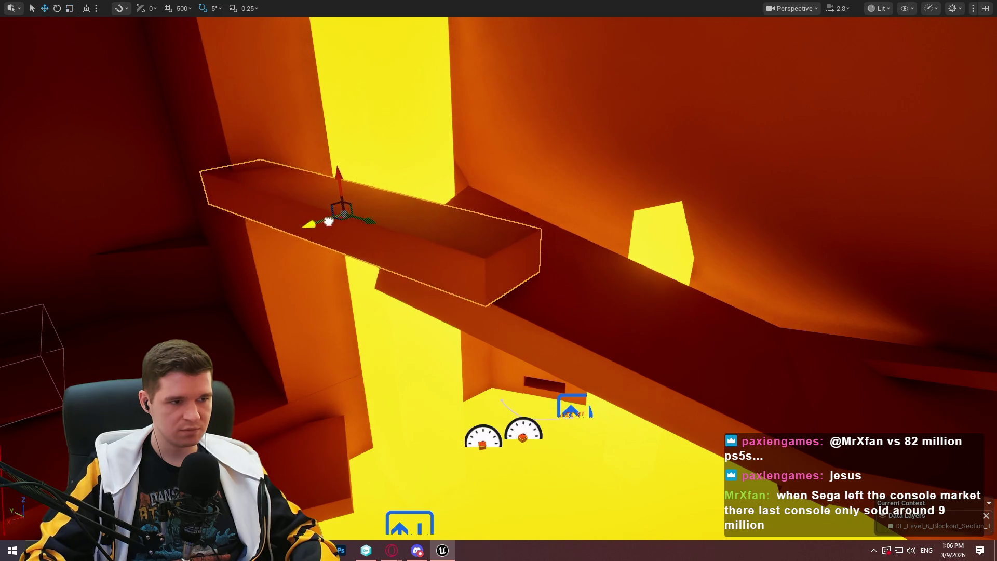
left_click_drag(358, 168, 369, 210)
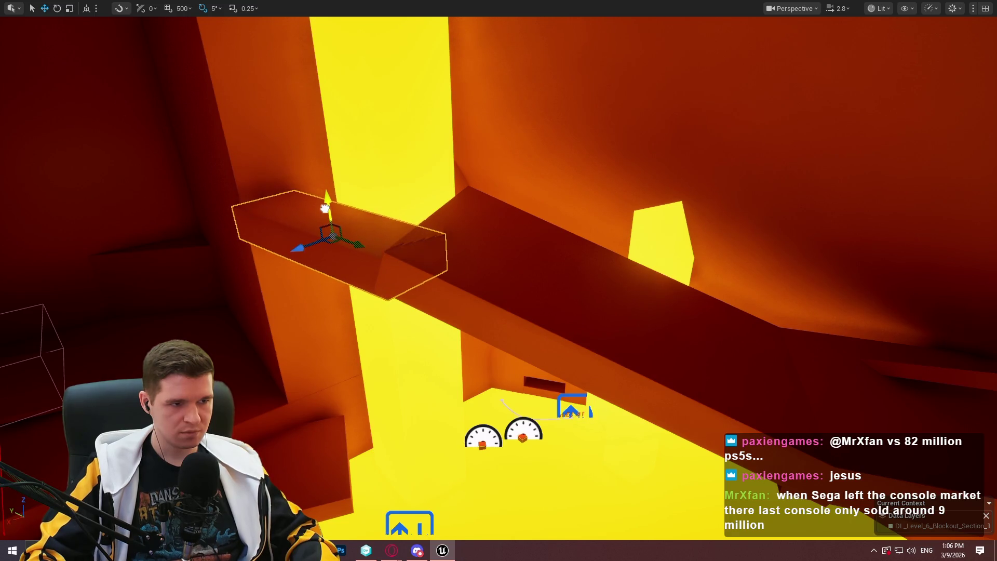
left_click_drag(324, 208, 325, 208)
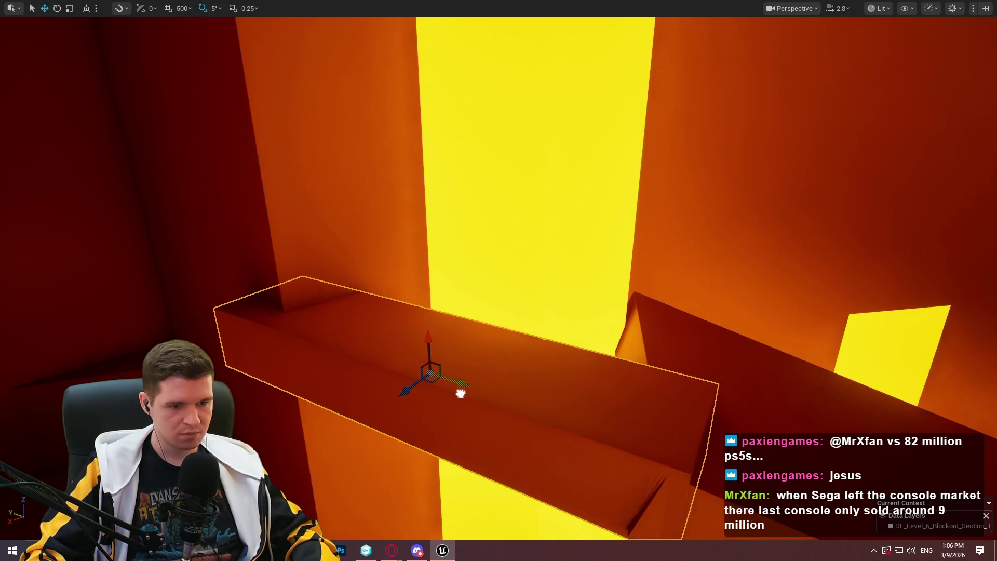
mouse_move(418, 332)
left_mouse_down()
mouse_move(420, 315)
mouse_move(649, 349)
left_mouse_up()
left_click_drag(553, 244, 553, 244)
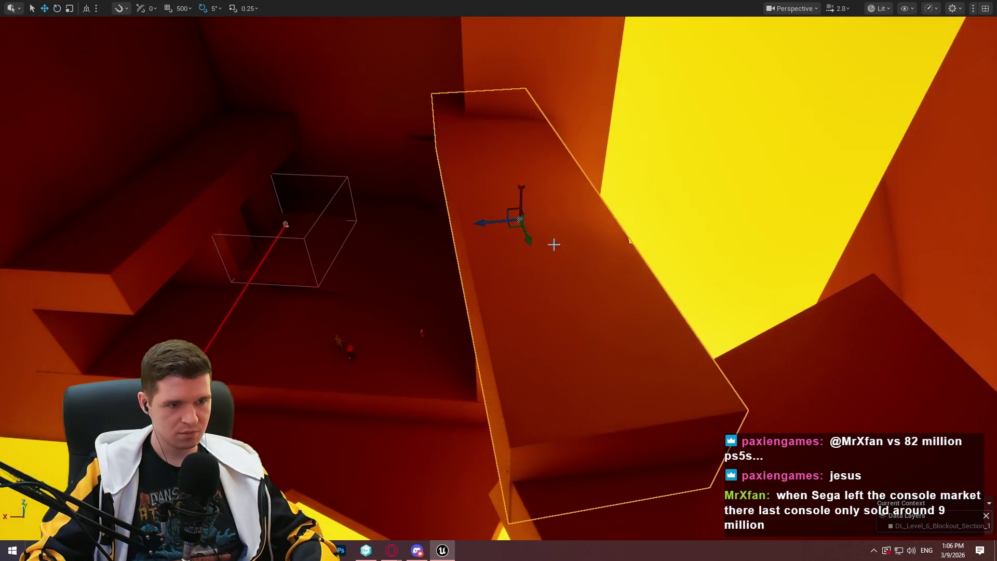
mouse_move(494, 223)
left_mouse_down()
mouse_move(478, 223)
mouse_move(504, 240)
left_mouse_up()
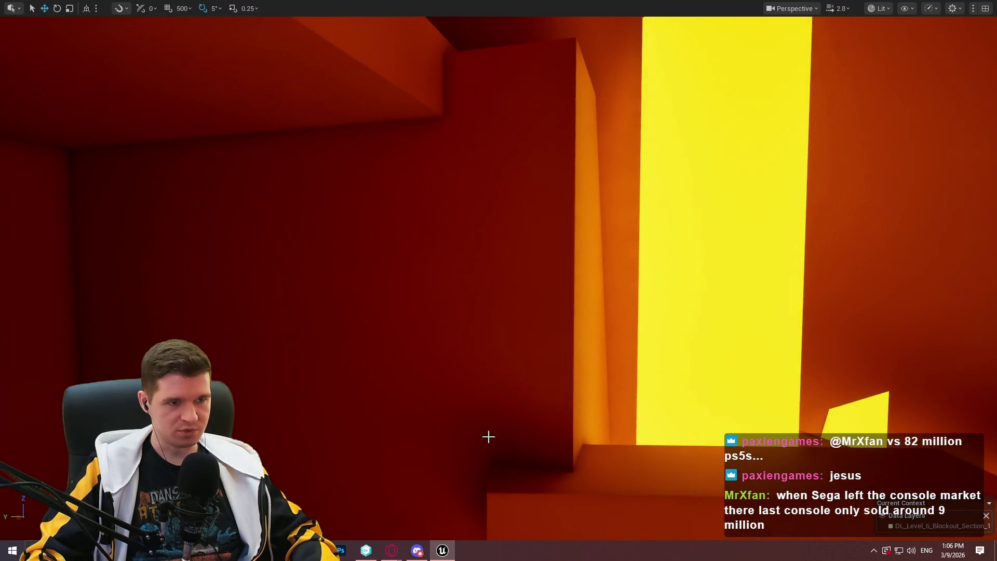
Select the thin beam among the tall lit blocks and switch to the rotate tool.
left_click_drag(512, 193, 739, 173)
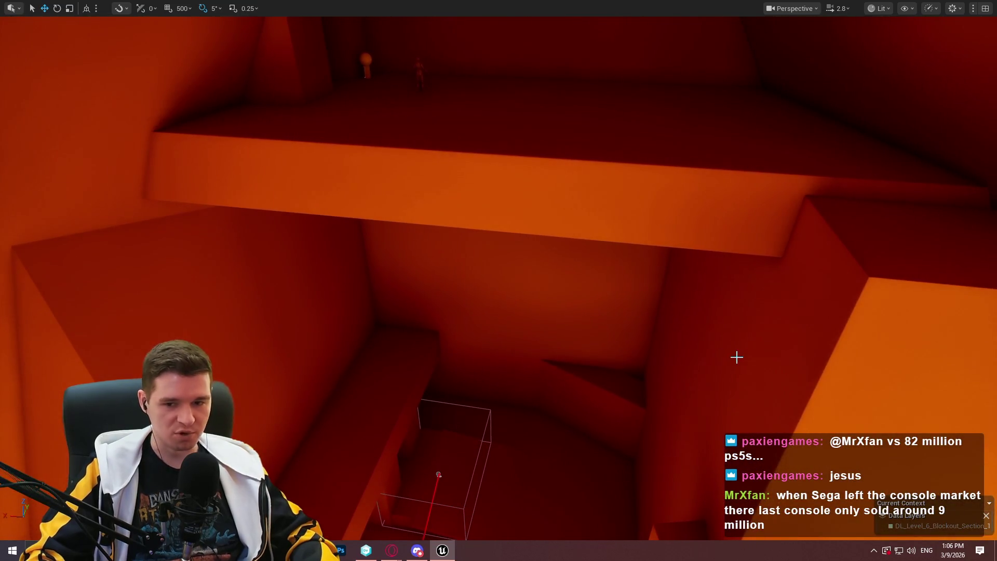
left_click_drag(765, 335, 795, 333)
left_click_drag(571, 231, 462, 316)
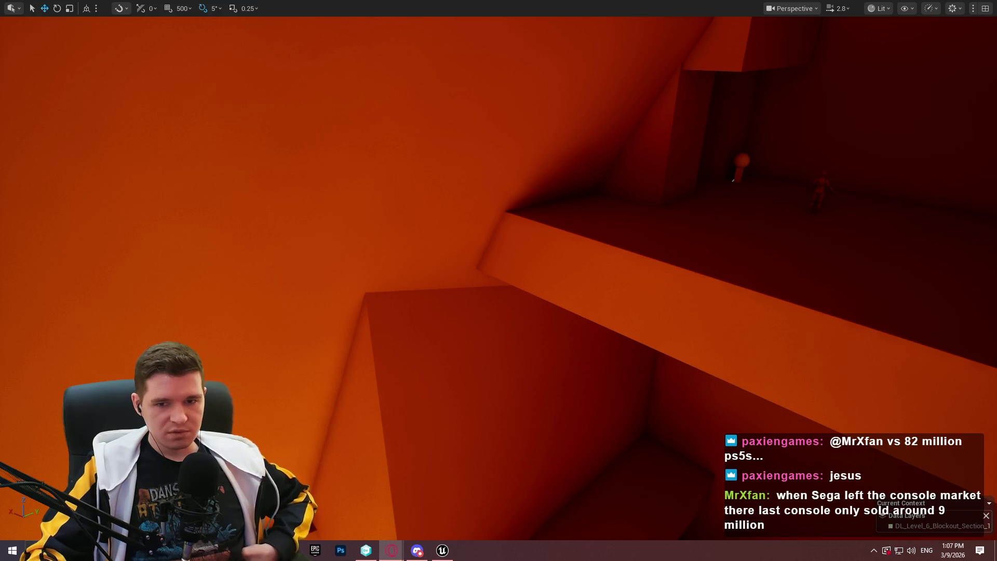
mouse_move(717, 275)
left_mouse_down()
mouse_move(473, 232)
mouse_move(446, 189)
mouse_move(610, 307)
left_mouse_up()
left_click(670, 319)
mouse_move(695, 322)
left_mouse_down()
mouse_move(744, 297)
mouse_move(638, 364)
mouse_move(654, 373)
mouse_move(639, 394)
left_mouse_up()
key("e")
Tilt the thin beam to a steep diagonal and move it up toward the upper part of the shaft.
left_click_drag(673, 336, 670, 335)
key("w")
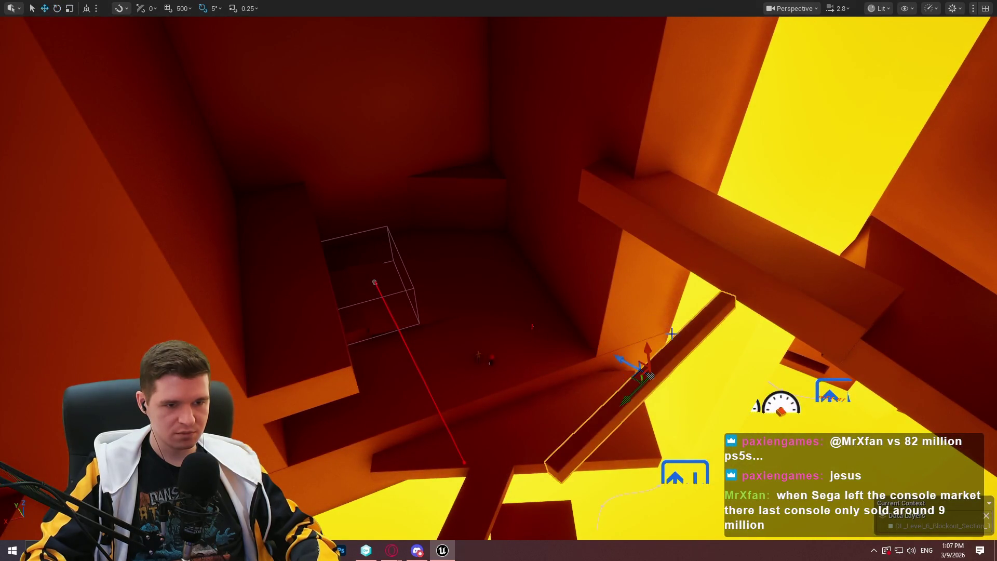
mouse_move(650, 374)
left_mouse_down()
mouse_move(583, 304)
mouse_move(550, 208)
mouse_move(478, 258)
mouse_move(459, 119)
left_mouse_up()
mouse_move(421, 175)
left_mouse_down()
mouse_move(516, 117)
mouse_move(542, 242)
left_mouse_up()
left_click_drag(567, 125, 598, 158)
Rotate the beam to near-vertical, lower it slightly, and scale it longer at both ends.
key("e")
mouse_move(622, 269)
left_mouse_down()
mouse_move(546, 267)
mouse_move(625, 252)
mouse_move(528, 193)
left_mouse_up()
key("w")
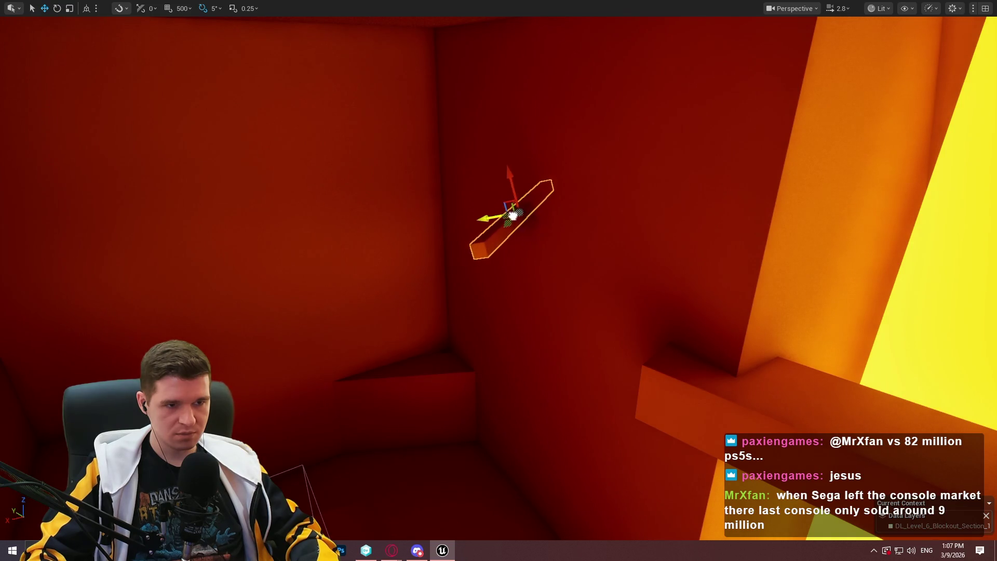
left_click_drag(506, 242, 499, 279)
key("r")
mouse_move(503, 228)
left_mouse_down()
mouse_move(506, 207)
mouse_move(485, 197)
mouse_move(507, 204)
mouse_move(492, 243)
mouse_move(474, 211)
left_mouse_up()
Slide the beam up-left across the red wall, then rotate it a further -5 degrees.
left_click_drag(614, 198, 614, 198)
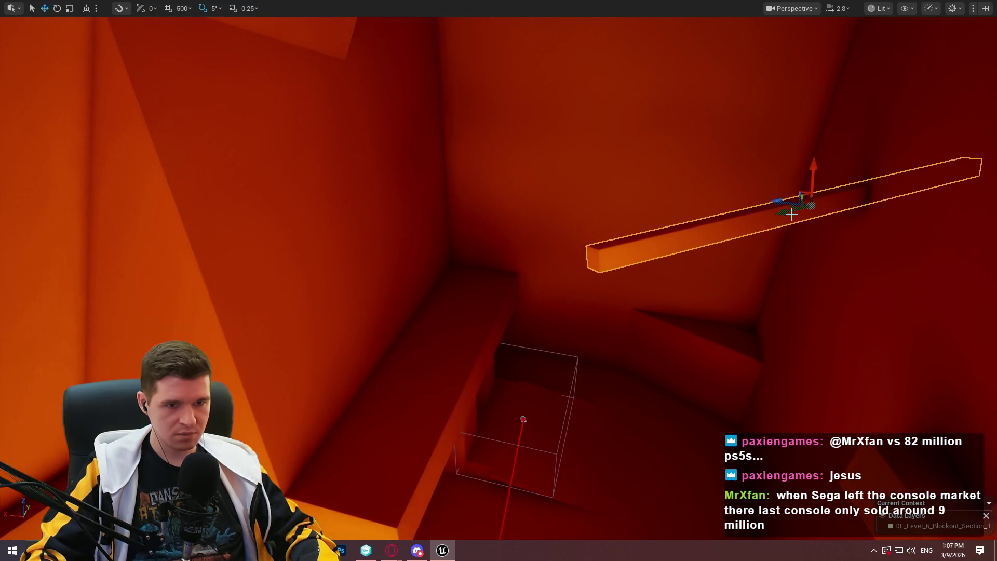
mouse_move(745, 227)
left_mouse_down()
mouse_move(428, 249)
mouse_move(447, 246)
left_mouse_up()
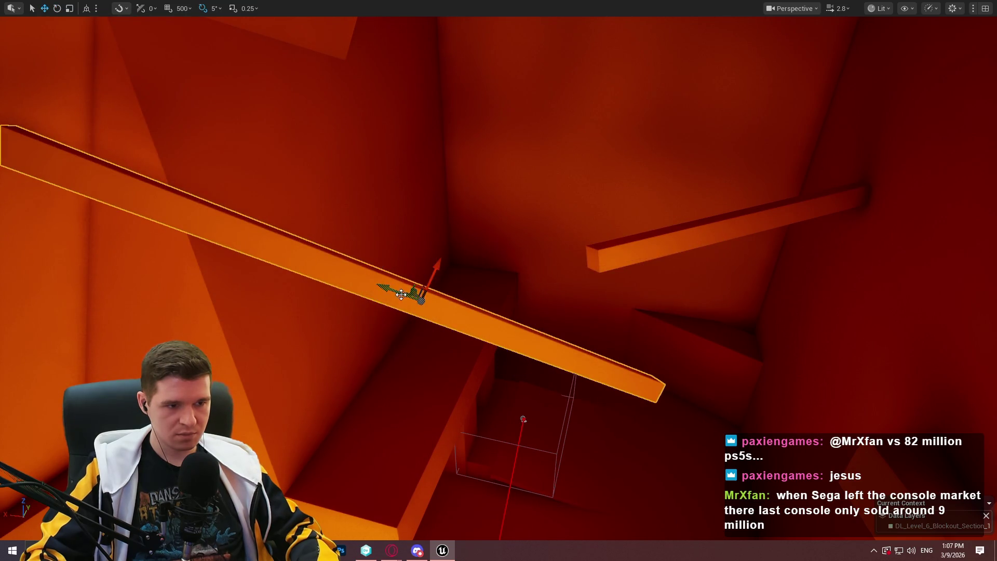
left_click_drag(401, 294, 143, 232)
mouse_move(119, 198)
left_mouse_down()
mouse_move(177, 151)
mouse_move(402, 102)
mouse_move(405, 92)
mouse_move(410, 109)
mouse_move(494, 166)
left_mouse_up()
mouse_move(653, 216)
left_mouse_down()
mouse_move(636, 228)
mouse_move(653, 215)
mouse_move(686, 272)
left_mouse_up()
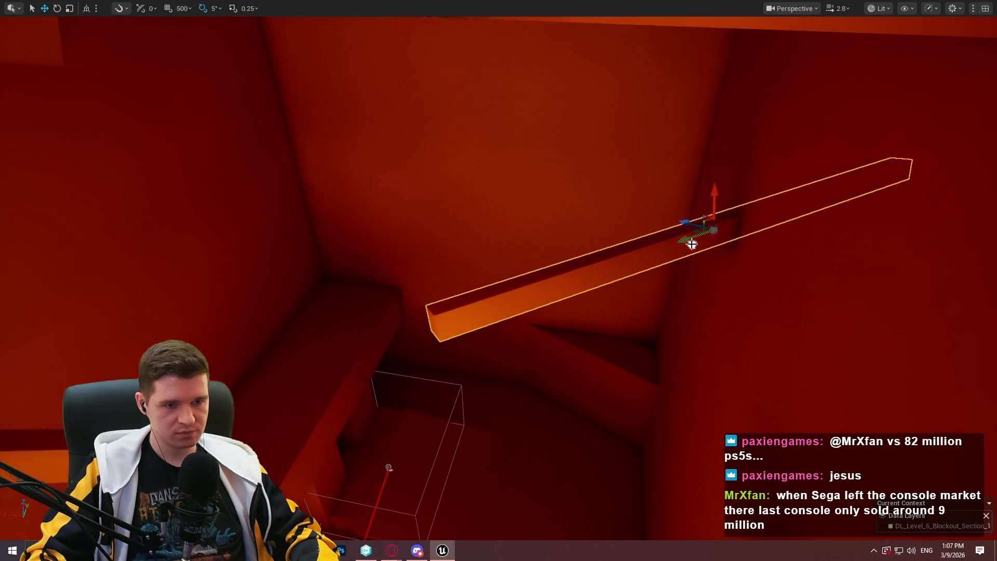
key("e")
left_click_drag(688, 242, 687, 249)
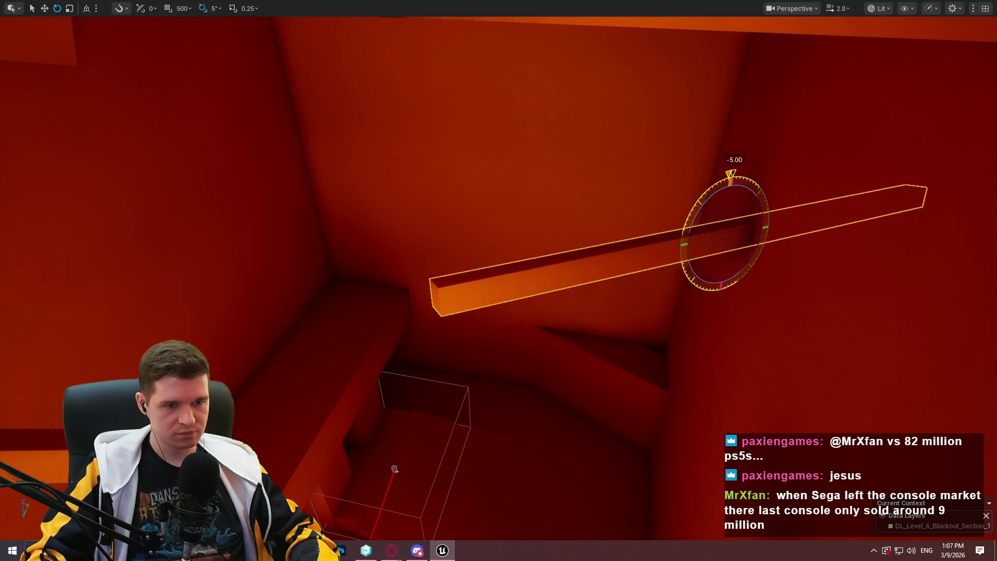